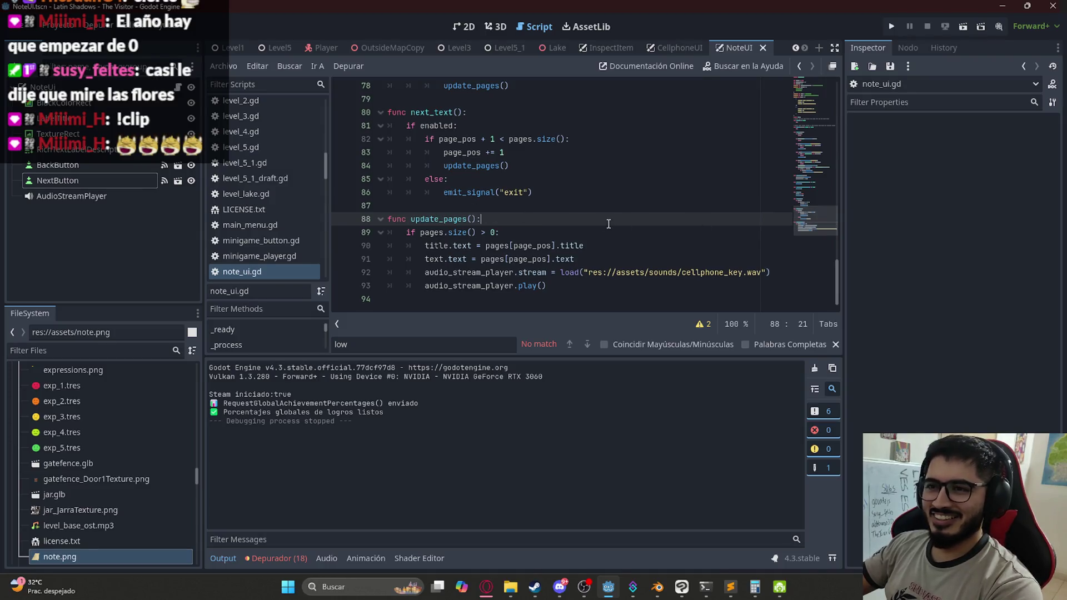
- Briefly bring up Streamer.bot, minimize it, and return to update_pages in note_ui.gd
left_click(424, 219)
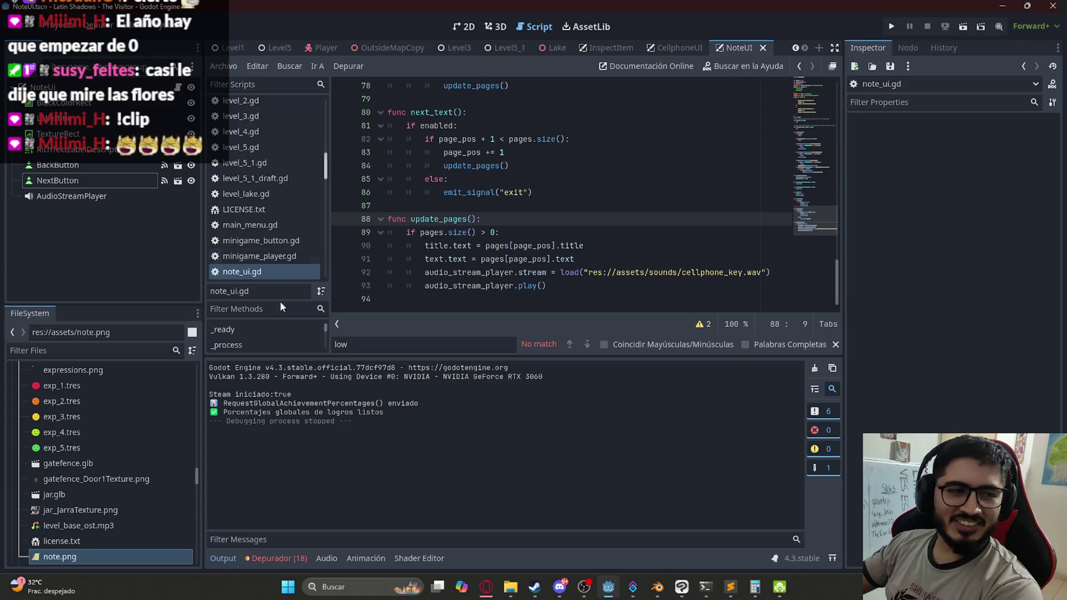
left_click(629, 591)
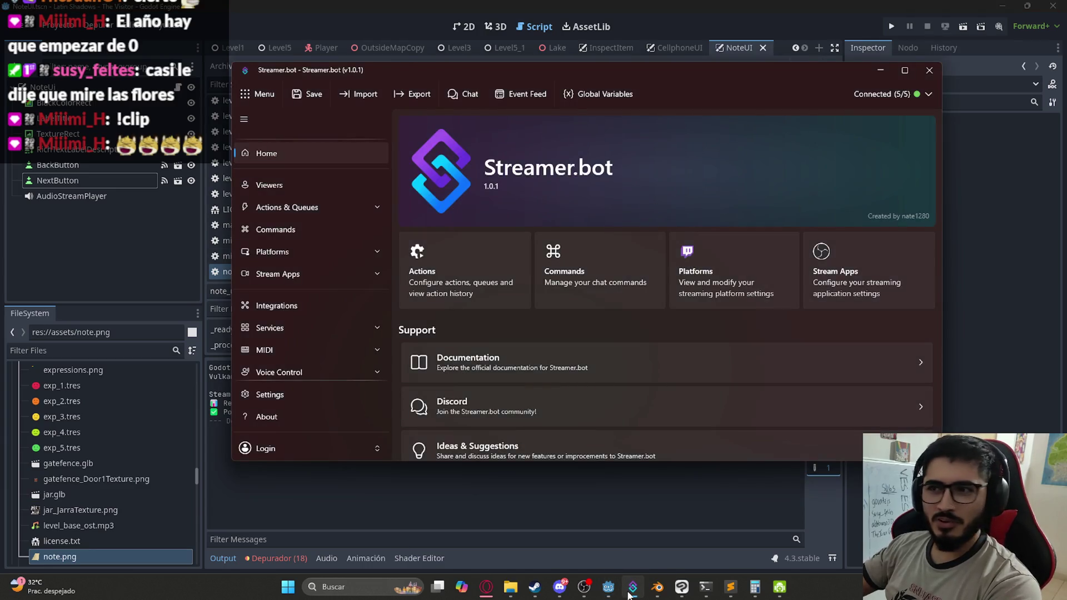
left_click(628, 591)
left_click(608, 244)
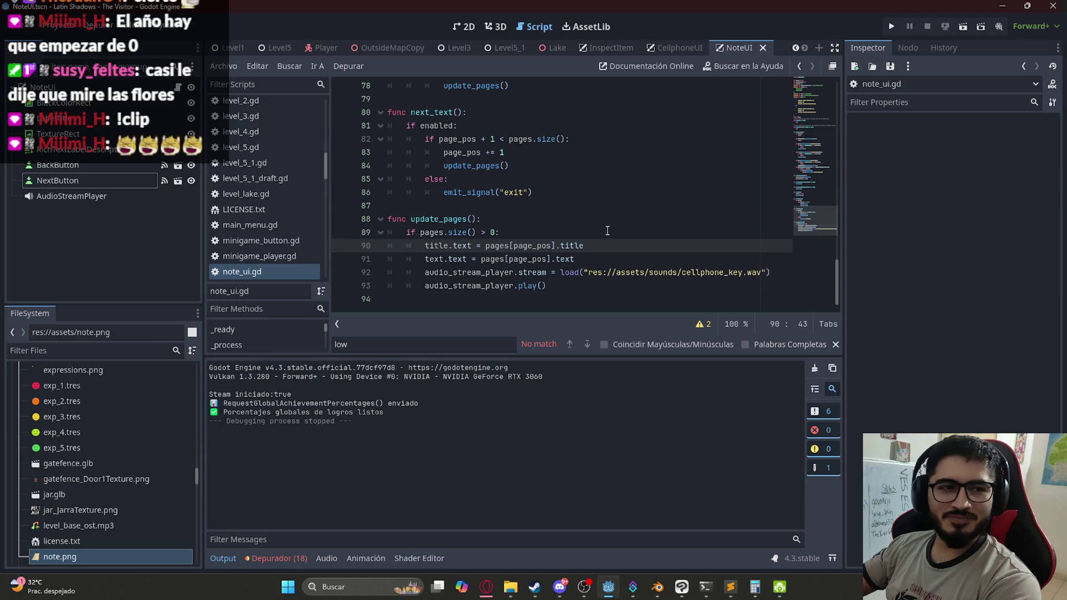
- Review the update_pages declaration and nearby empty lines 66–89 of note_ui.gd
scroll(617, 195, "up", 2)
scroll(625, 234, "down", 2)
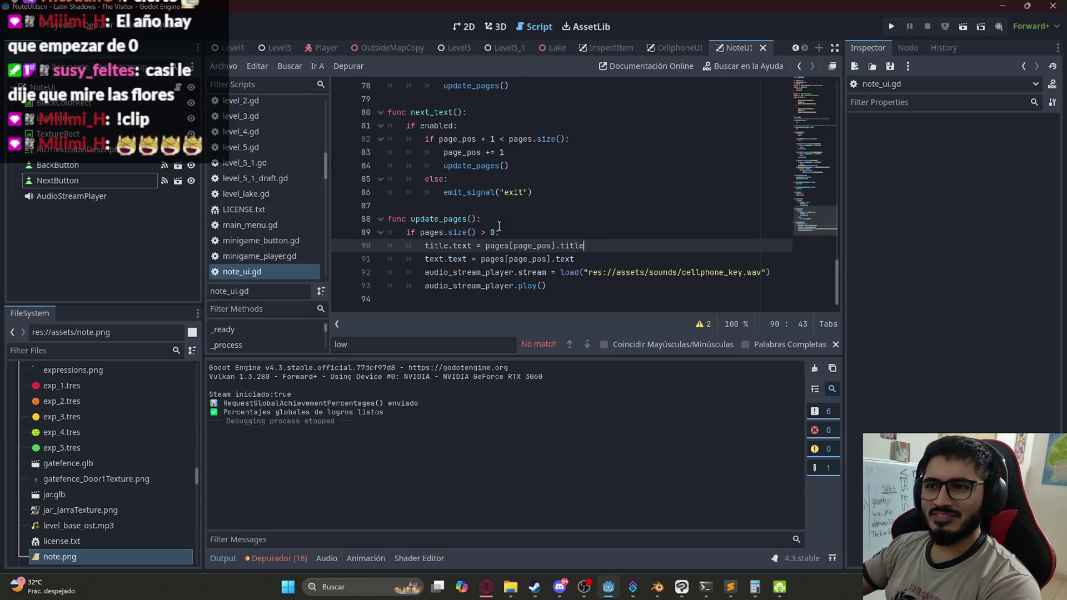
left_click(468, 220)
left_click(536, 232)
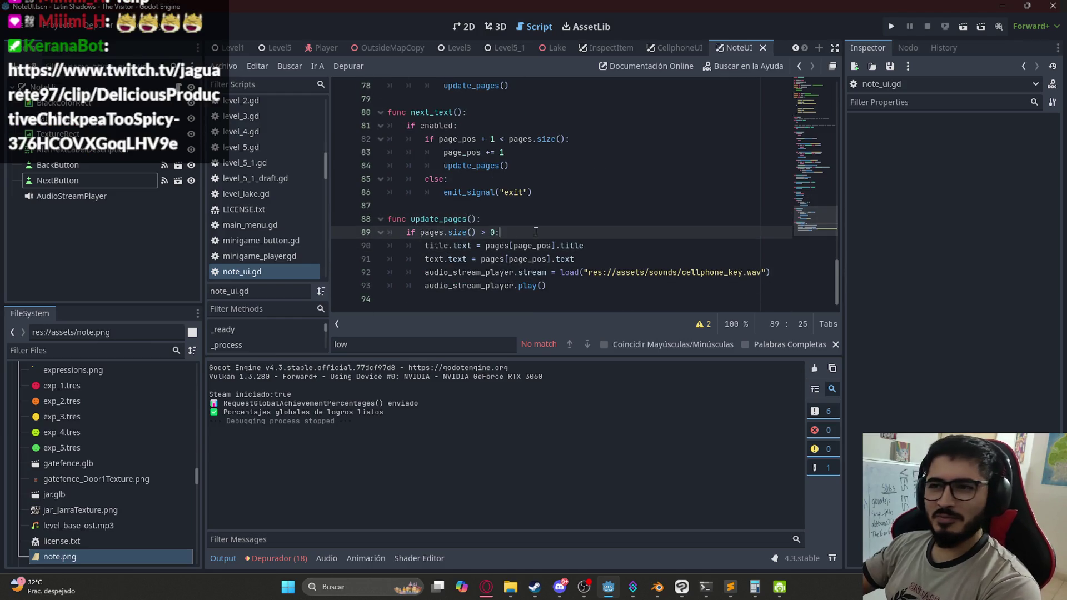
left_click(491, 220)
scroll(805, 227, "up", 1)
scroll(805, 227, "down", 1)
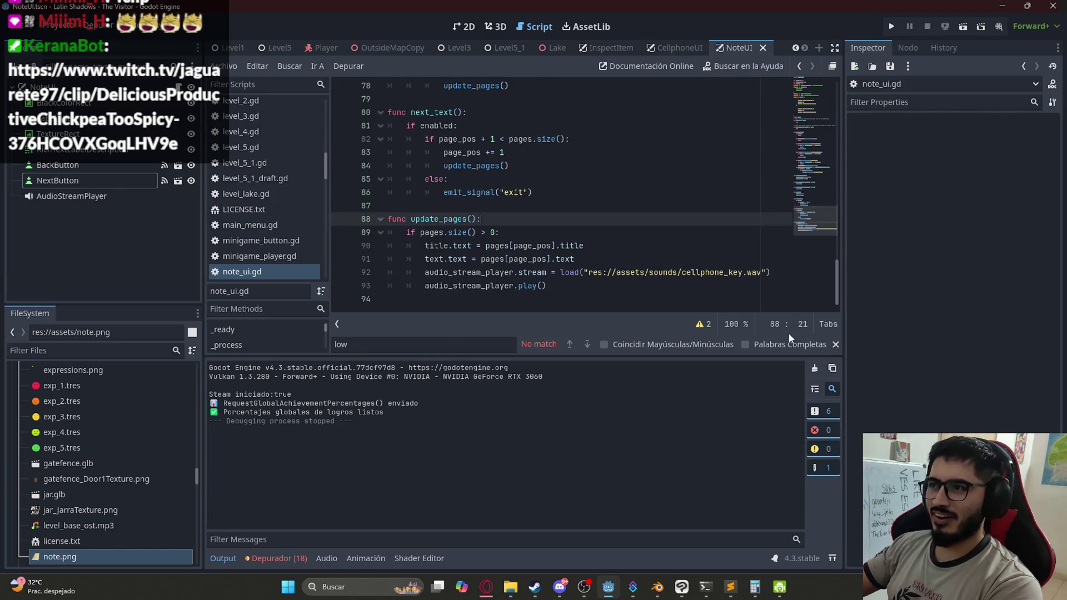
left_click(553, 205)
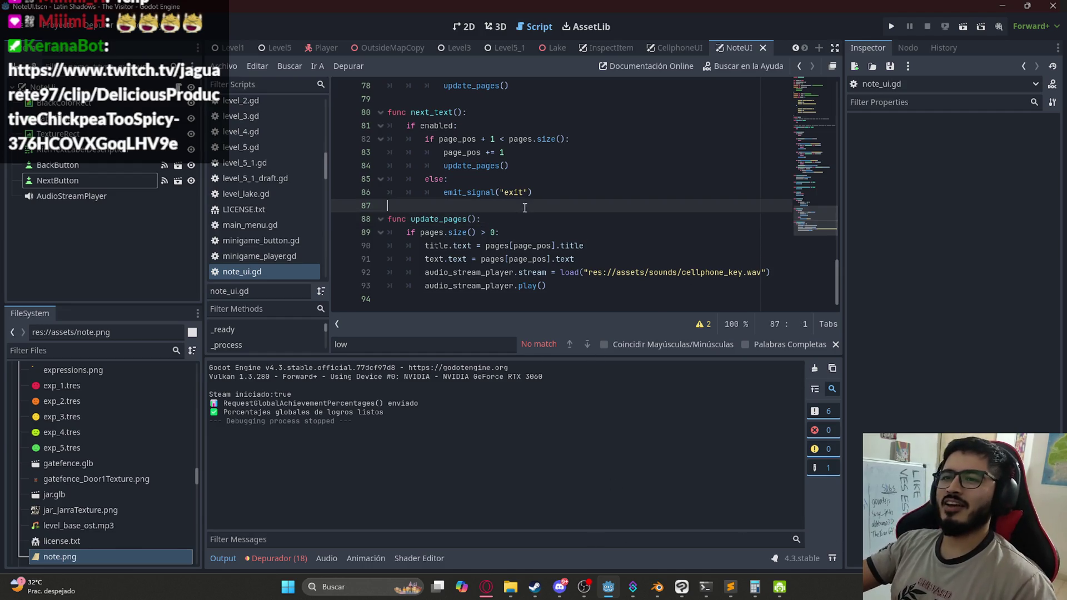
scroll(682, 184, "up", 7)
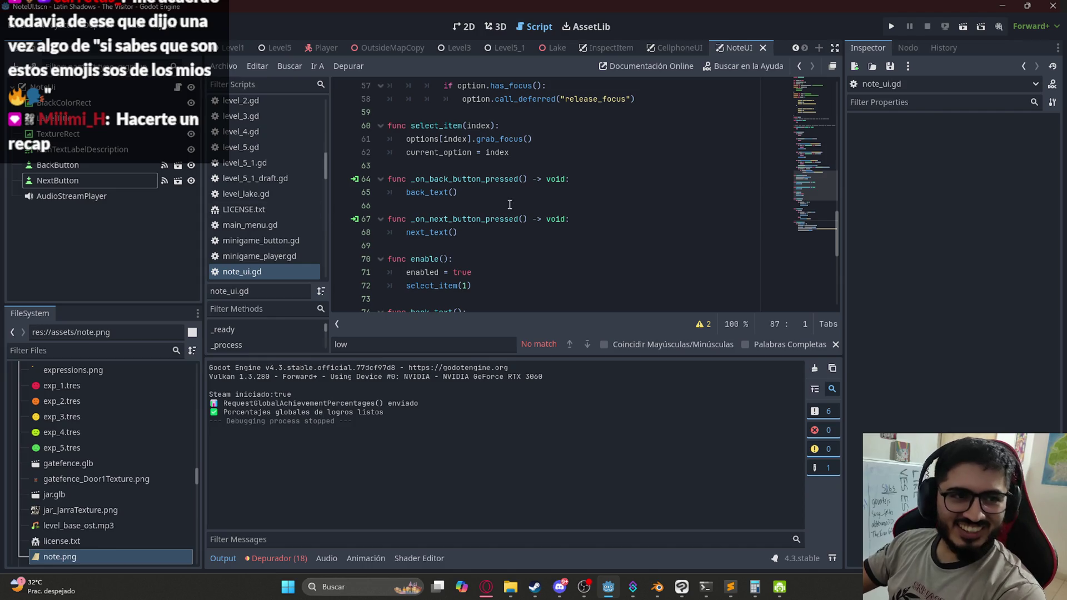
left_click(450, 205)
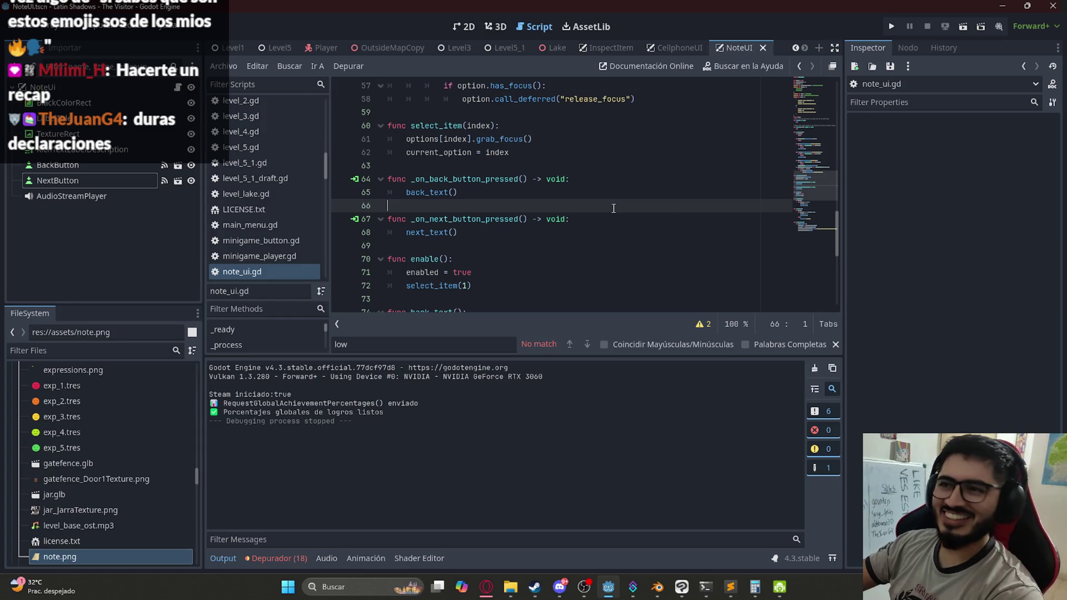
- Skim note_ui.gd via the minimap, then inspect NextButton and its cellphone.next text
left_click(805, 161)
scroll(805, 161, "up", 10)
left_click(572, 125)
scroll(537, 126, "down", 5)
scroll(537, 125, "down", 14)
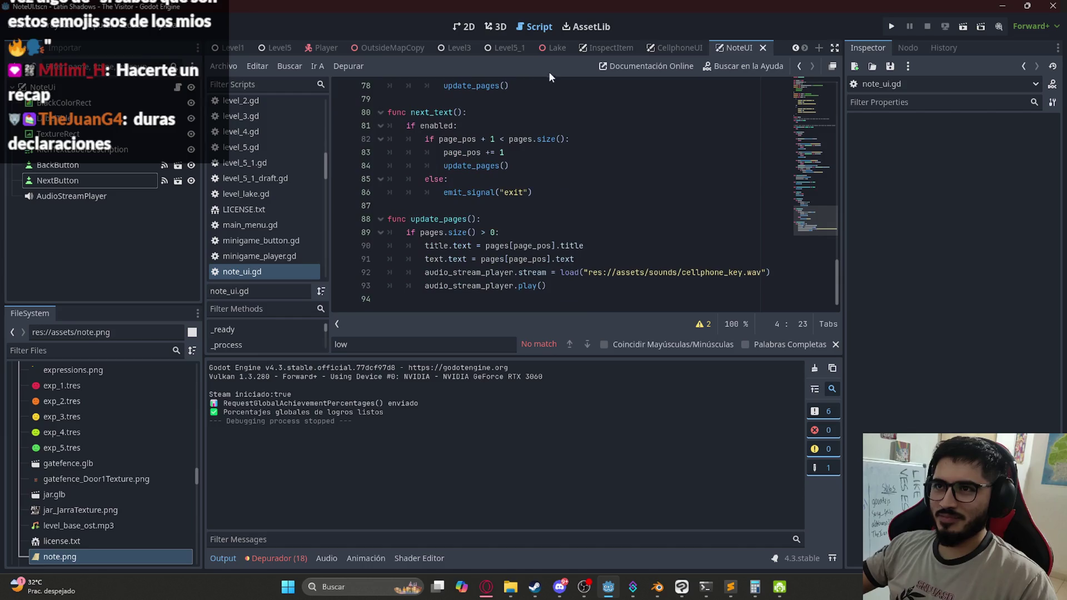
left_click(582, 160)
scroll(582, 159, "up", 5)
scroll(582, 159, "down", 5)
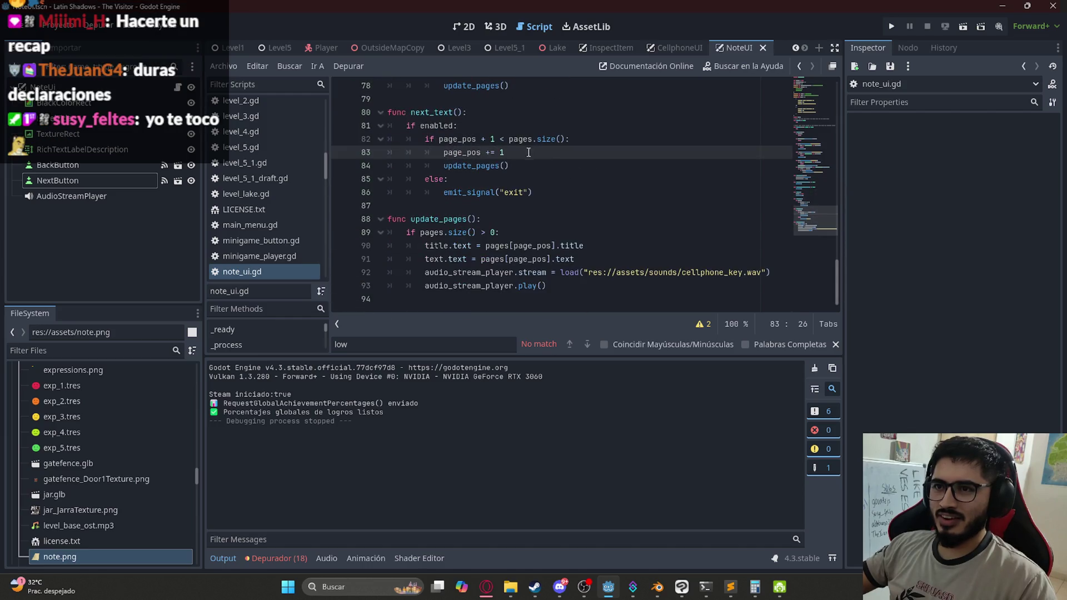
scroll(811, 222, "up", 20)
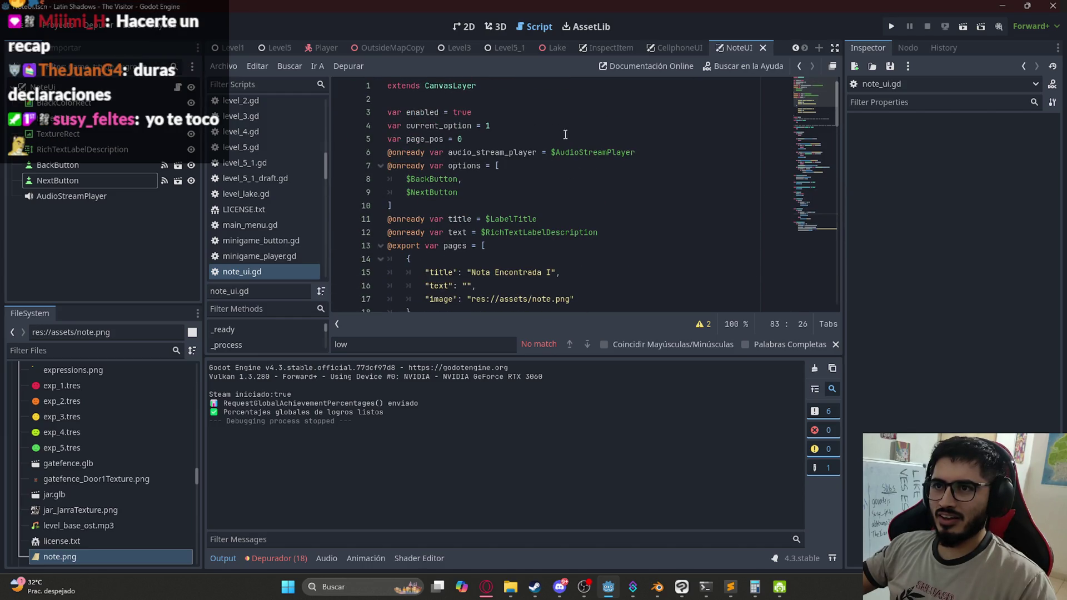
scroll(697, 153, "down", 5)
scroll(698, 152, "up", 6)
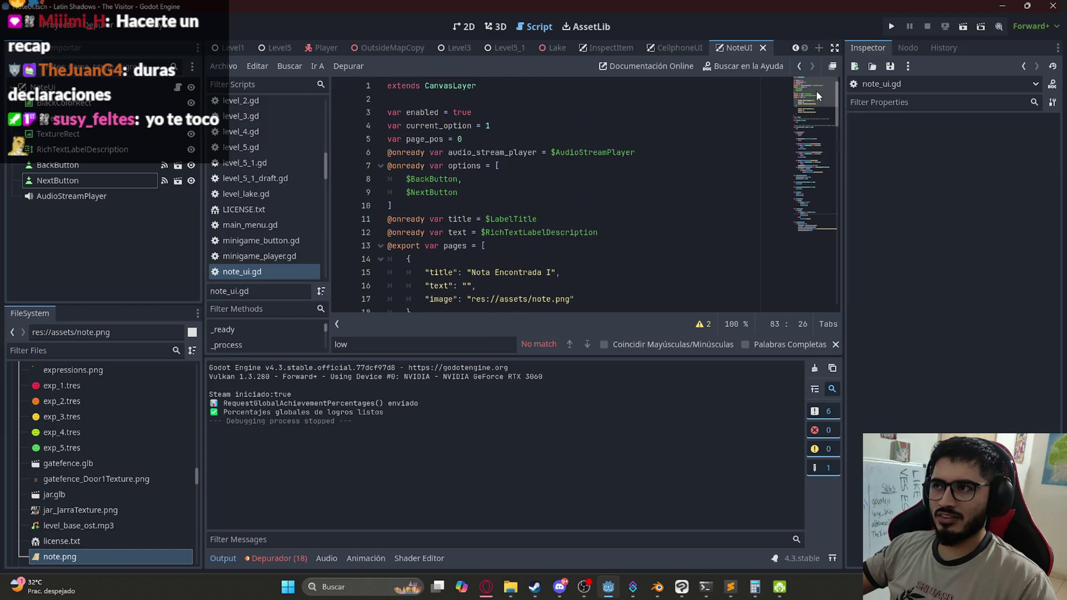
left_click(817, 222)
left_click(89, 181)
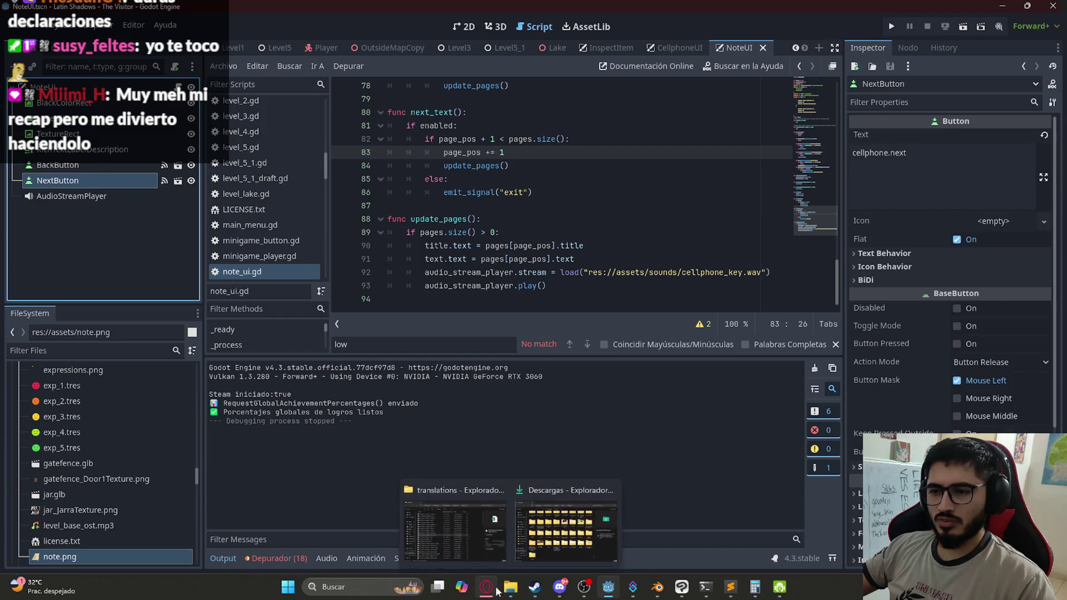
mouse_move(496, 597)
left_click(487, 528)
left_click(450, 12)
left_click(305, 565)
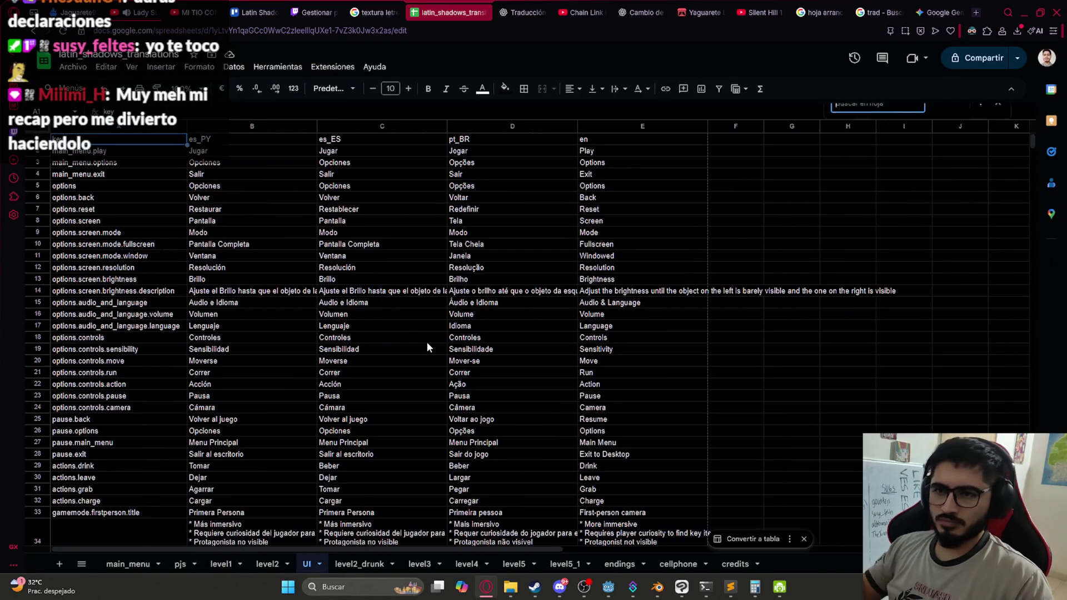
key("ctrl+f")
type("salir")
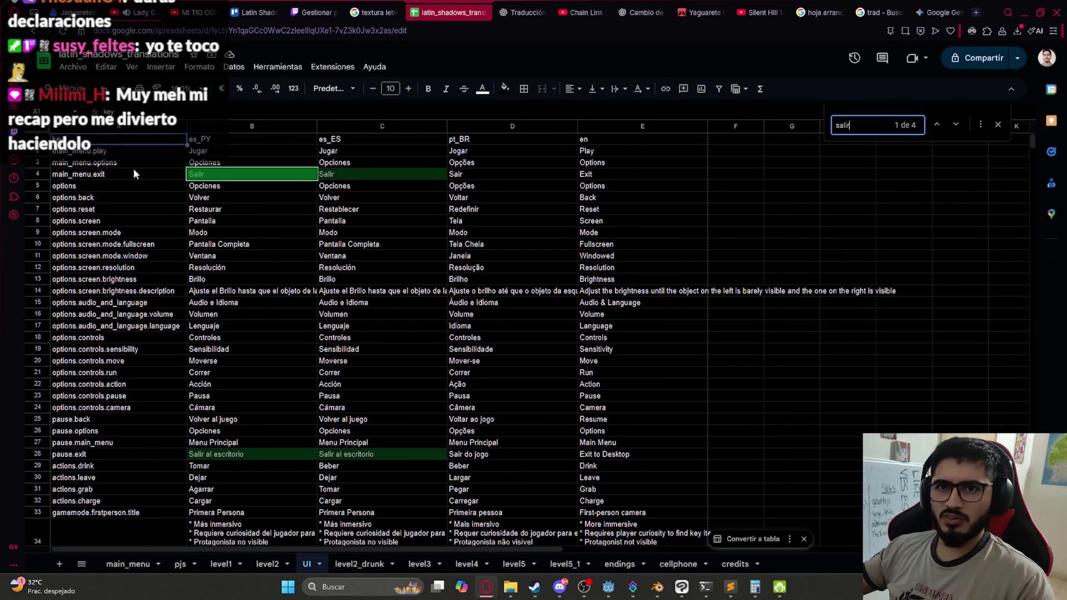
left_click(133, 174)
key("alt+Tab")
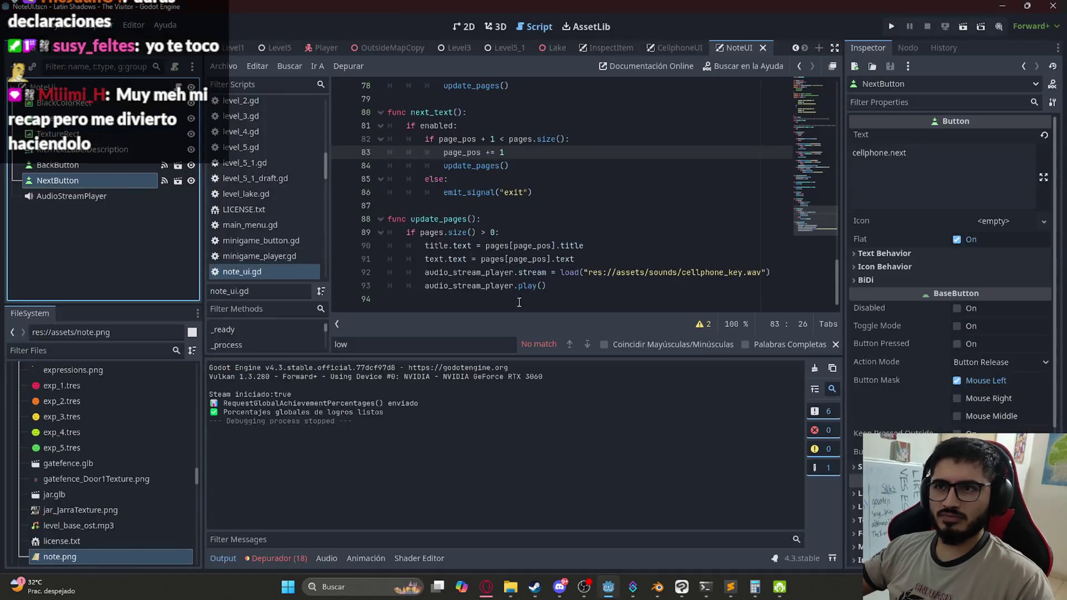
left_click(543, 168)
left_click(513, 153)
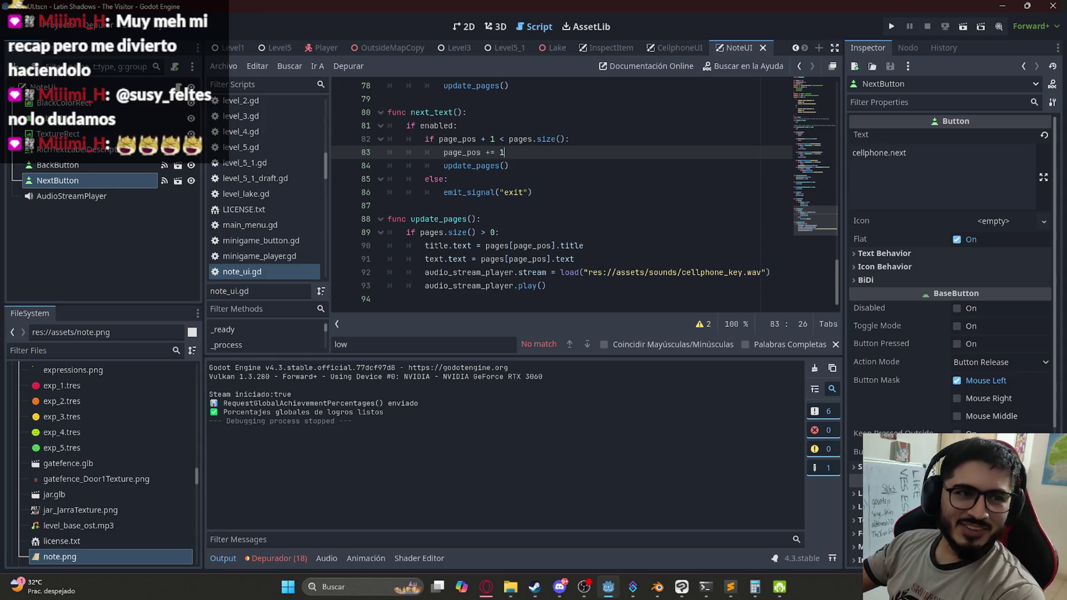
- Try adding main_menu.exit after else: on line 85, undo it, and return to the spreadsheet
left_click(711, 205)
left_click(815, 199)
left_click(813, 230)
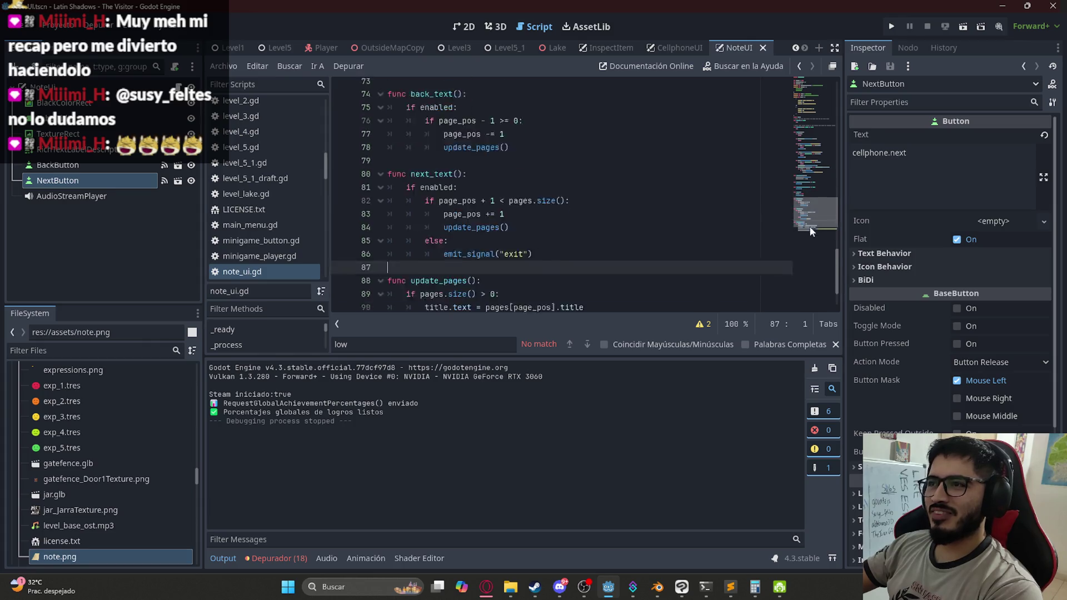
scroll(811, 239, "down", 2)
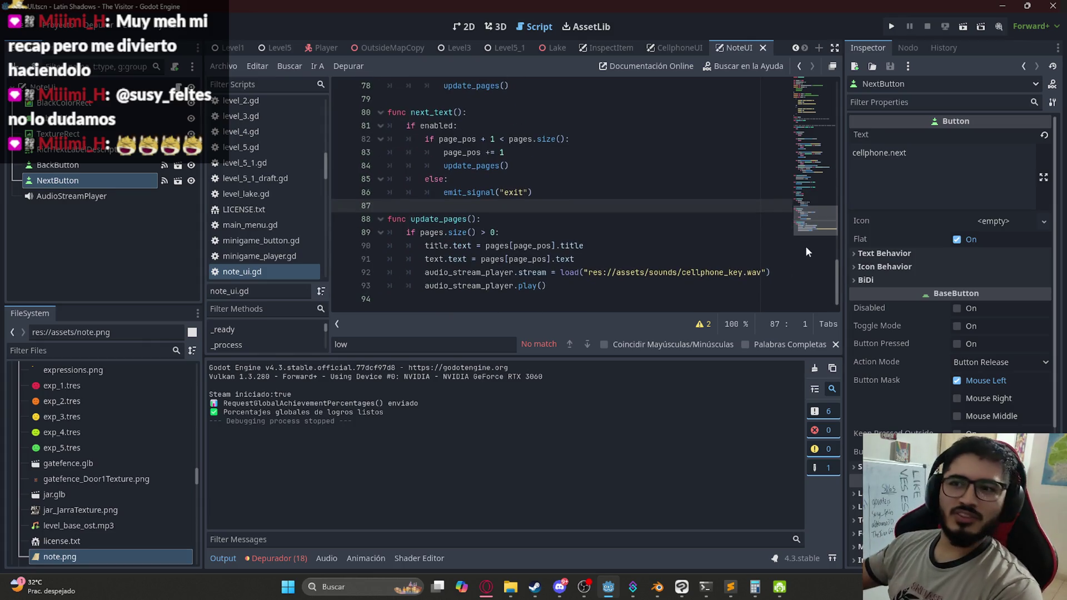
left_click(462, 180)
type("main_menu.exit")
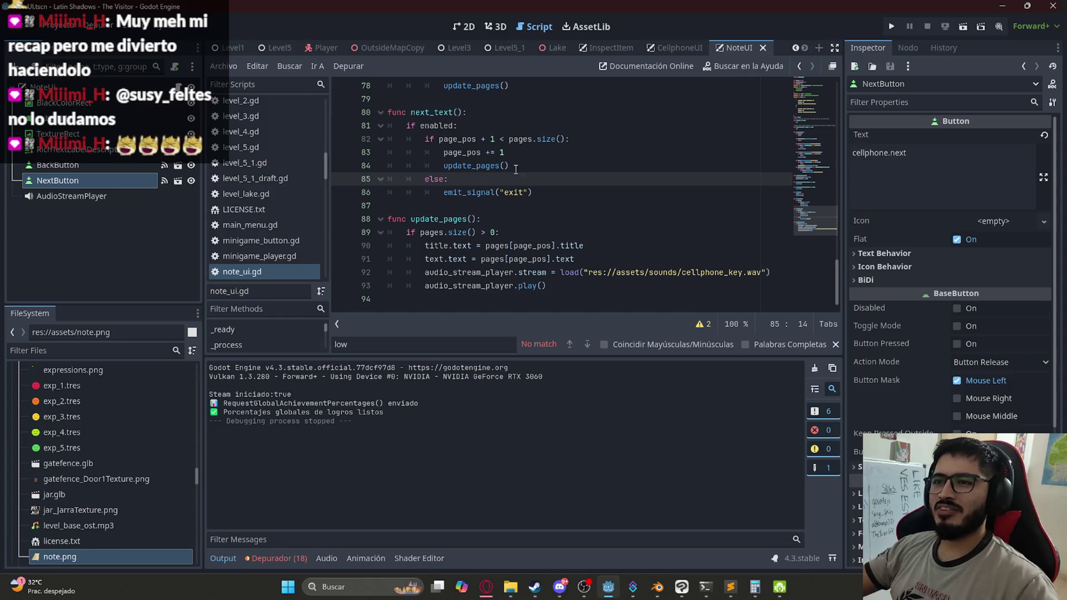
key("ctrl+z")
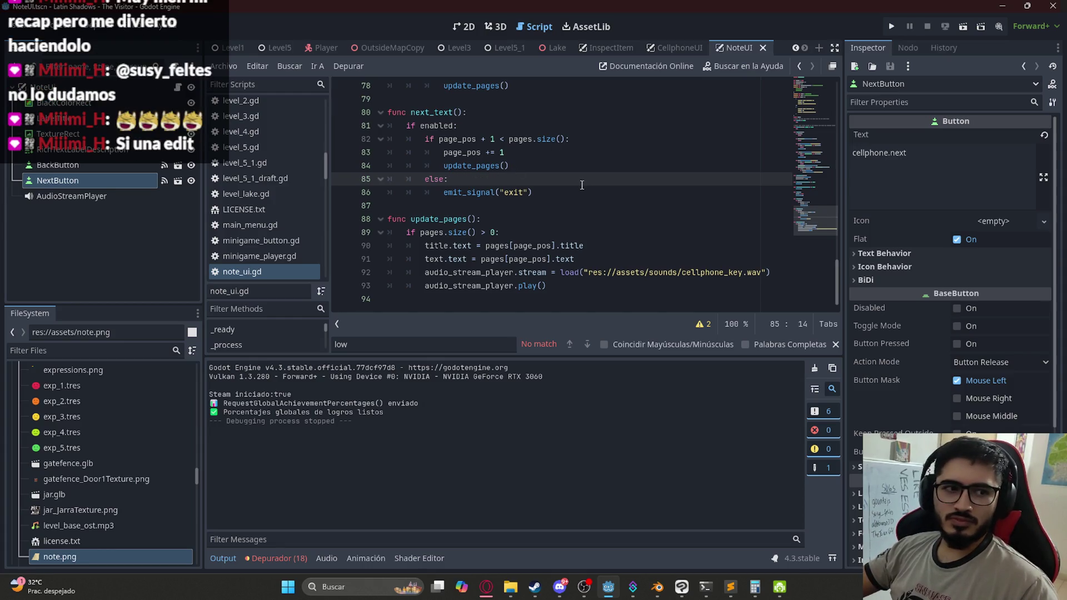
left_click(575, 192)
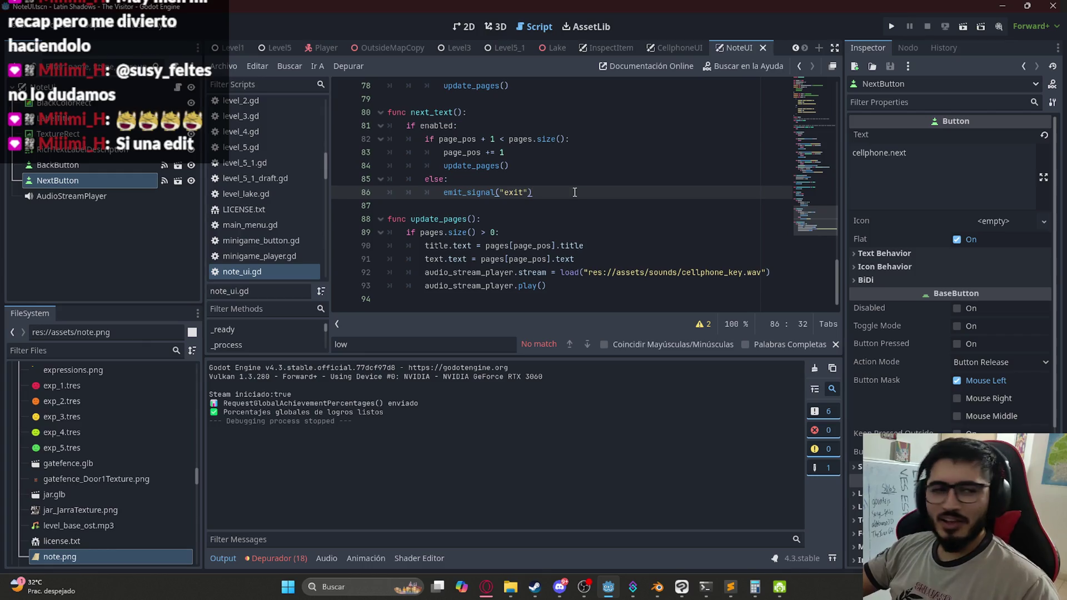
left_click(487, 587)
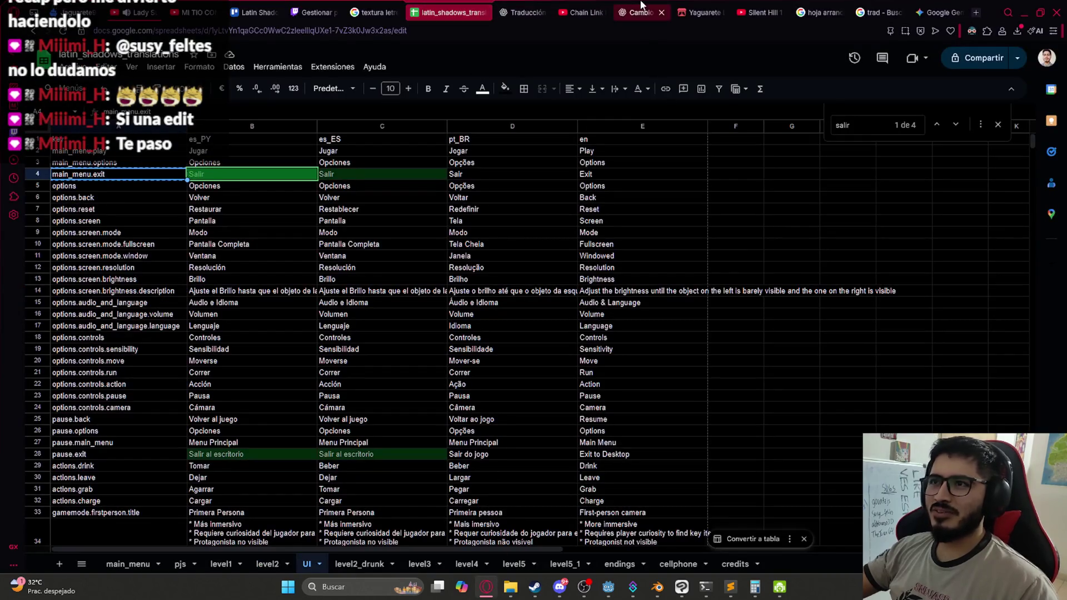
- Search YouTube for 'alva majo recap'
left_click(564, 13)
left_click(446, 54)
type("alva")
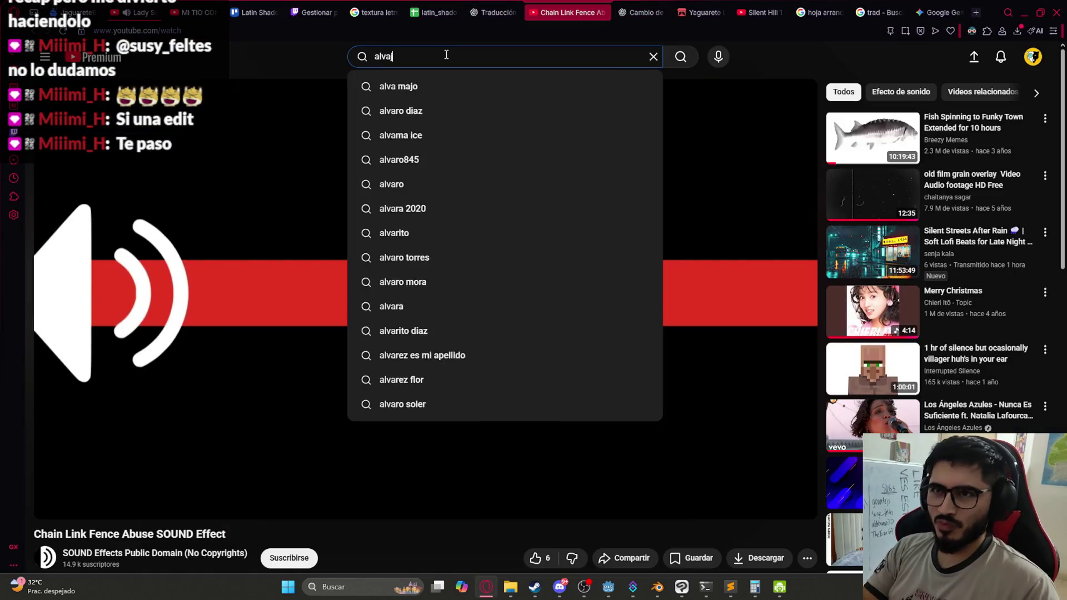
type(" majo")
key("Return")
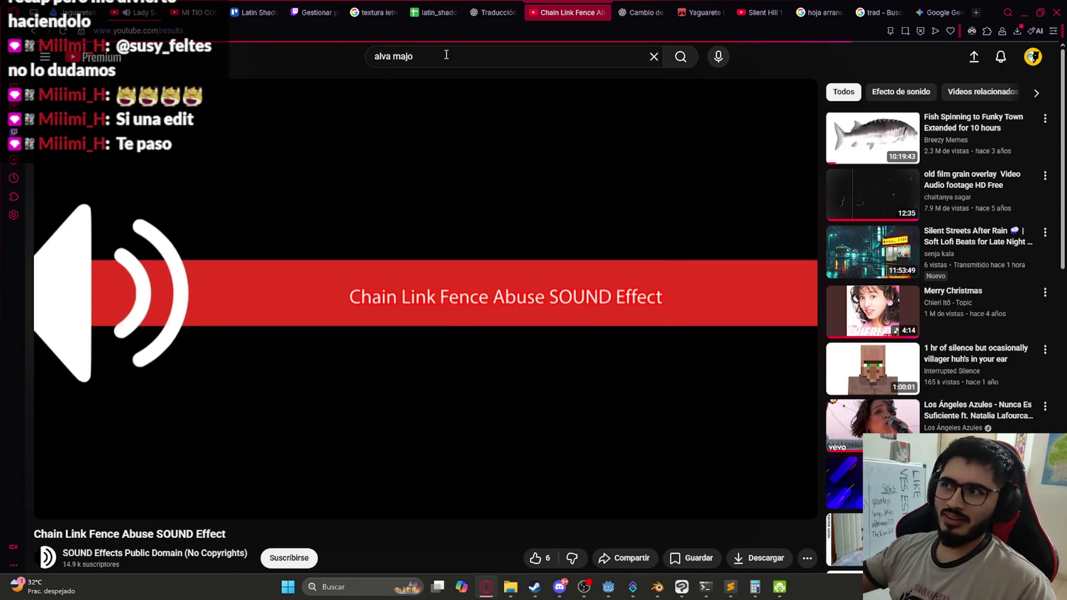
type("recap")
key("Return")
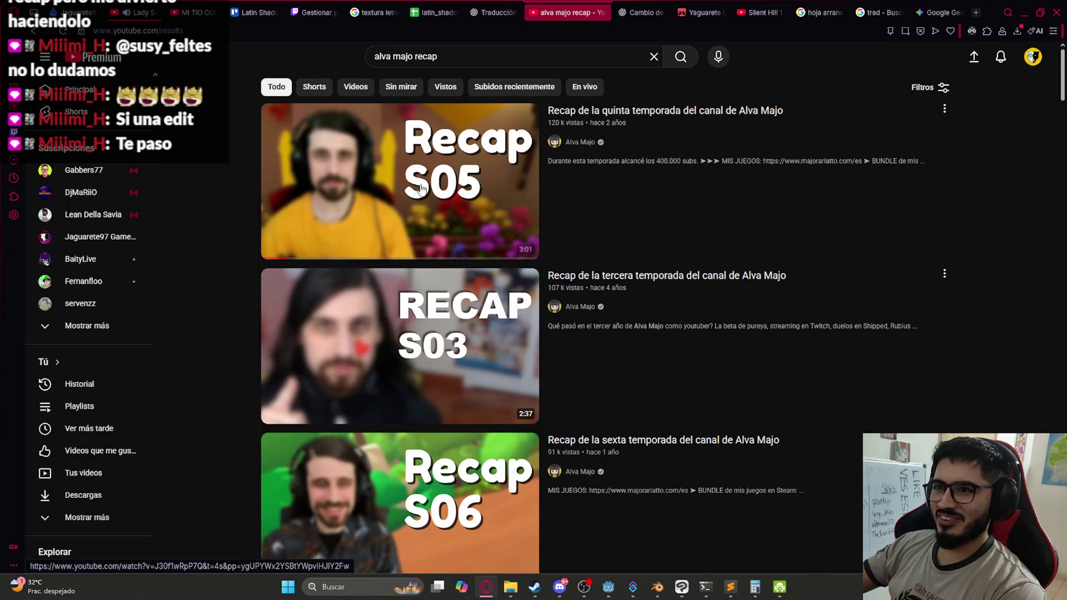
scroll(374, 305, "down", 4)
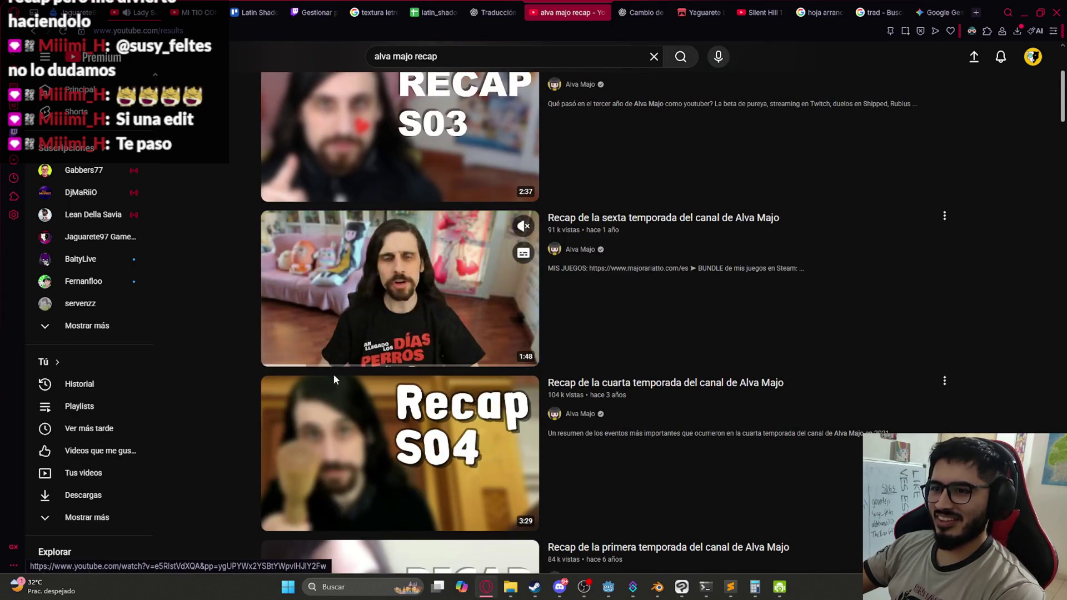
- Watch the sixth season recap at lower volume, then close it and minimize the browser
left_click(354, 315)
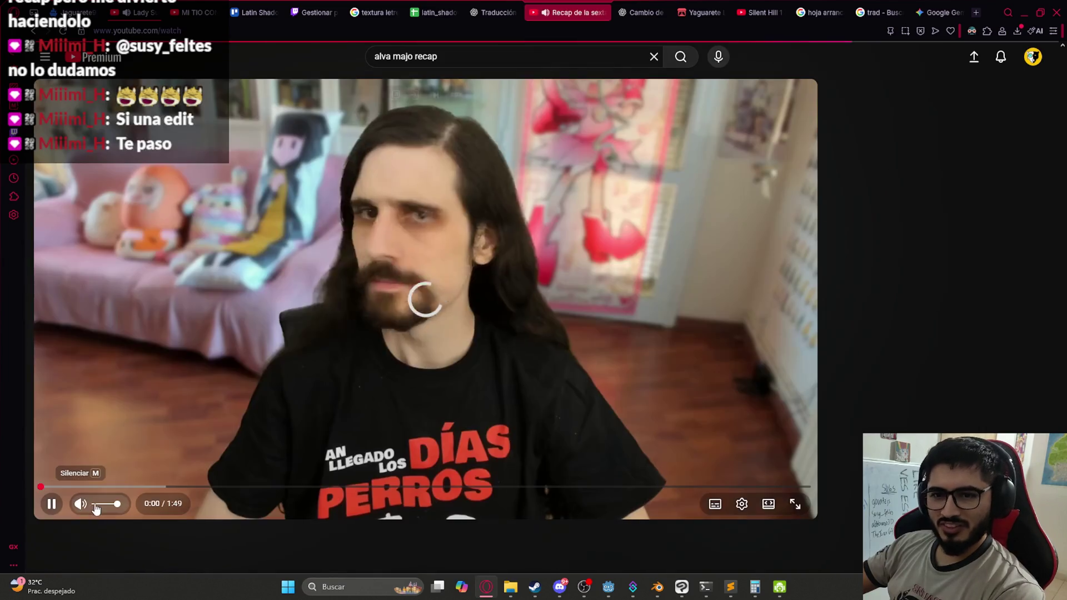
left_click(97, 505)
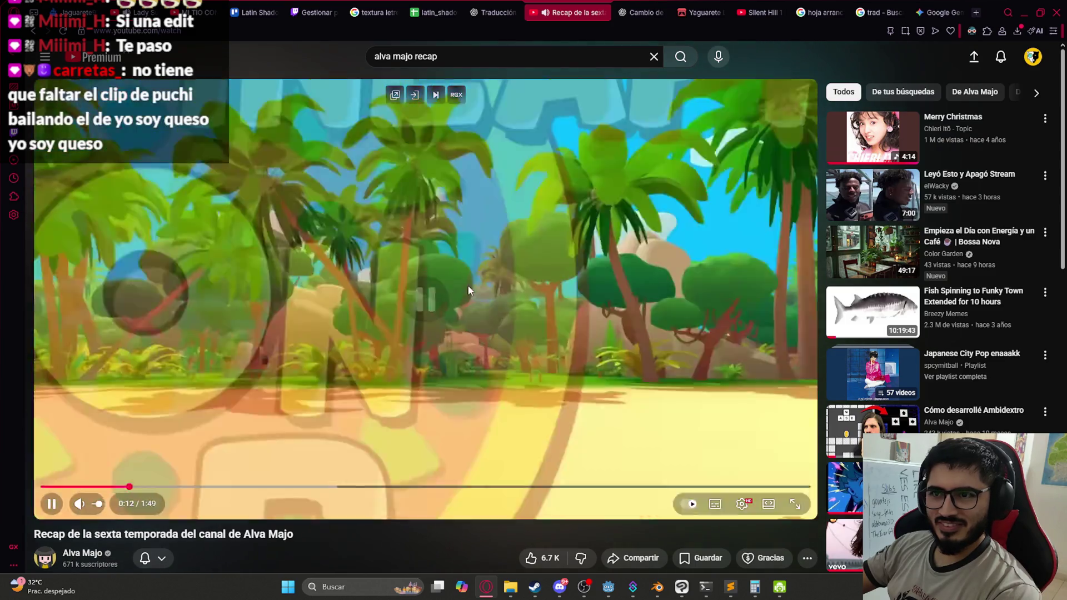
left_click(329, 320)
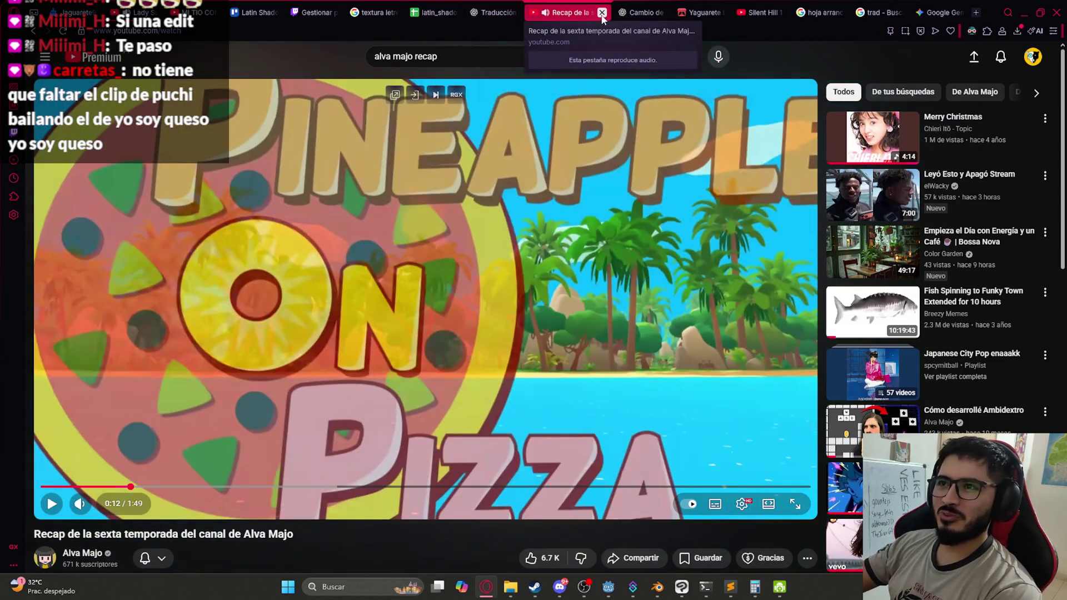
left_click(603, 13)
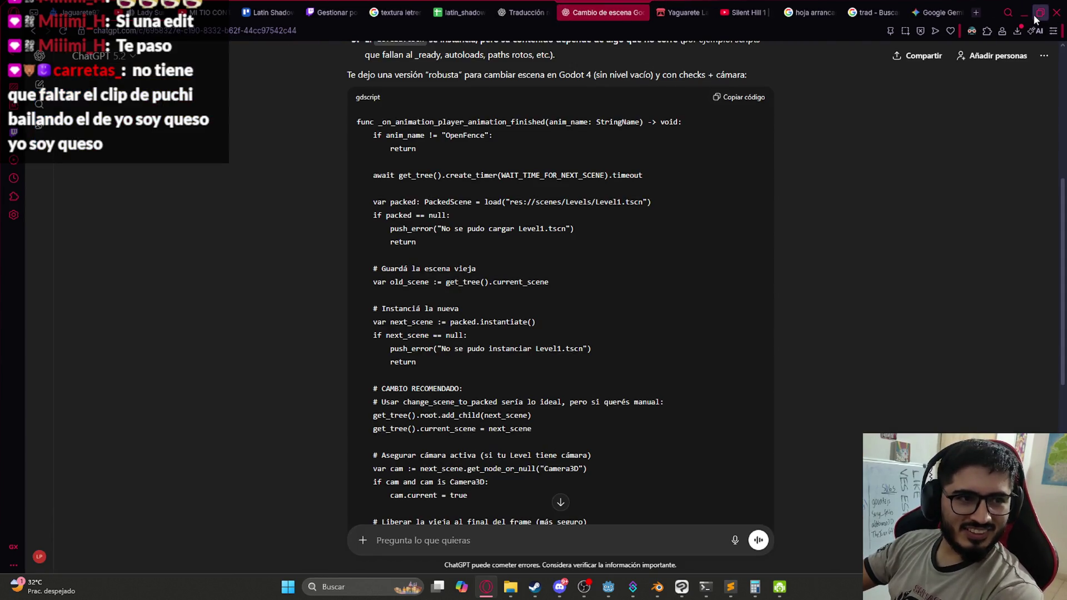
left_click(1026, 14)
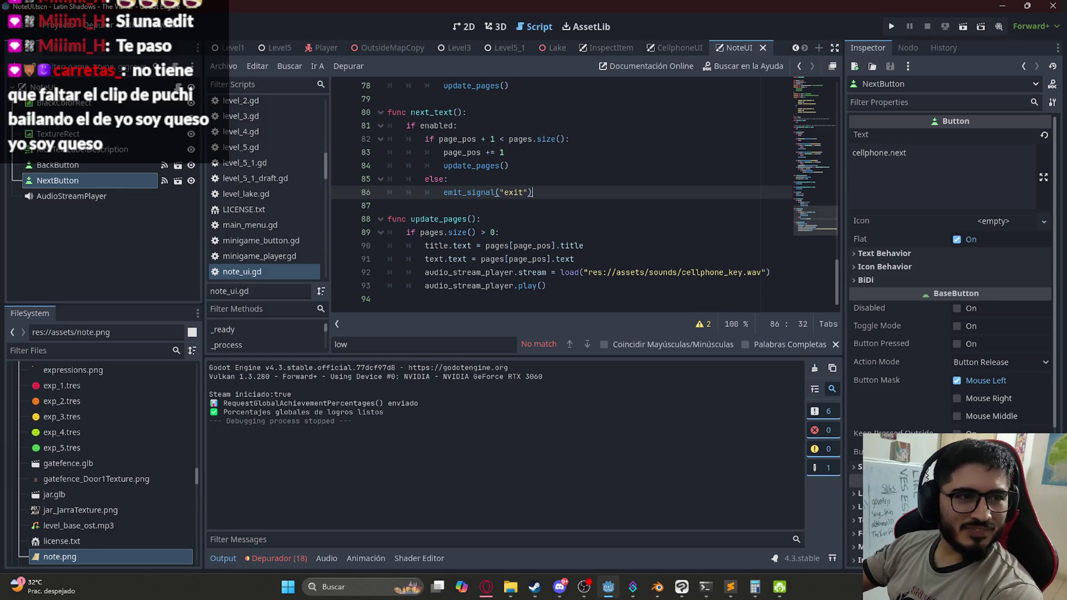
- Try adding main_menu.exit after the else line in next_text, then undo it
left_click(465, 205)
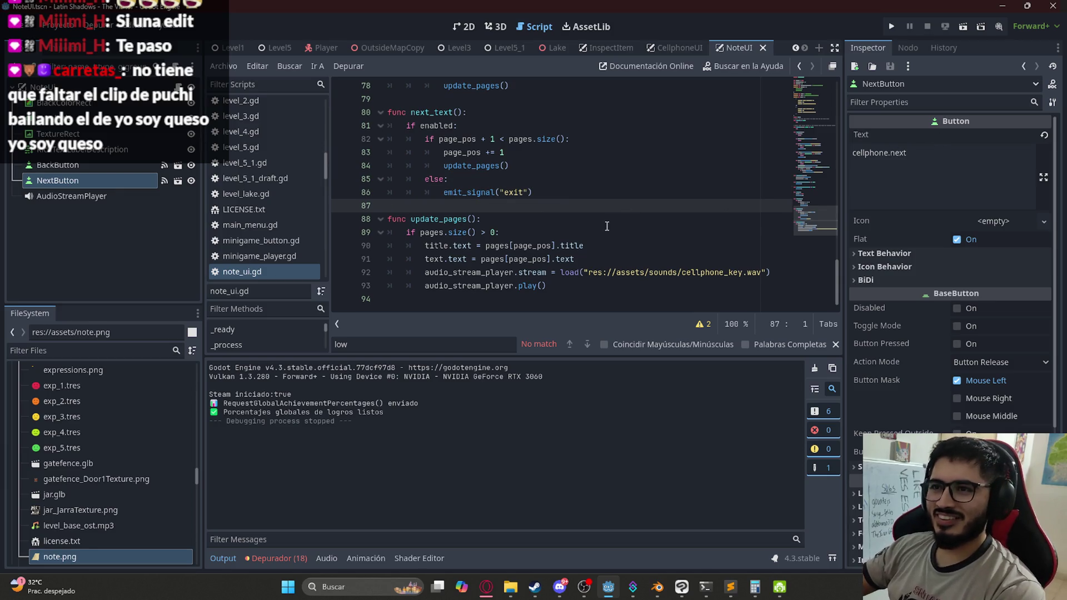
left_click(455, 192)
left_click(570, 181)
type("main_menu.exit")
key("ctrl+z")
left_click(580, 291)
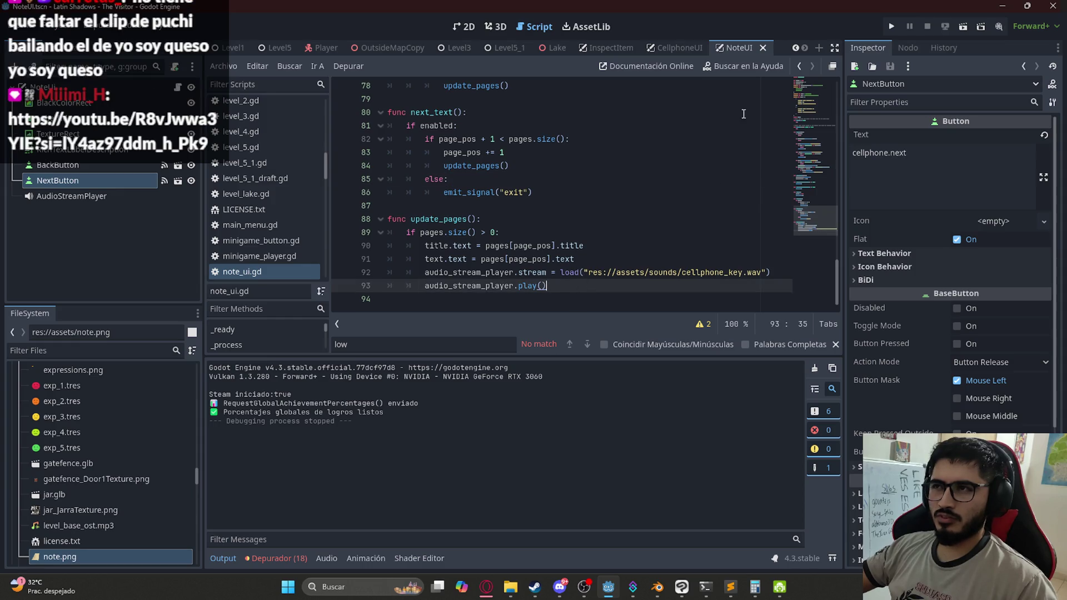
- Locate the update_pages() call on line 84 inside next_text
scroll(422, 221, "up", 3)
double_click(424, 232)
scroll(424, 233, "down", 2)
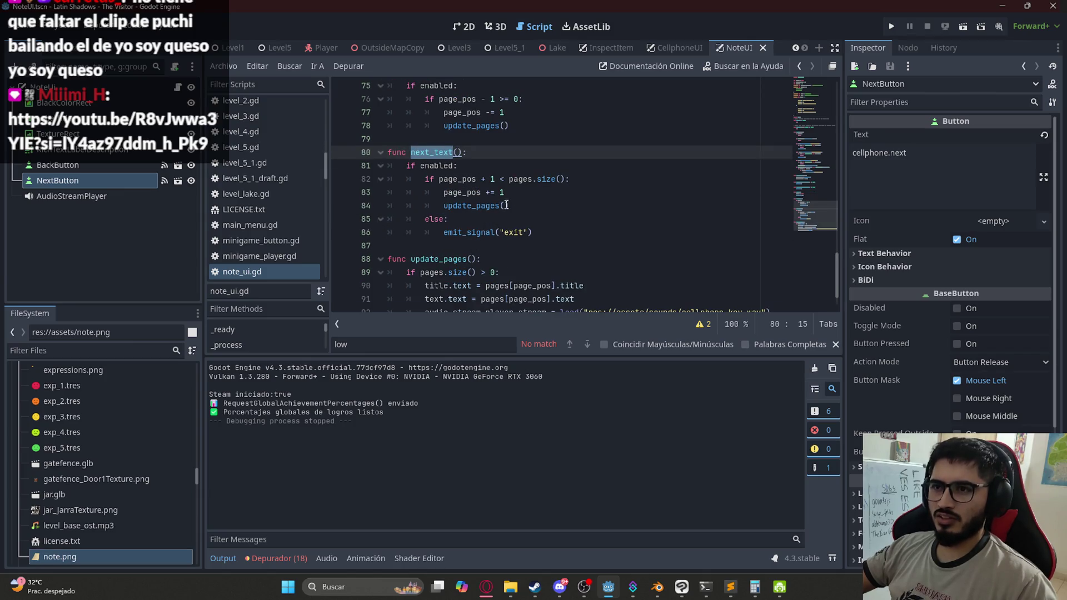
scroll(503, 209, "down", 1)
left_click(489, 218)
left_click(472, 123)
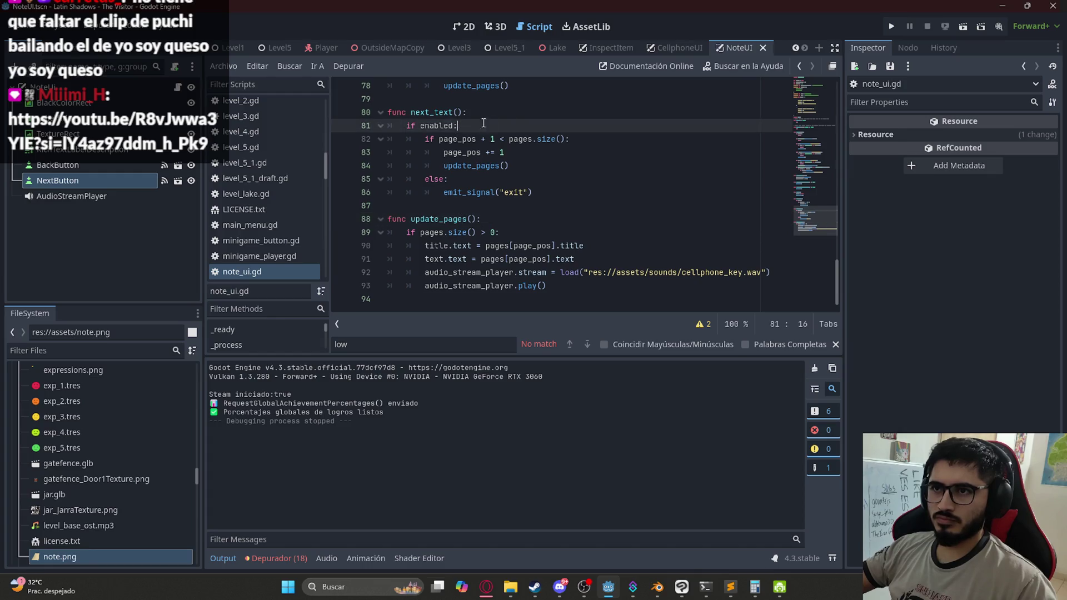
left_click(532, 165)
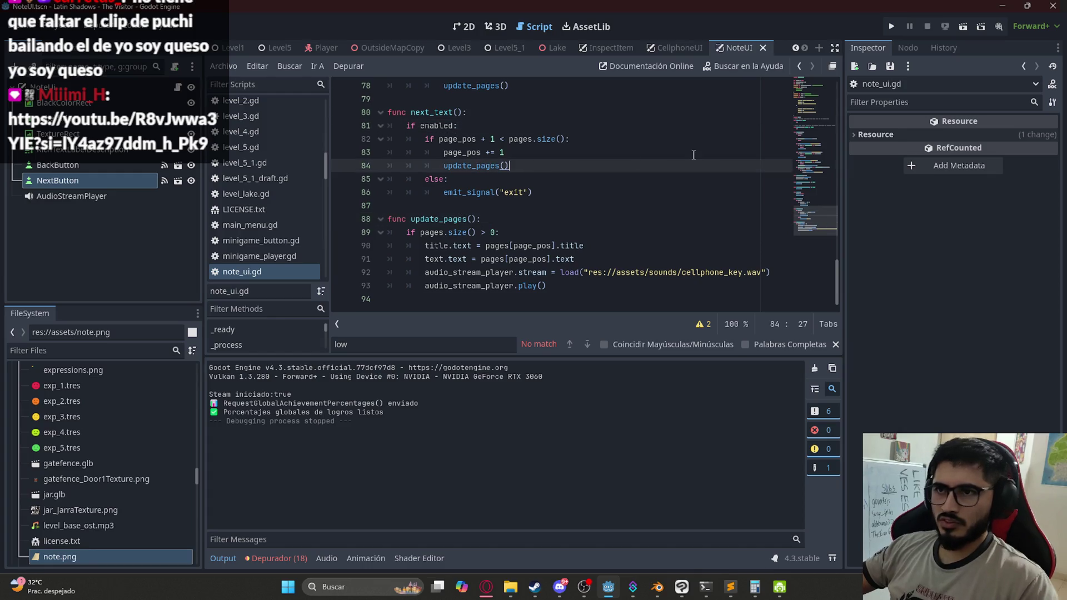
double_click(482, 166)
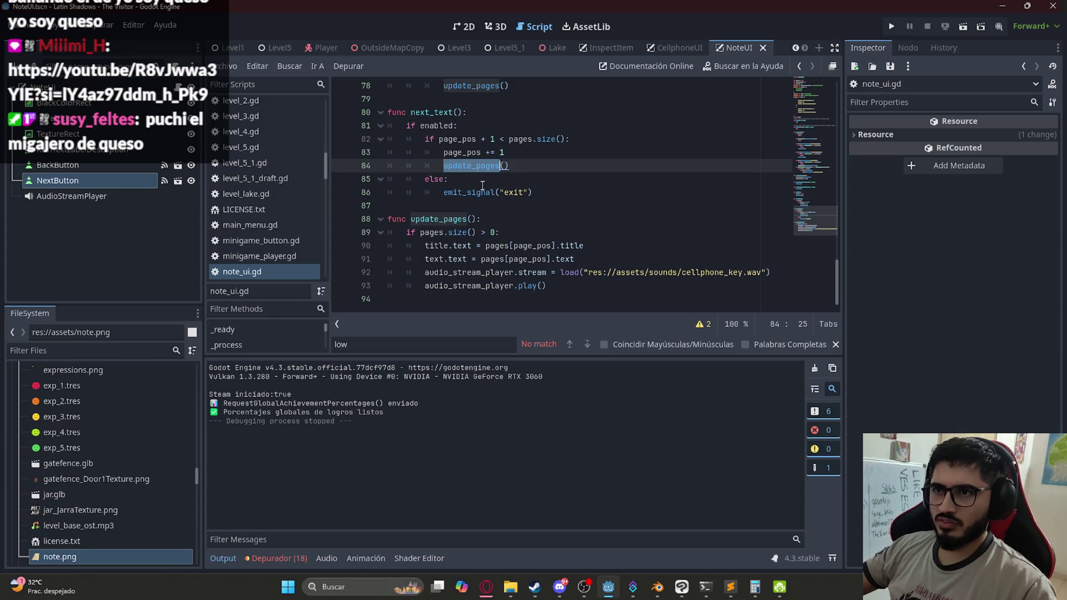
left_click(538, 165)
- Add `if page_pos == pages.size() - 1:` setting next_button.text = "Salir", and save
key("Return")
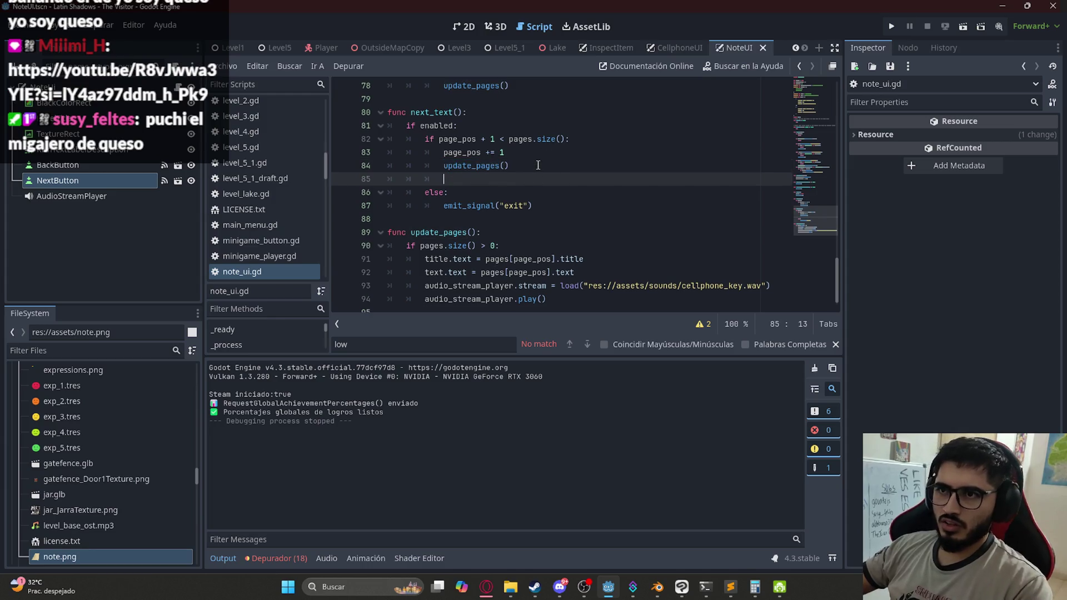
type("if page_pos")
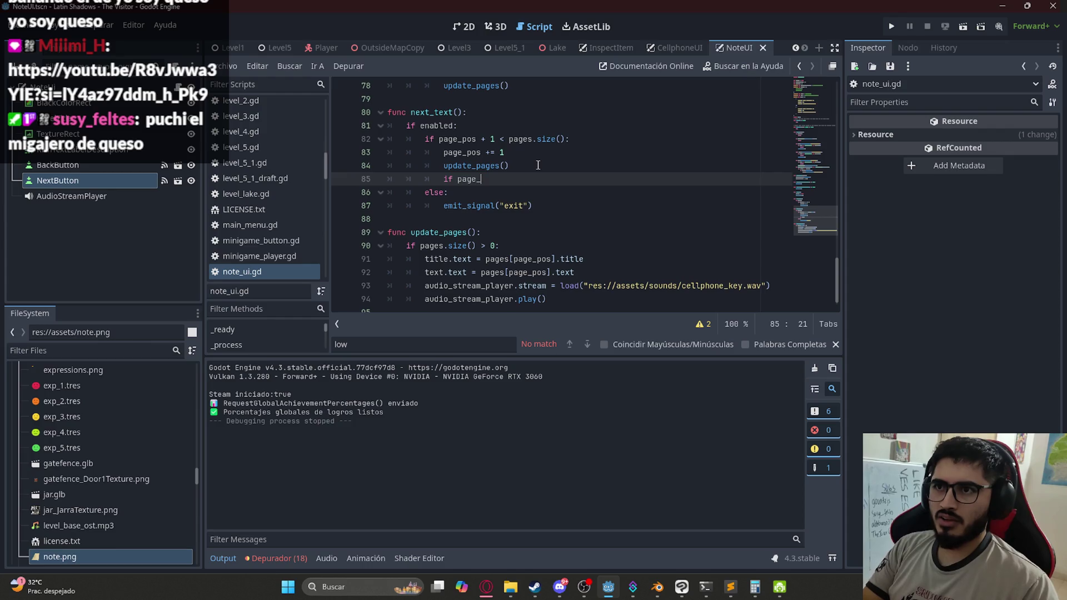
type(" == pages.si")
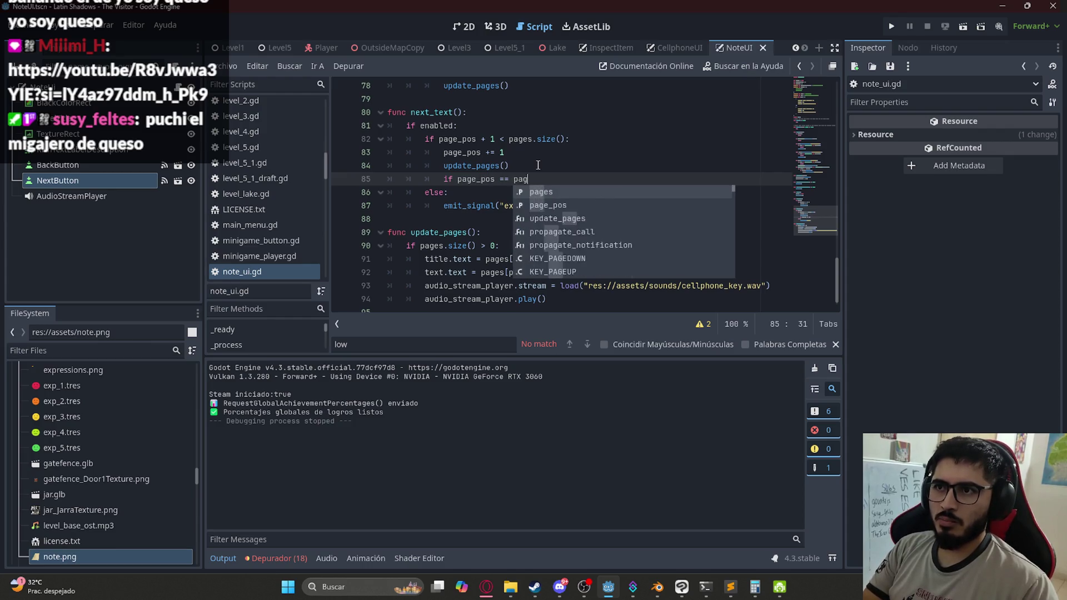
type("ze")
key("Return")
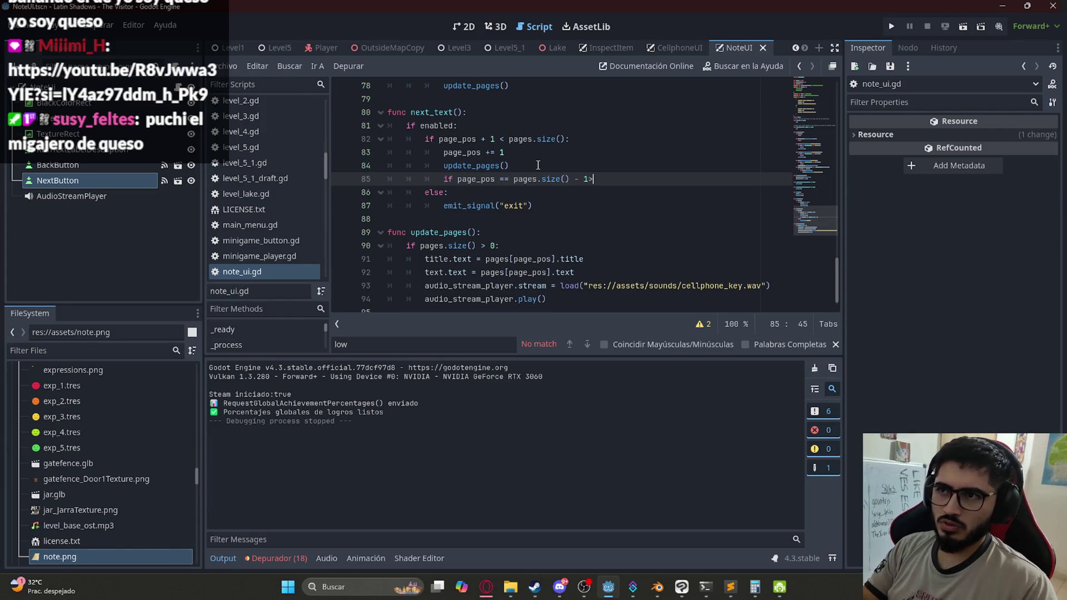
type(":")
key("Return")
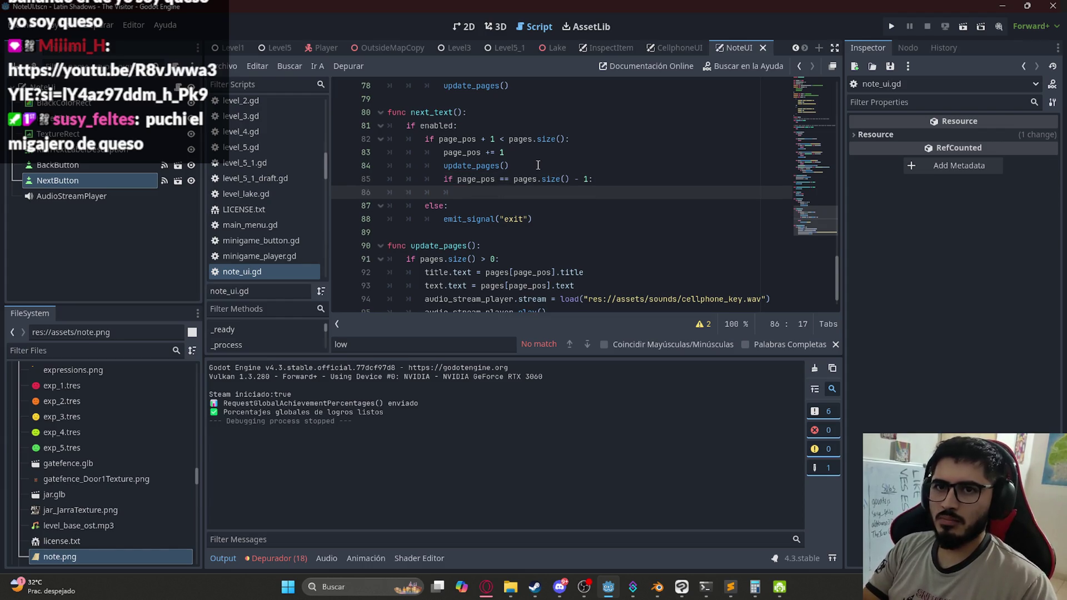
type("next)")
key("BackSpace")
type("_button.text =")
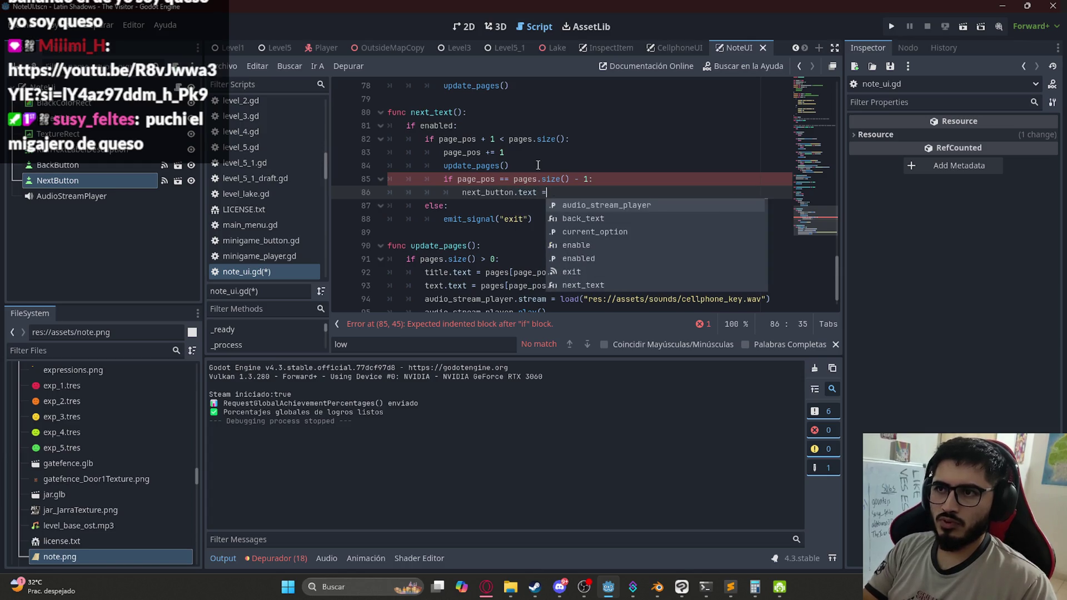
type(" \"")
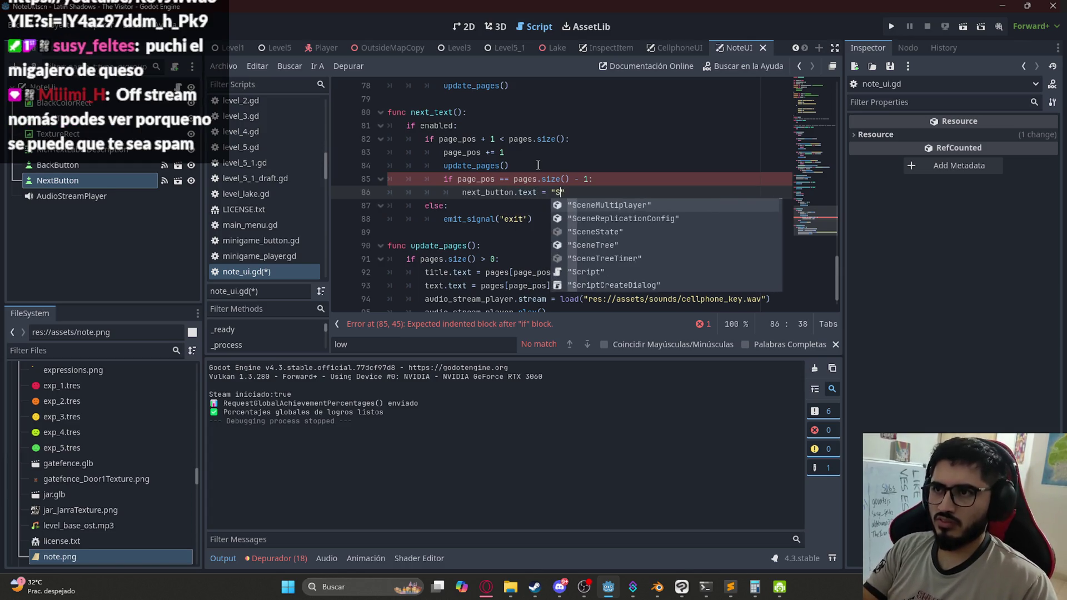
type("Salir")
key("ctrl+s")
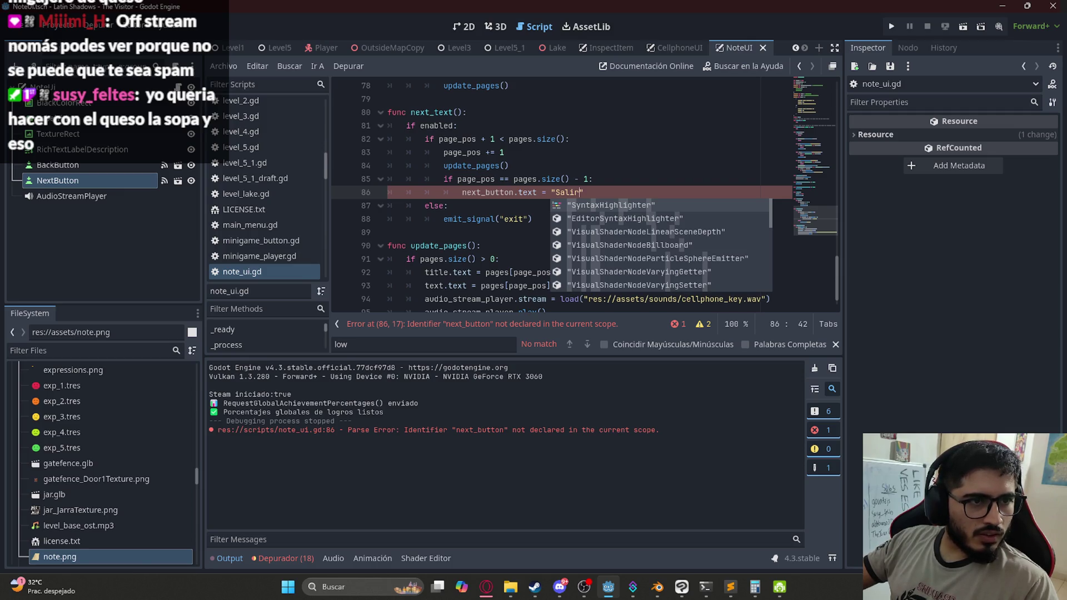
key("alt+Tab")
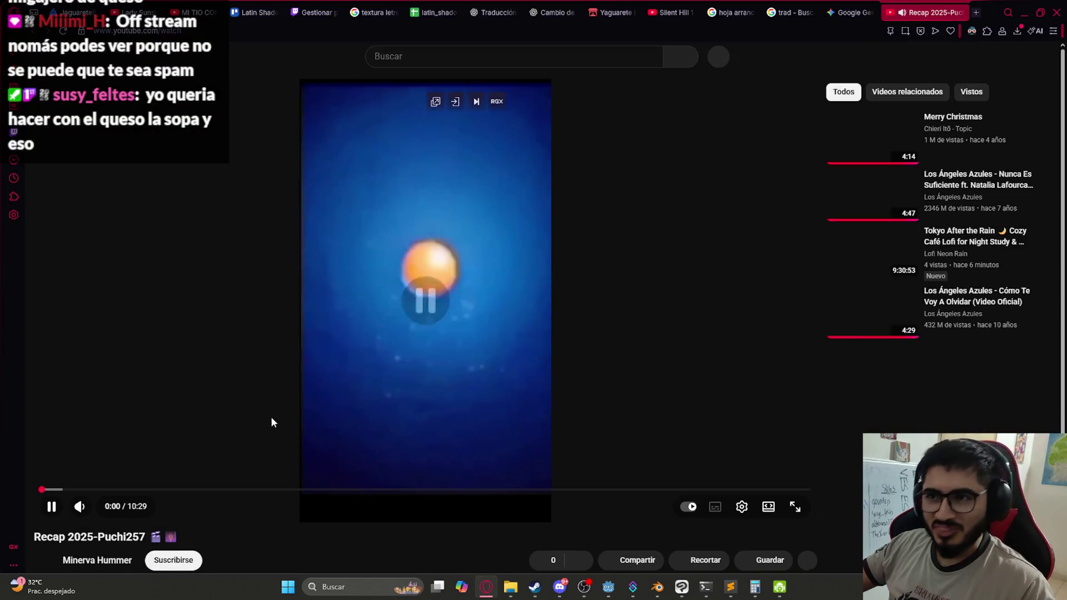
- Resume the recap video and give it a like
key("space")
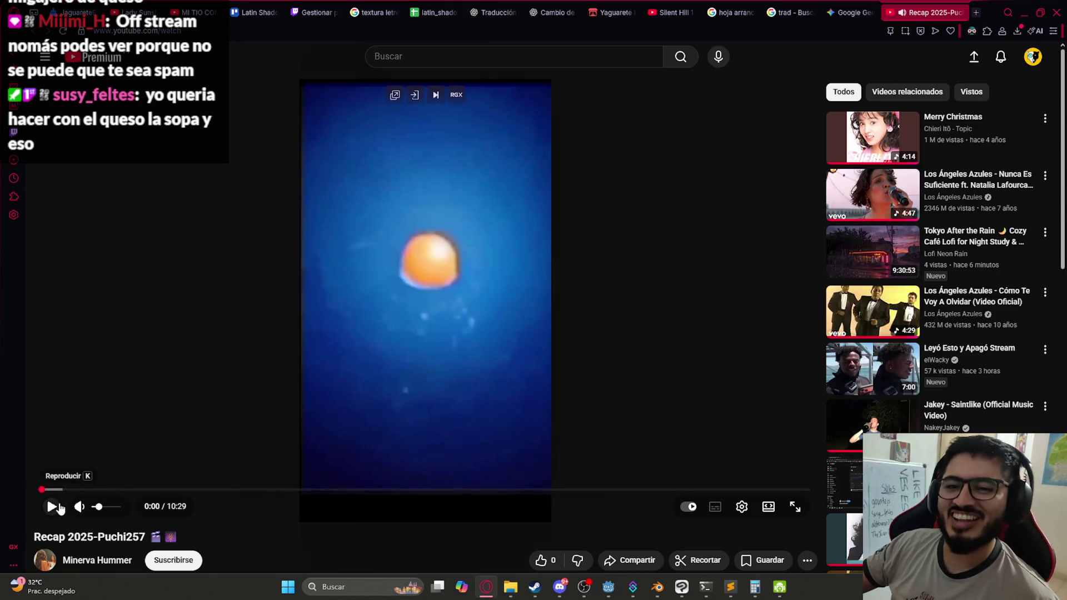
left_click(59, 508)
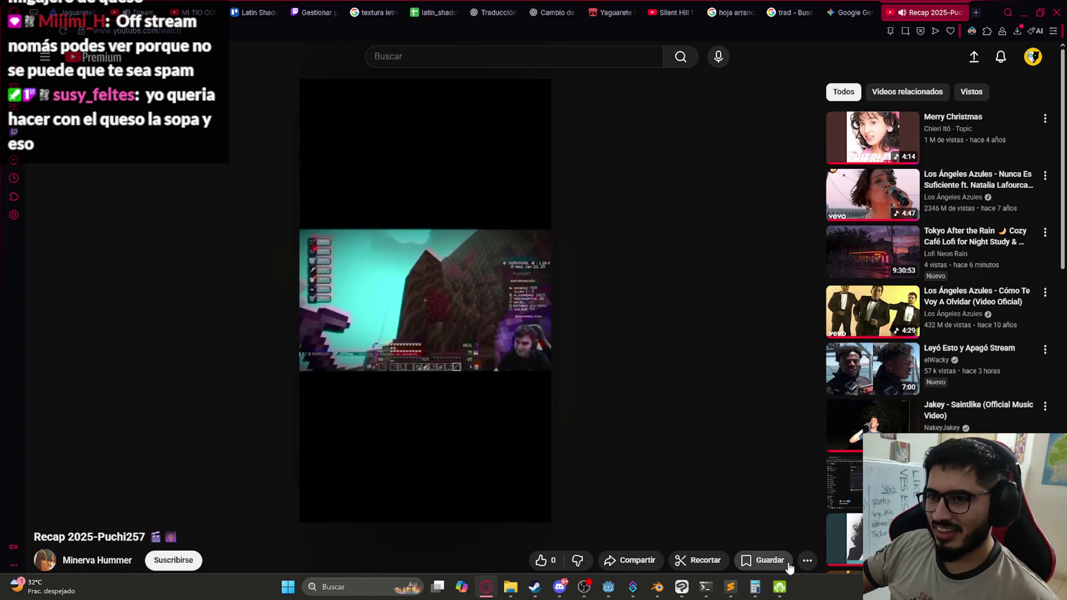
left_click(766, 560)
scroll(828, 434, "down", 3)
scroll(817, 473, "down", 3)
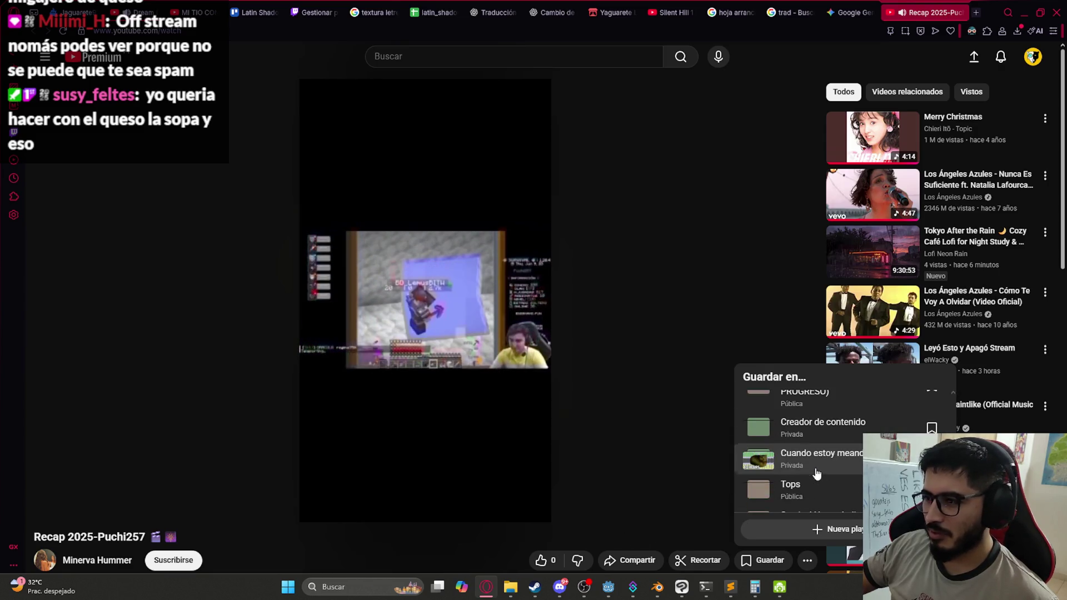
left_click(804, 546)
left_click(807, 561)
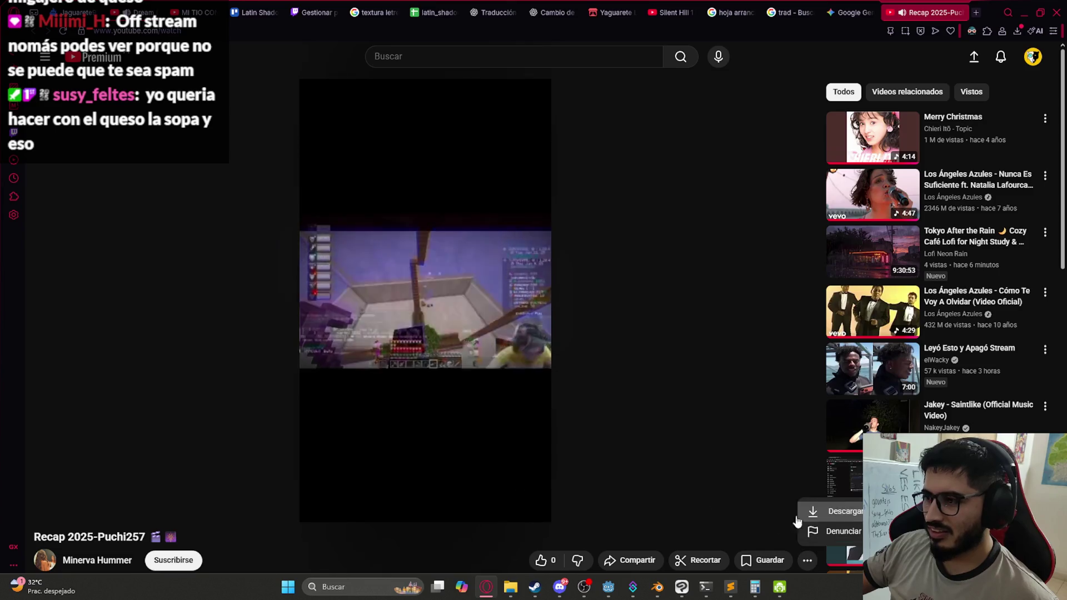
left_click(761, 532)
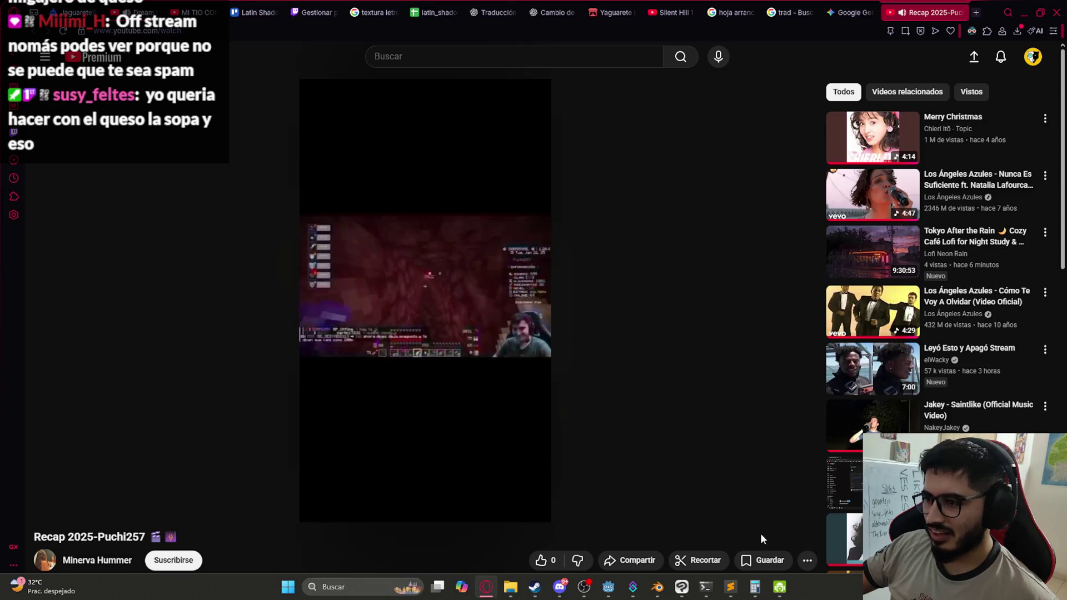
left_click(543, 561)
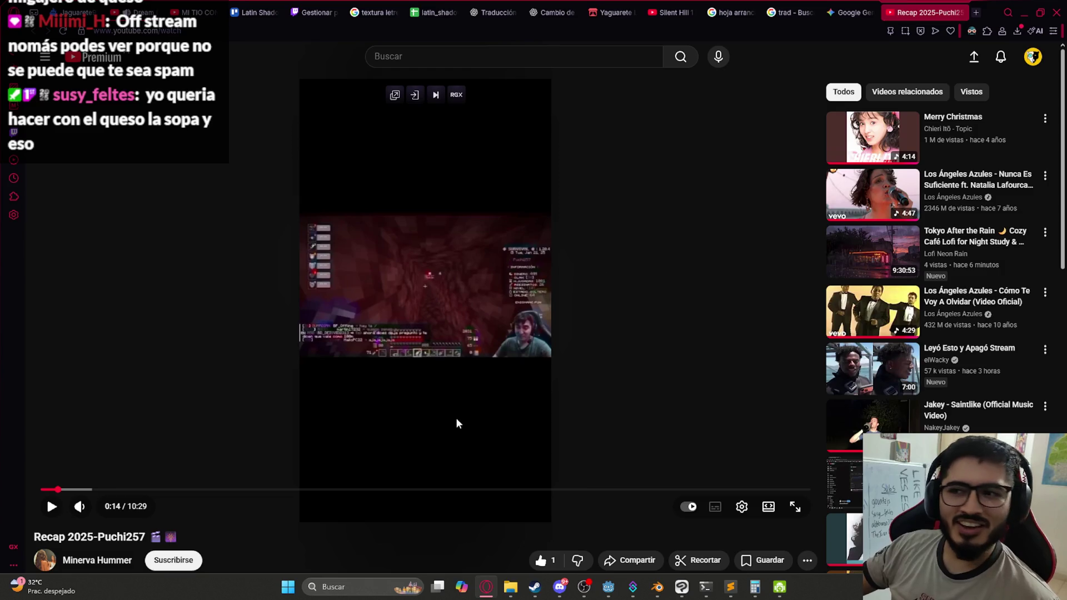
- Close the YouTube tab and return to note_ui.gd in Godot
left_click(962, 12)
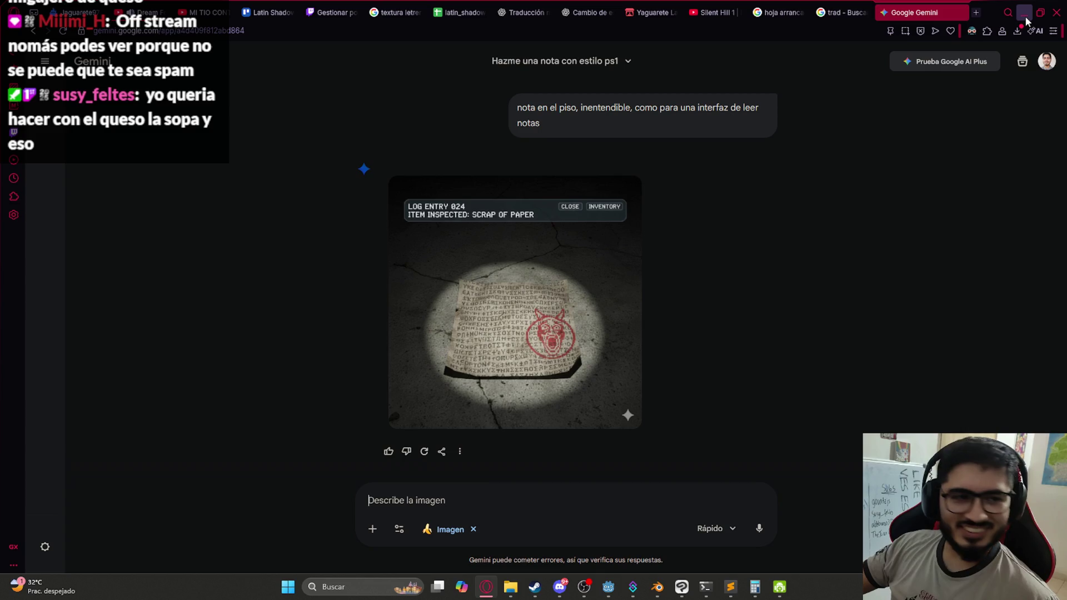
left_click(1025, 15)
left_click(612, 139)
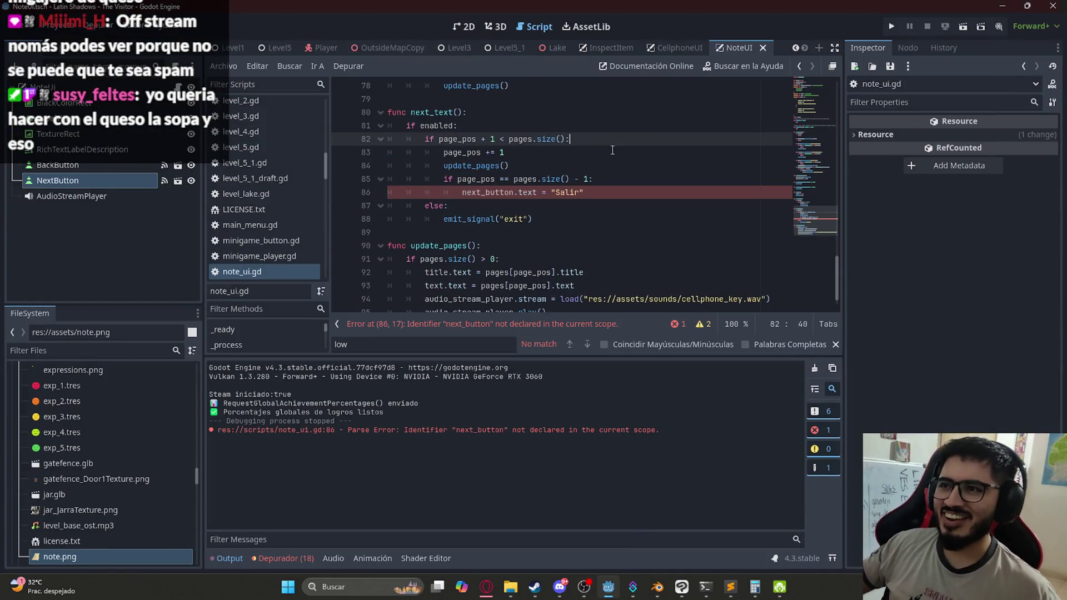
- Inspect the undeclared next_button error on the Salir line
left_click(594, 193)
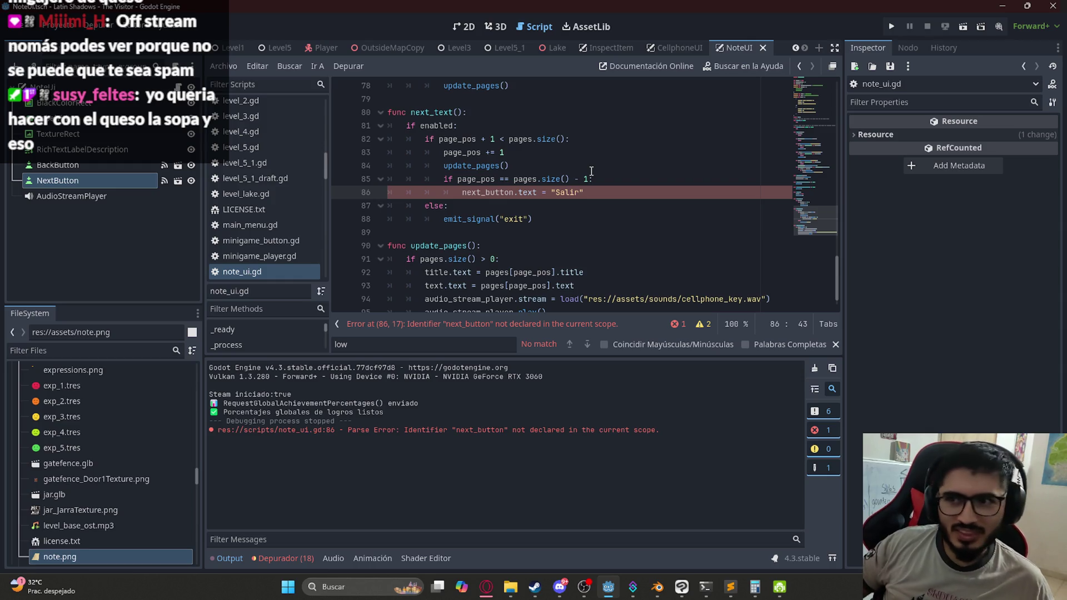
left_click(564, 210)
left_click(603, 194)
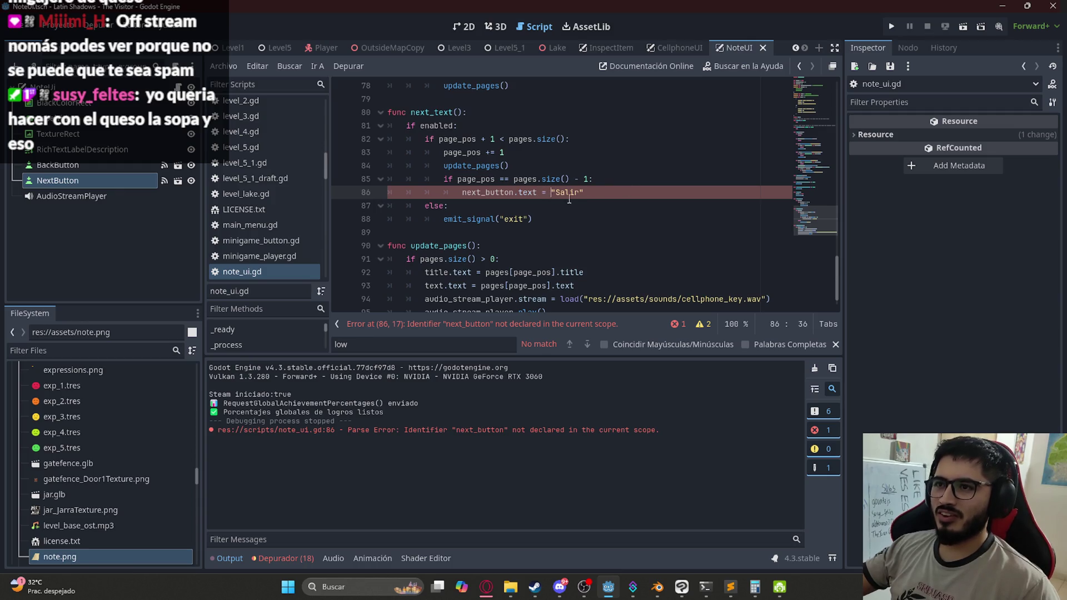
scroll(562, 228, "up", 1)
left_click(550, 260)
double_click(509, 238)
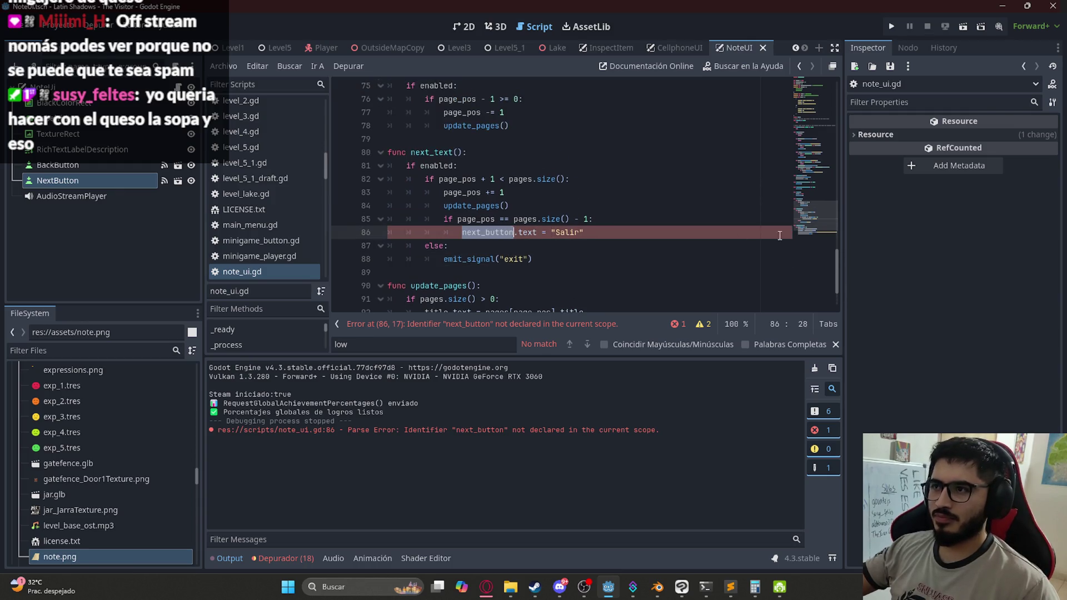
scroll(524, 155, "up", 20)
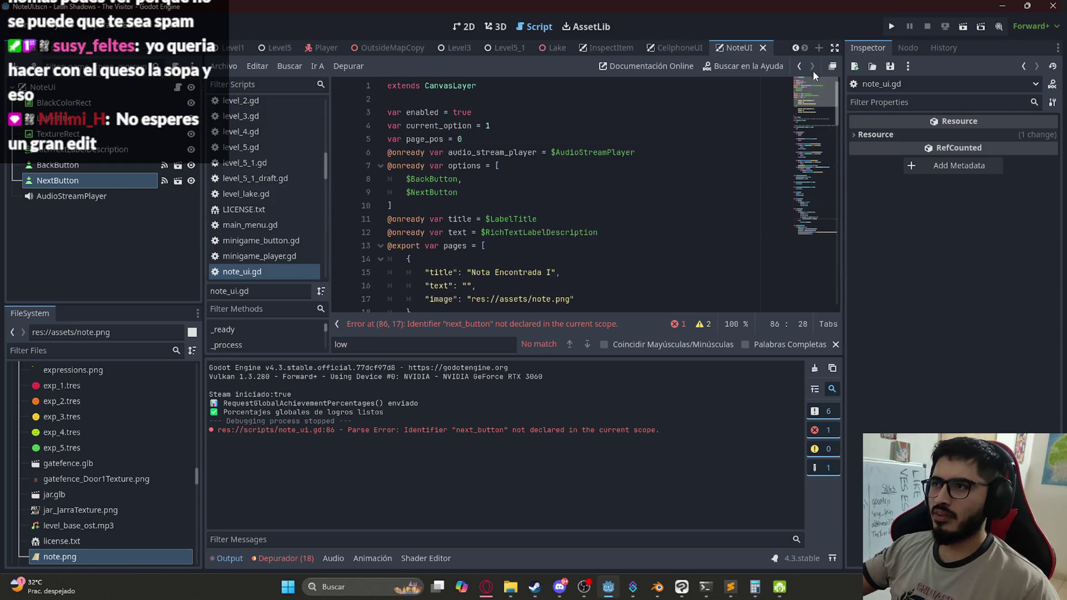
left_click(614, 140)
key("Return")
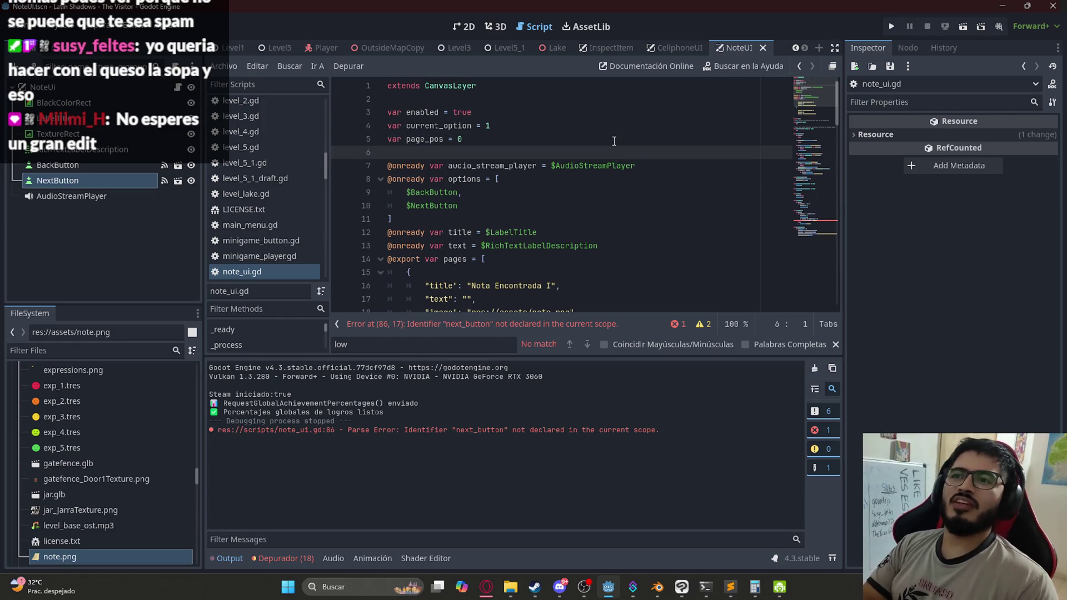
key("BackSpace")
key("BackSpace")
type("@o")
key("Return")
type("next_button = $Ne")
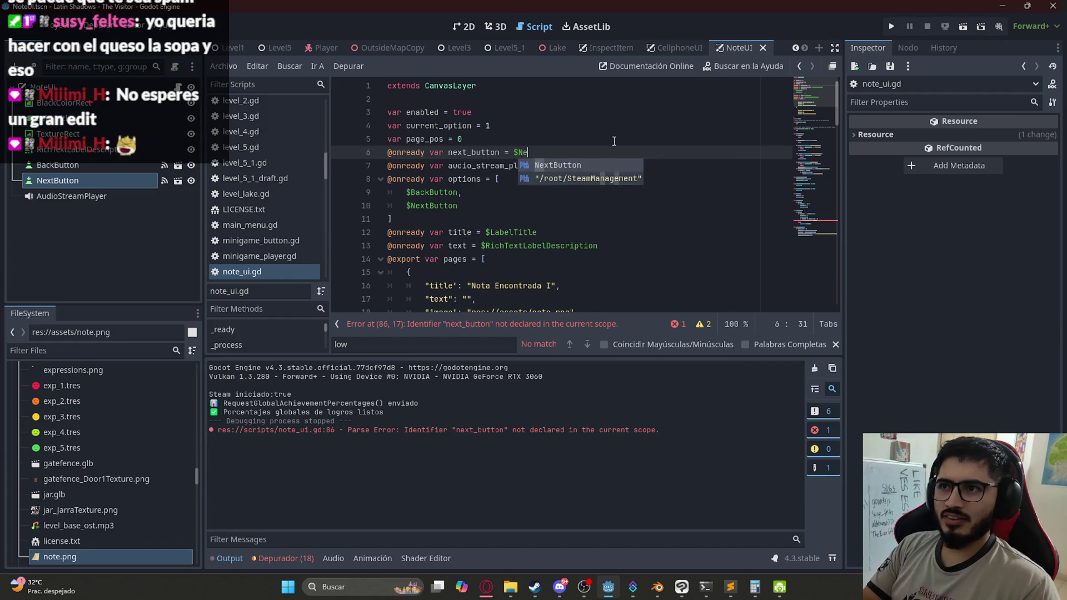
key("Return")
key("Up")
key("Return")
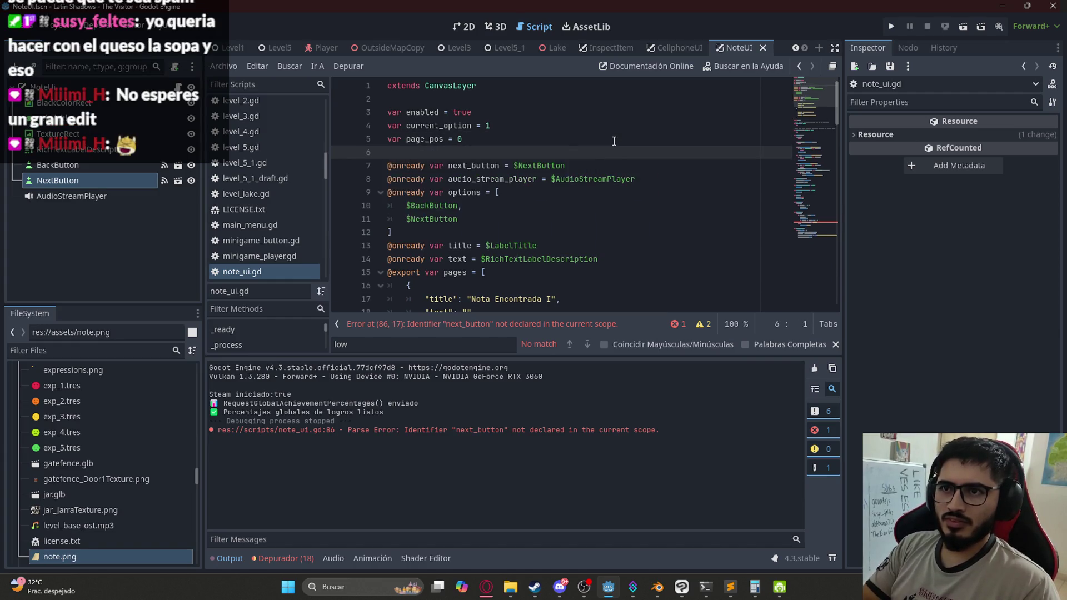
type("o")
key("Return")
type("var back_")
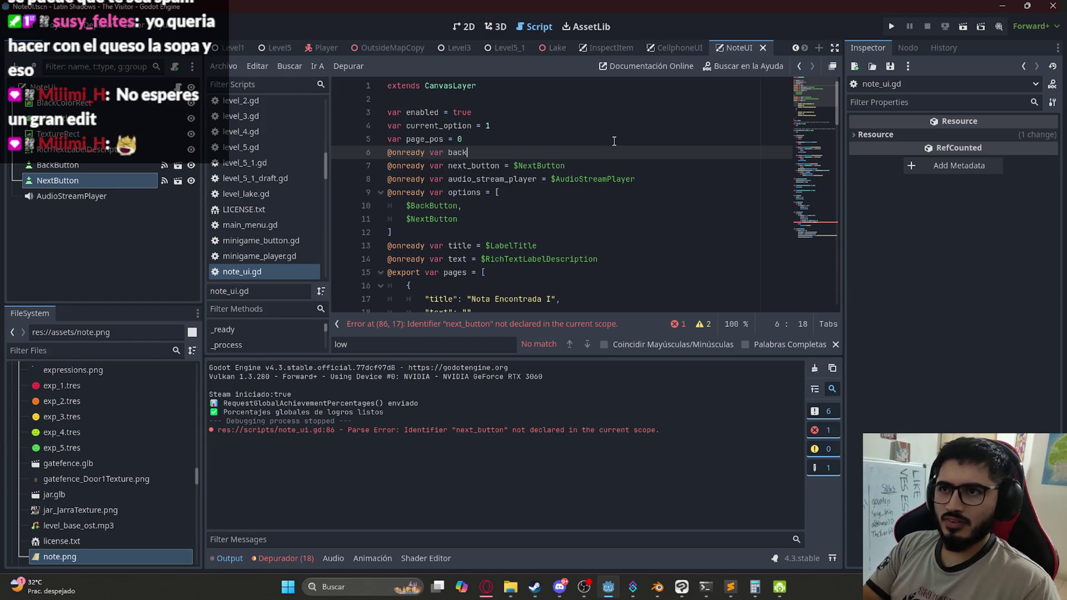
type("button = $Ba")
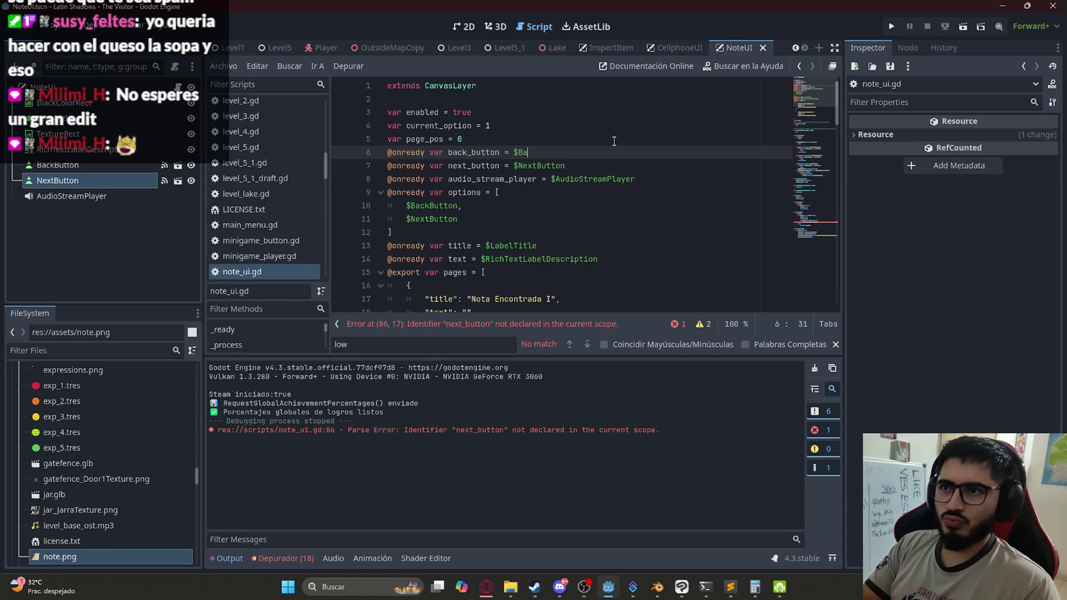
key("Return")
key("ctrl+s")
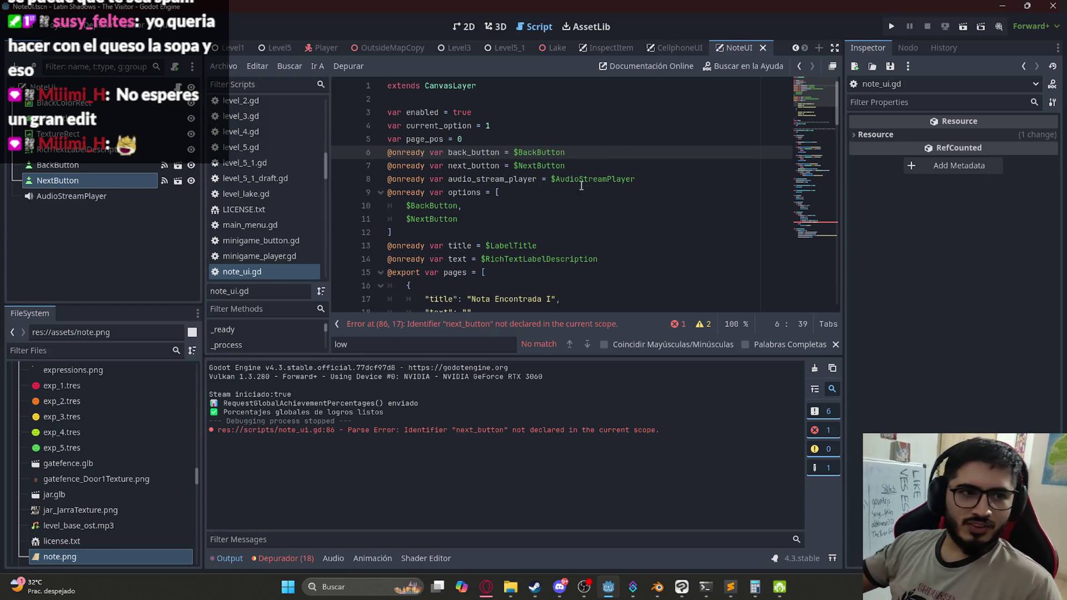
- Replace the "Salir" literal on line 88 with a tr("") call
double_click(479, 153)
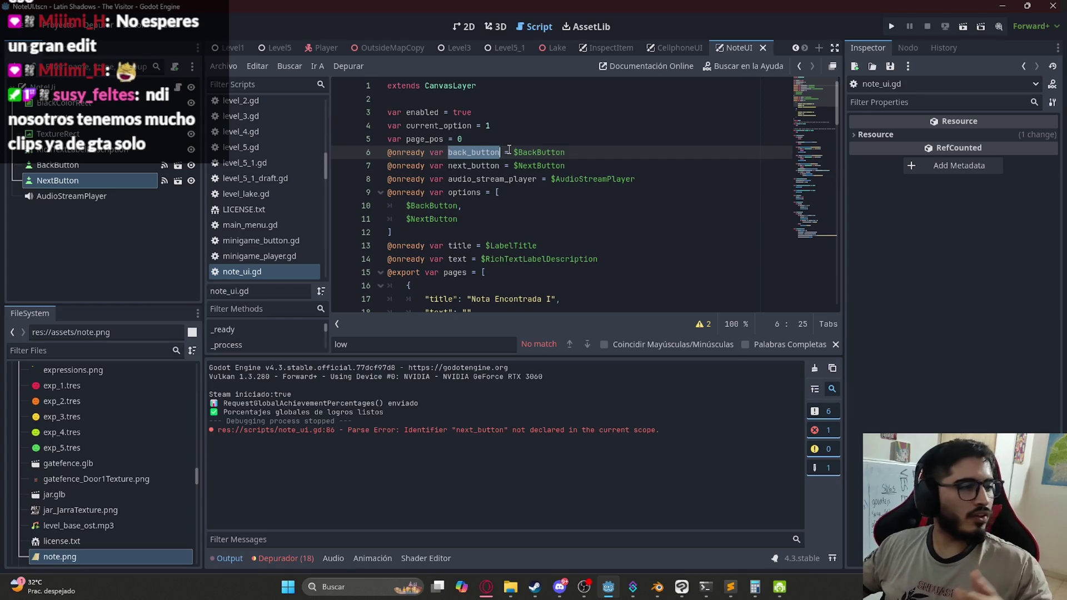
double_click(473, 166)
left_click(805, 224)
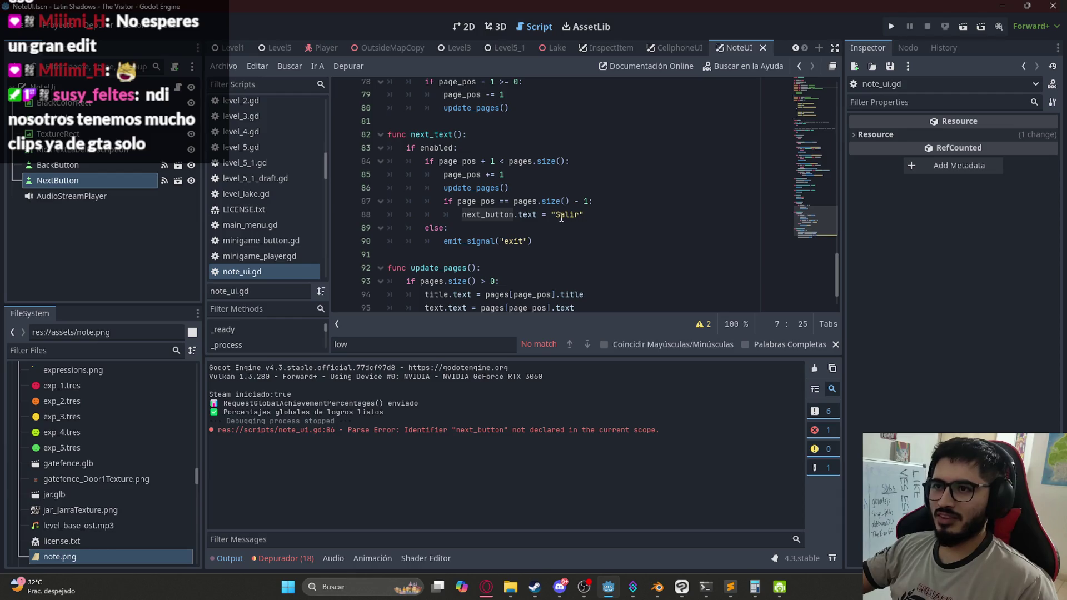
left_click(543, 214)
left_click_drag(552, 214, 585, 215)
type("tr(\"")
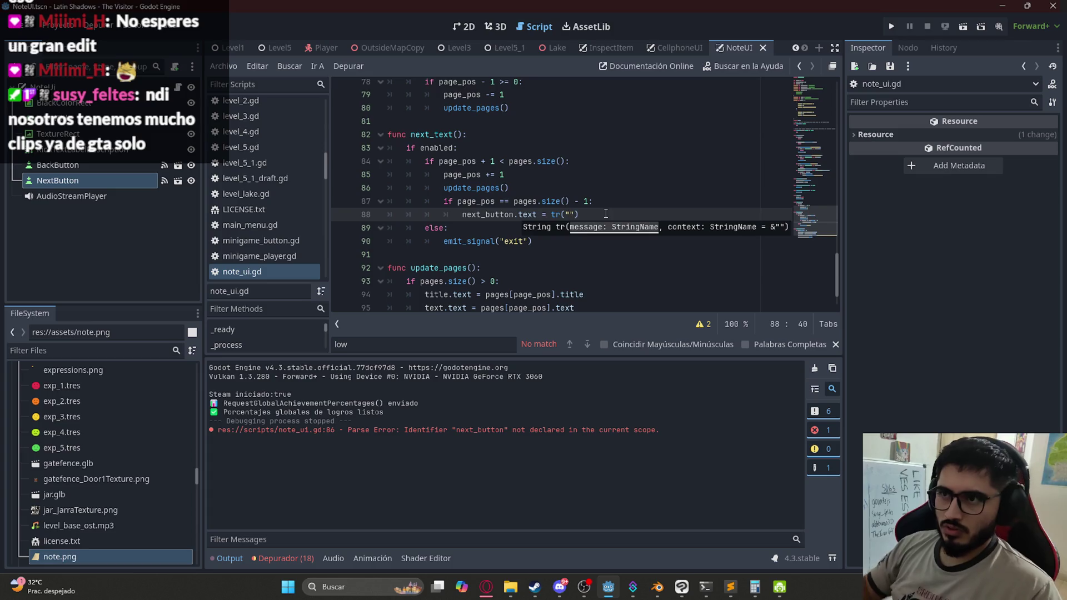
left_click(486, 587)
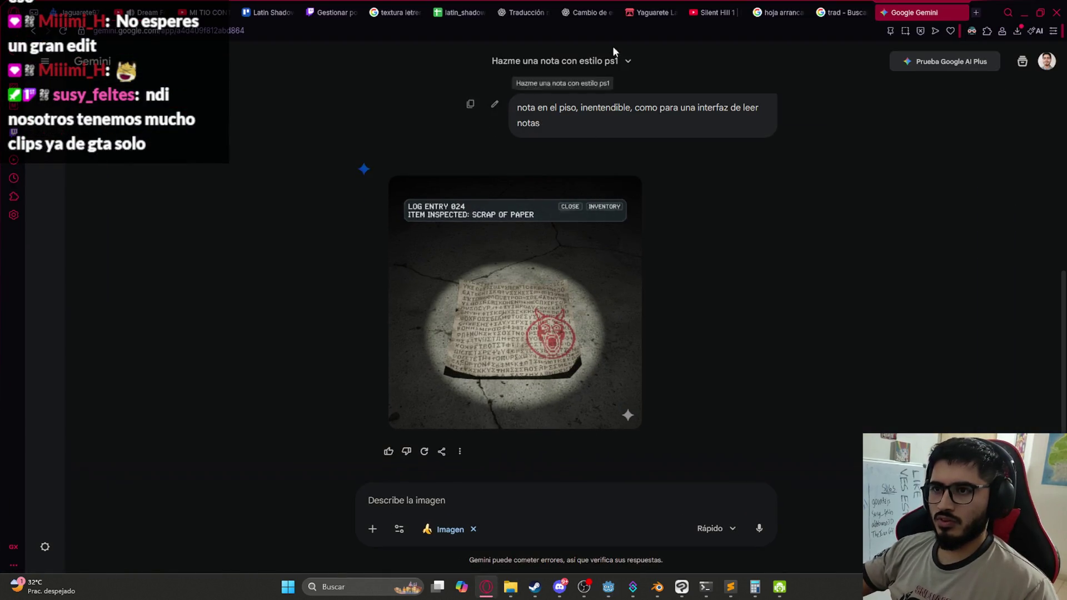
- Find Salir's main_menu.exit key in the translations sheet and paste it into tr() in Godot
left_click(784, 12)
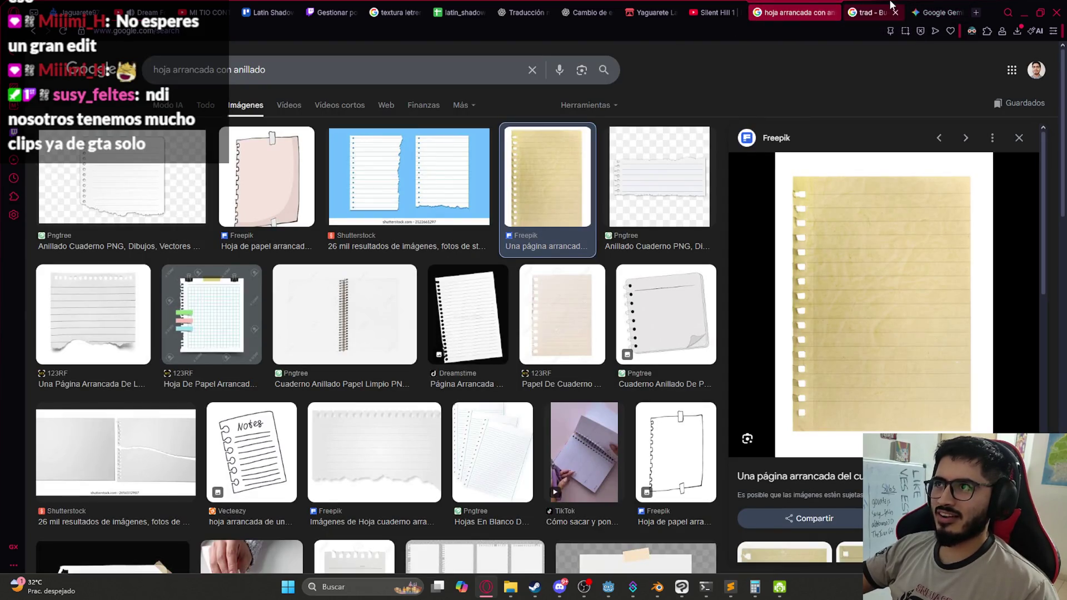
left_click(874, 13)
left_click(781, 13)
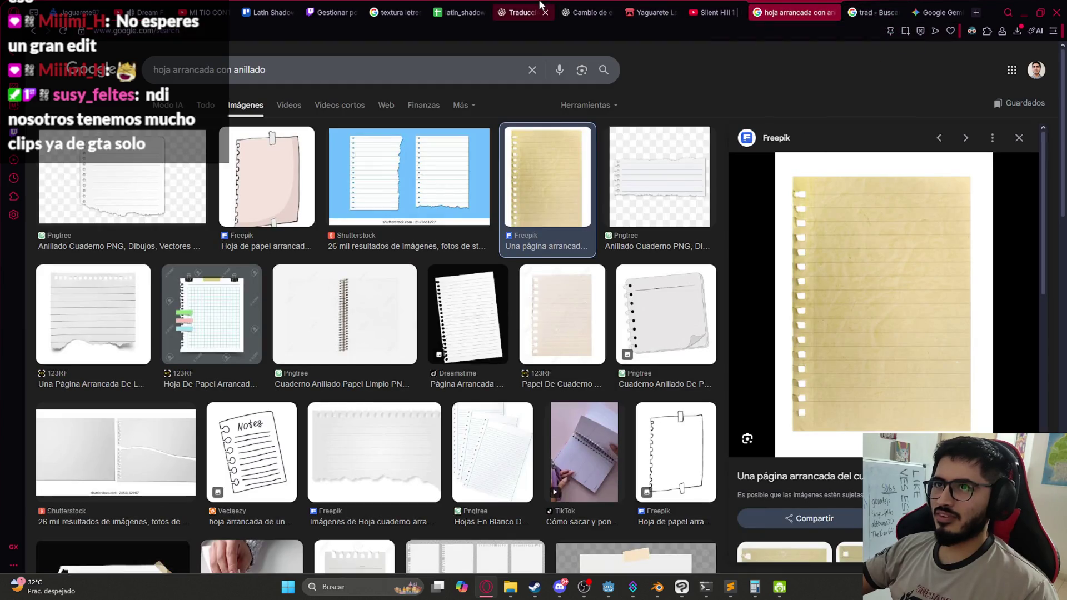
left_click(387, 5)
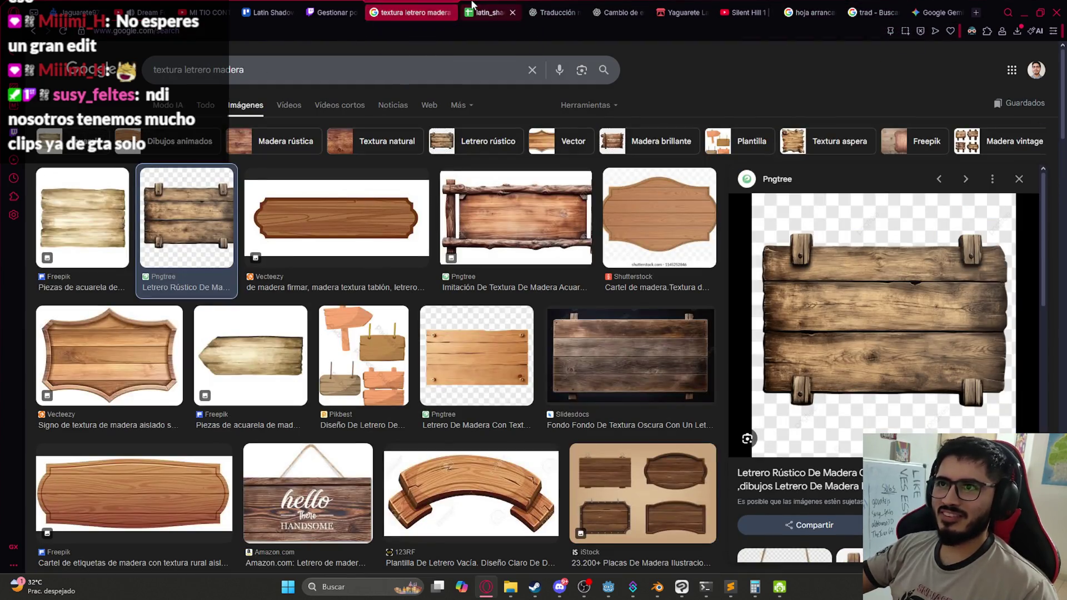
left_click(489, 12)
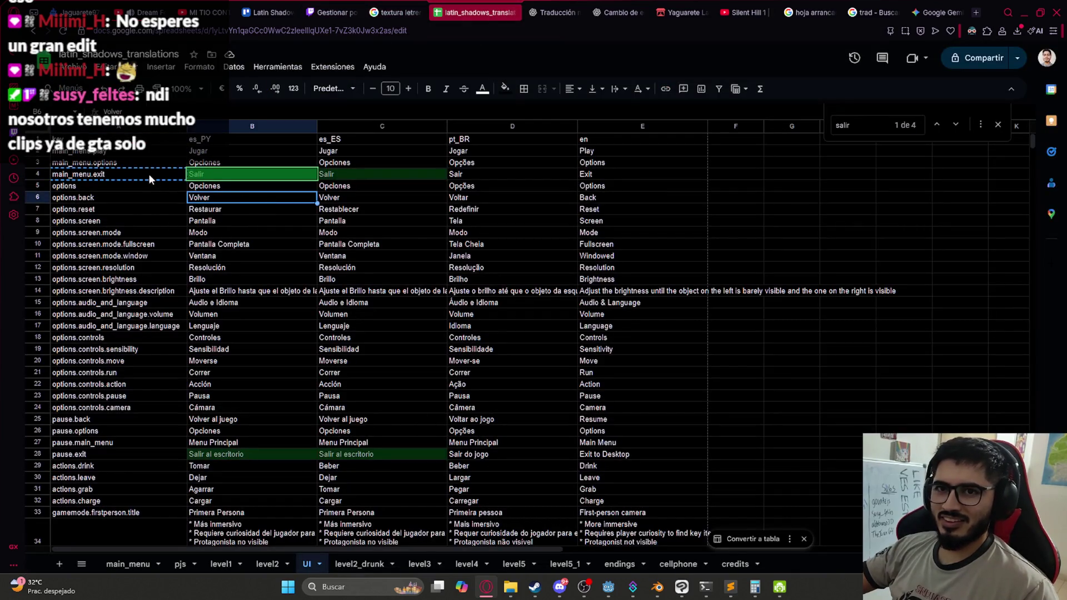
key("alt+Tab")
type("main_menu.exit")
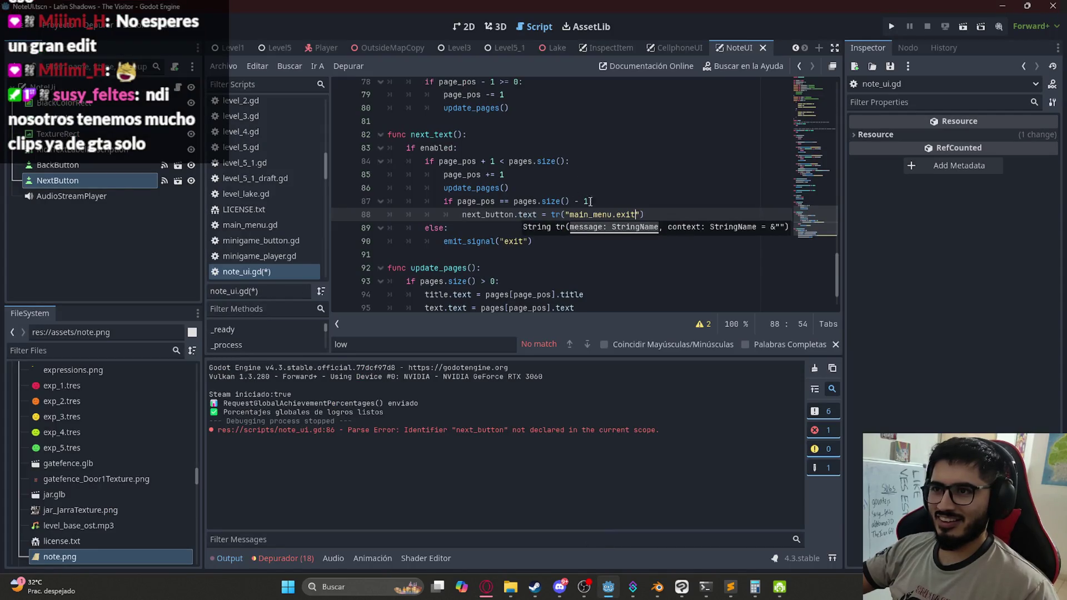
- Save note_ui.gd with tr("main_menu.exit"), then select lines 87–88 of the last-page branch
key("ctrl+s")
left_click(539, 227)
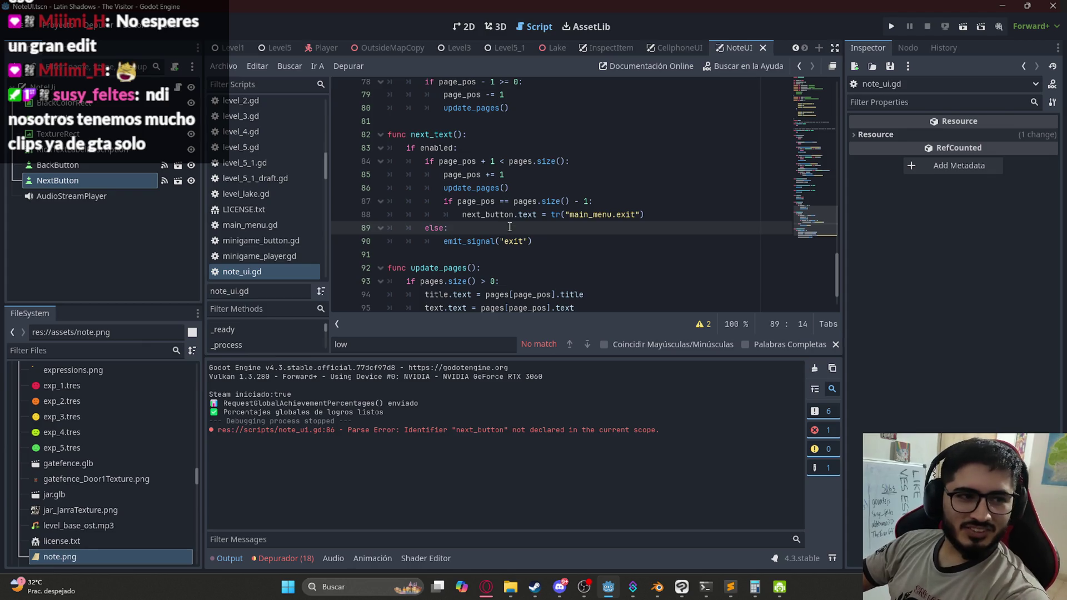
left_click(508, 259)
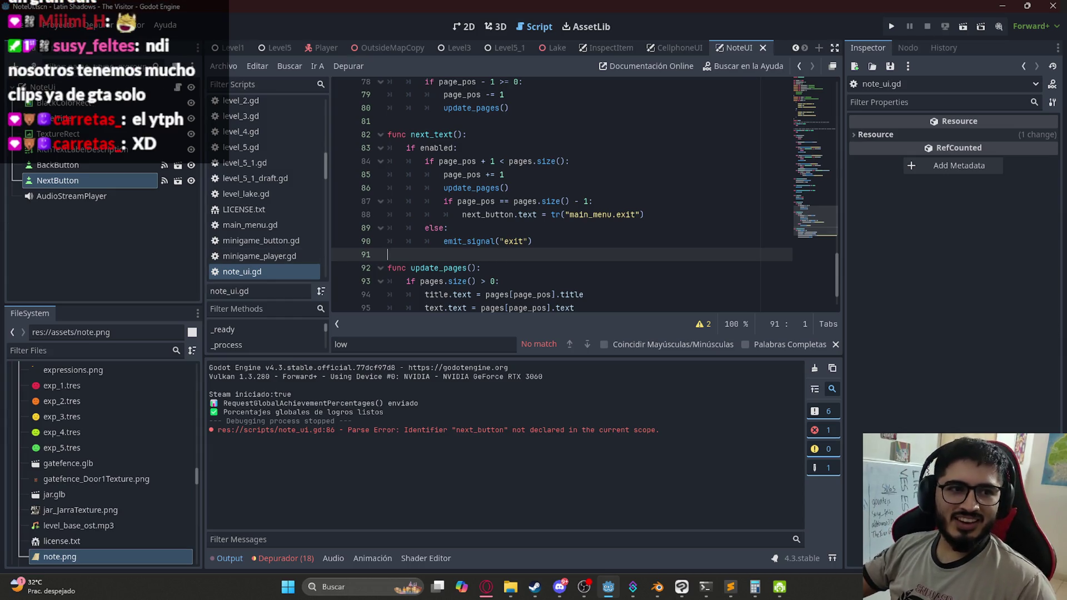
left_click(589, 201)
left_click_drag(643, 215, 460, 212)
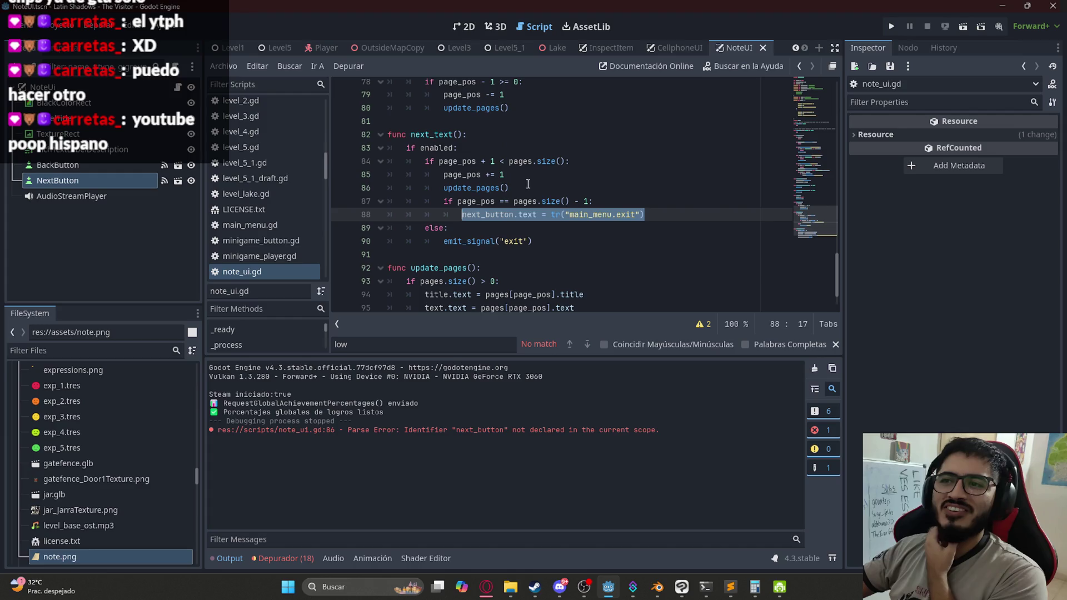
mouse_move(645, 214)
left_mouse_down()
mouse_move(456, 201)
mouse_move(459, 212)
left_mouse_up()
key("ctrl+c")
- Add an else branch below line 88 and paste the copied next_button text line into it
left_click(680, 213)
key("Return")
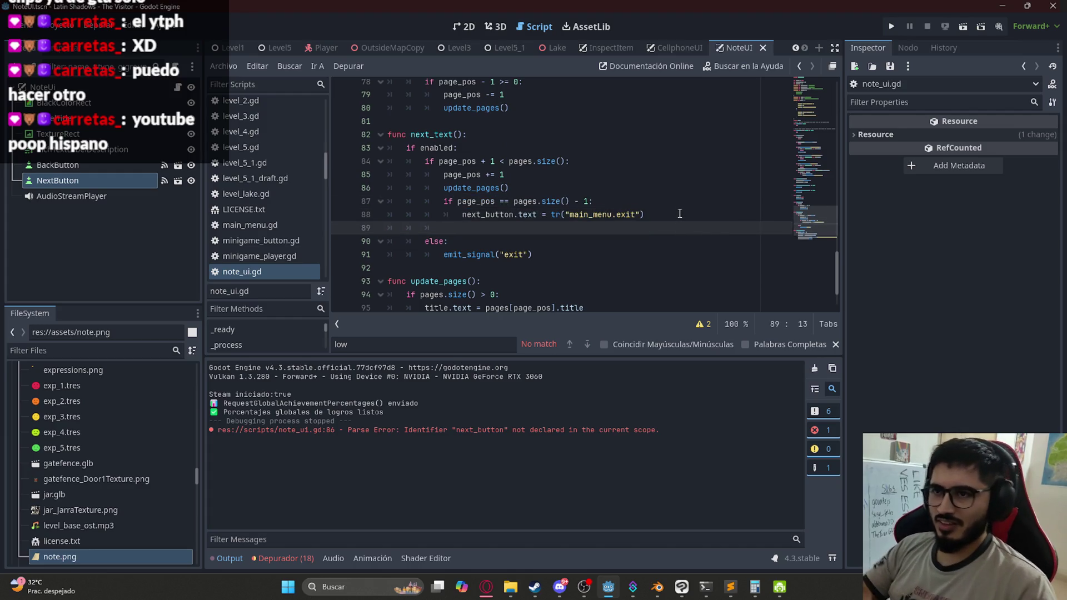
key("Return")
key("ctrl+v")
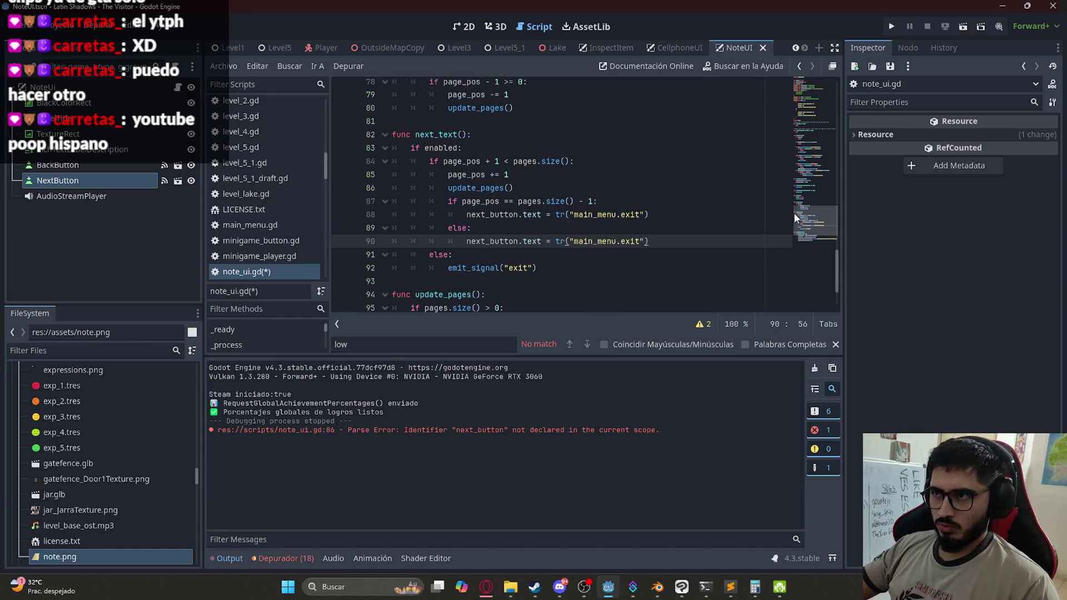
- Replace the main_menu.exit key on line 90 with cellphone.previous, taken from BackButton's Inspector Text
left_click(76, 167)
left_click(934, 177)
key("ctrl+a")
key("ctrl+c")
left_click(639, 240)
left_click_drag(639, 241, 573, 241)
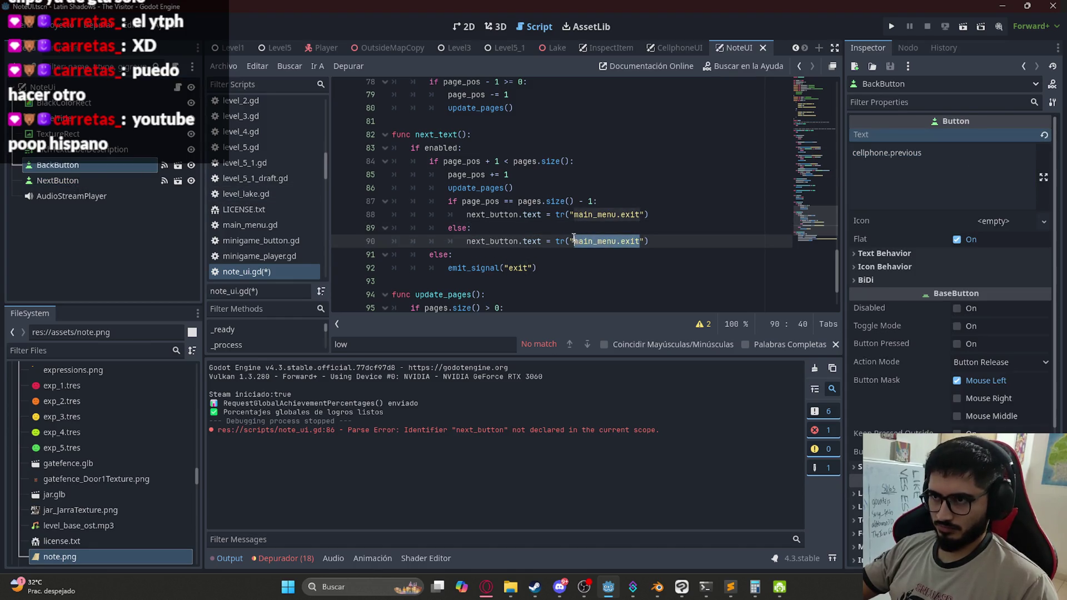
key("BackSpace")
key("ctrl+v")
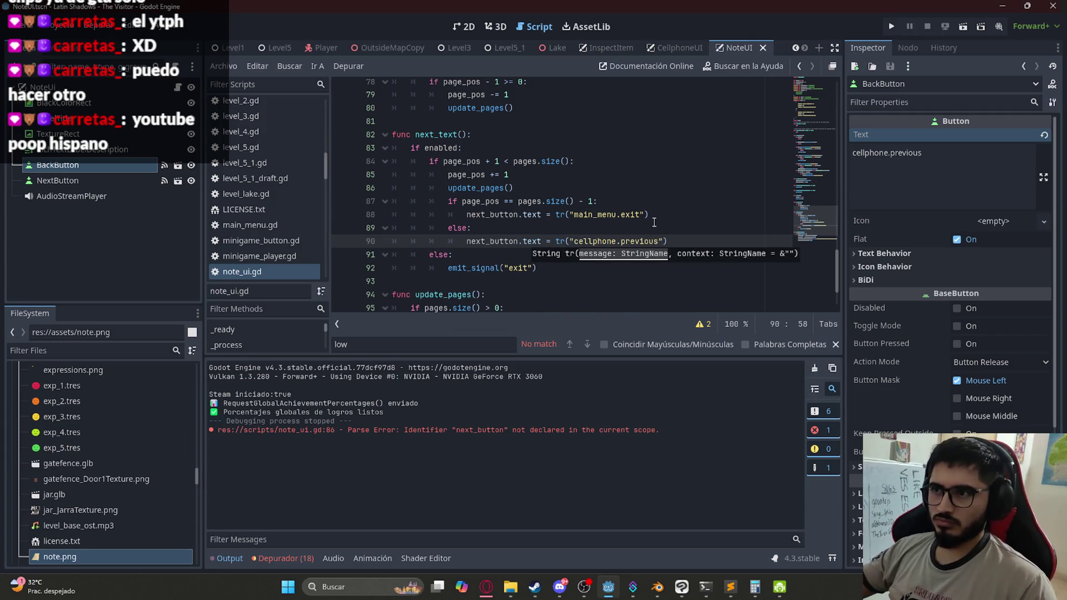
left_click(654, 223)
left_click(700, 241)
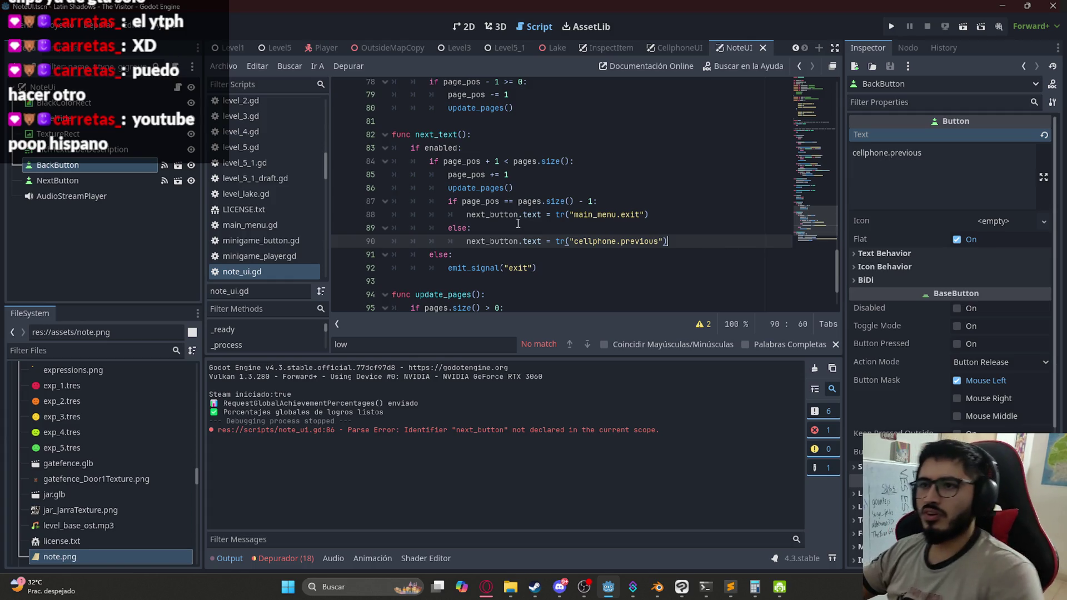
- Try adding back_button.visible = false lines below line 88, then delete them again
left_click(701, 212)
key("Return")
type("ack_button.visible ")
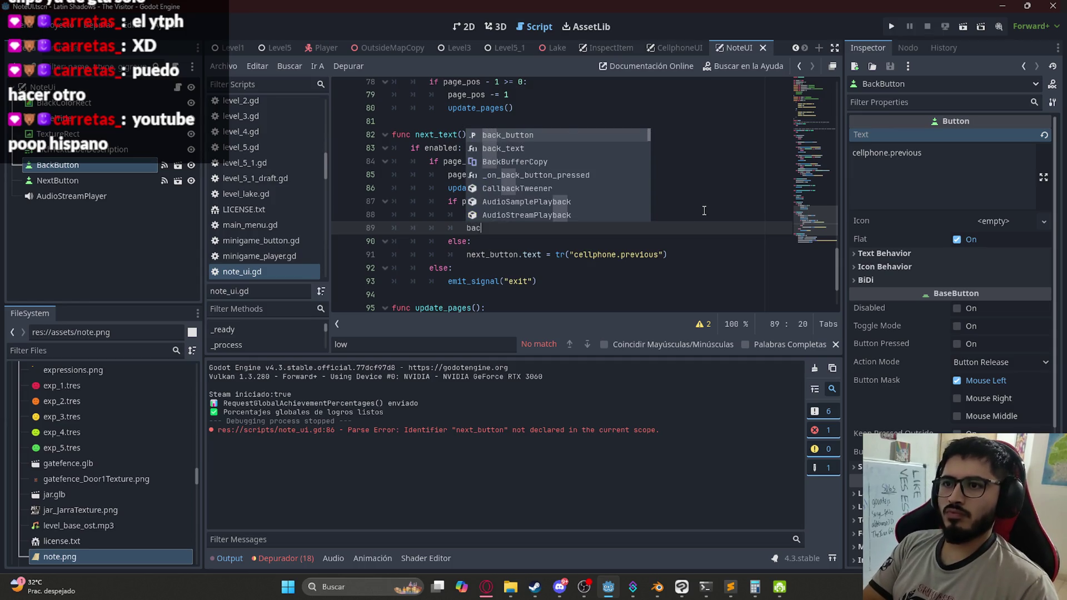
type("= false")
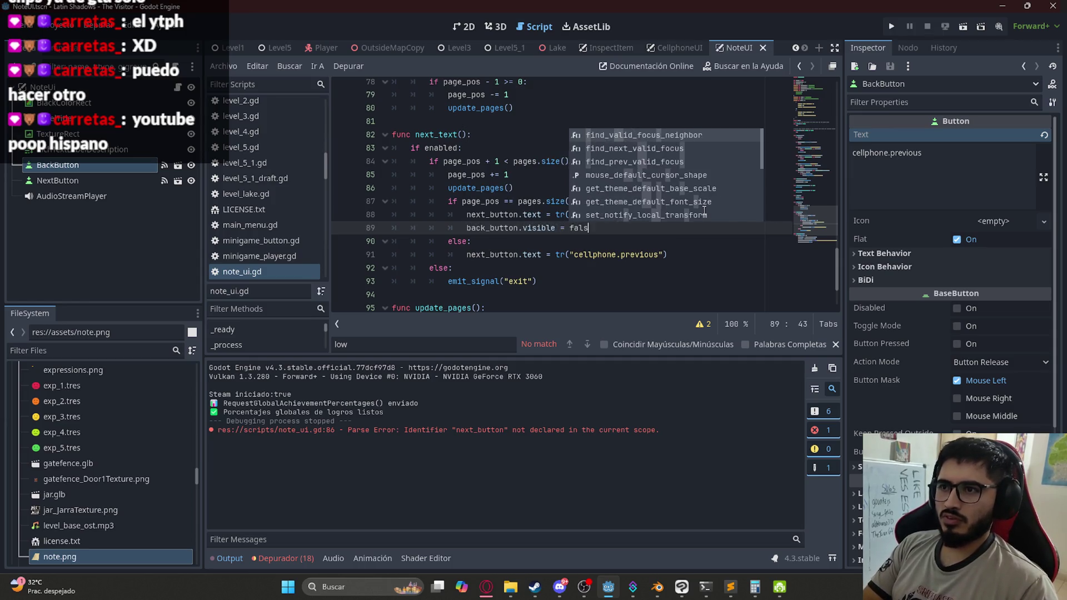
key("Return")
key("Return")
type("back_button.")
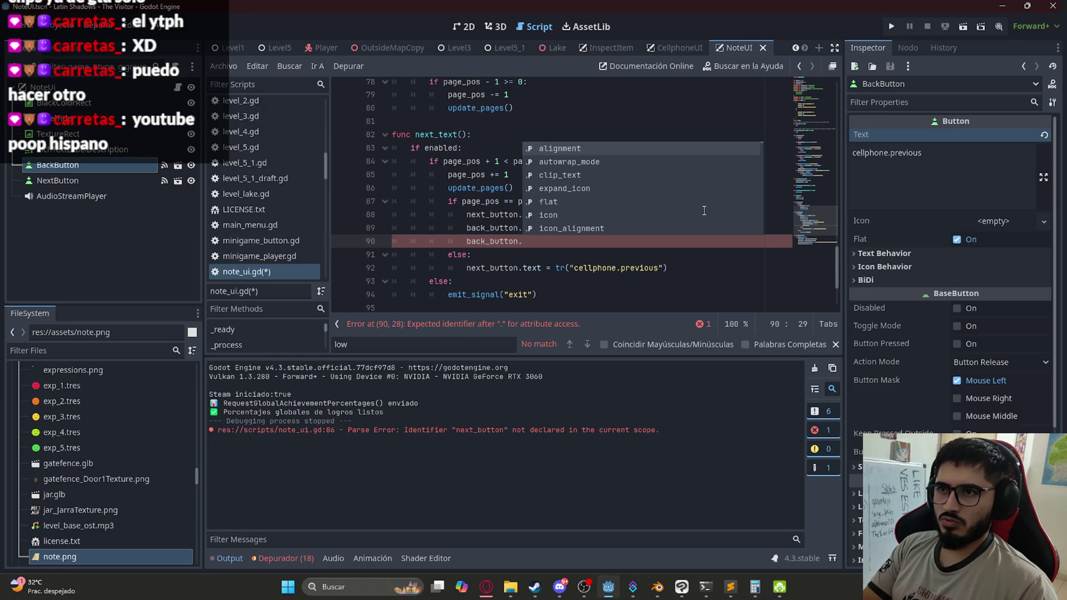
key("BackSpace")
double_click(492, 241)
key("BackSpace")
key("BackSpace")
key("BackSpace")
left_click_drag(594, 228, 496, 217)
key("End")
key("shift+Down")
key("BackSpace")
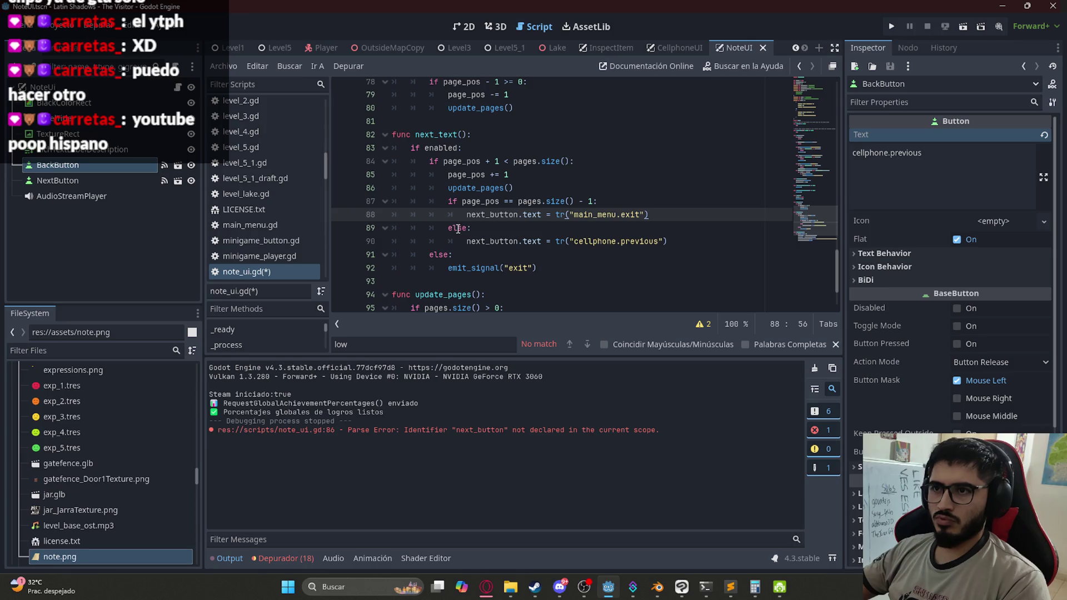
- Save note_ui.gd and start a new line after the else branch
key("ctrl+s")
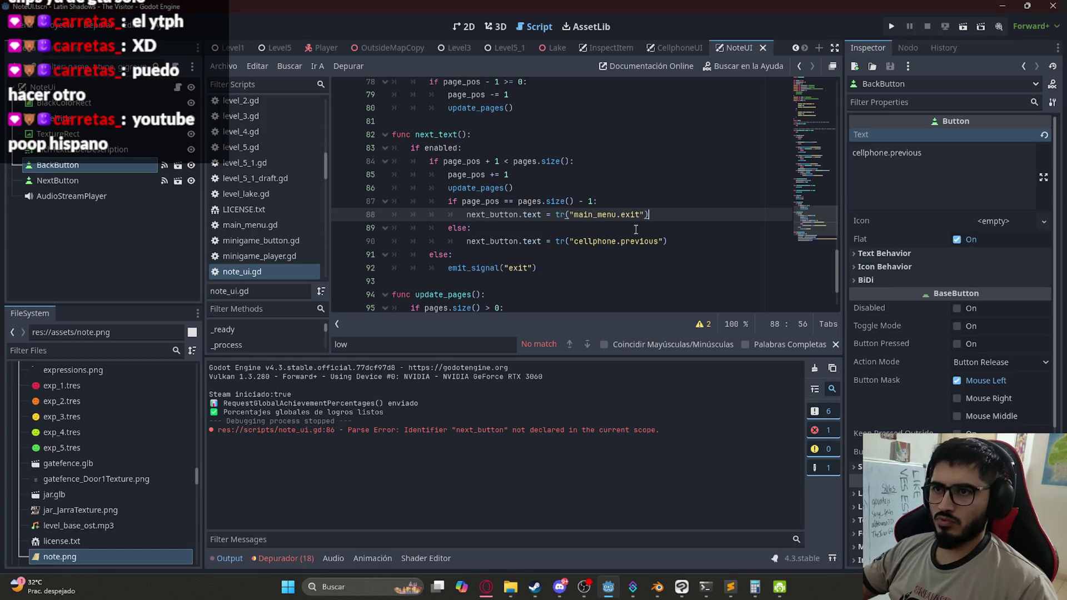
left_click(704, 240)
key("Return")
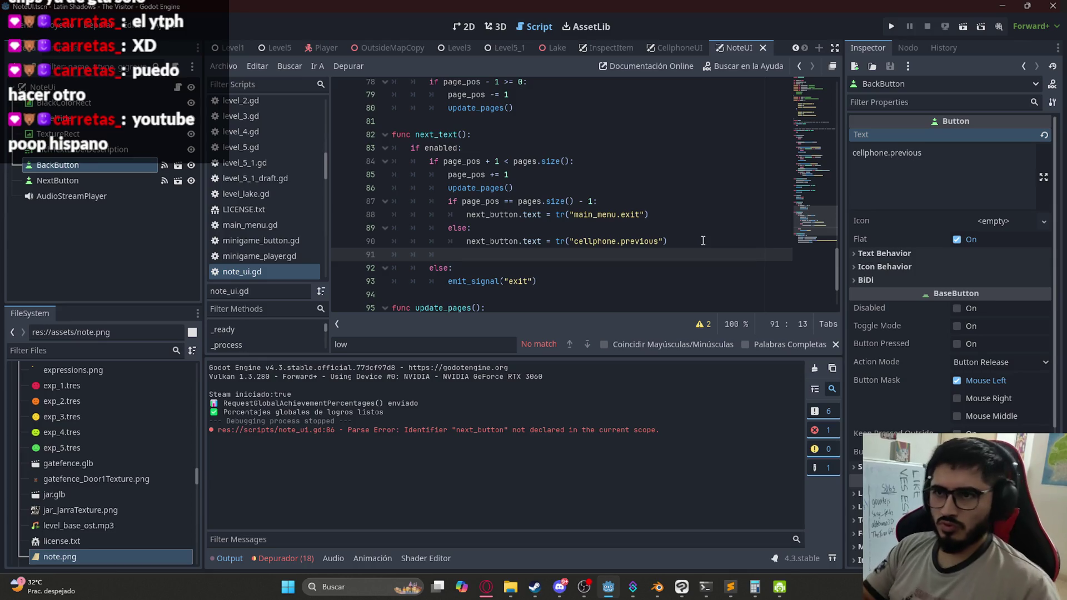
- Add a page_pos == 0 check that sets back_button.visible = false, and save
type("page_pos ==")
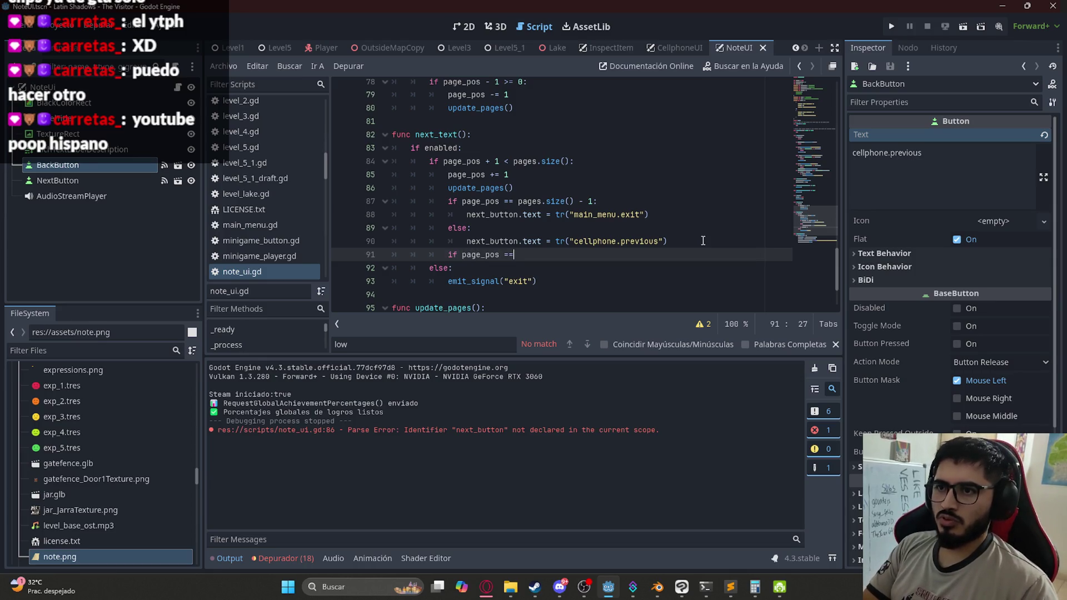
type(":")
key("Return")
type("back_button.visible = false")
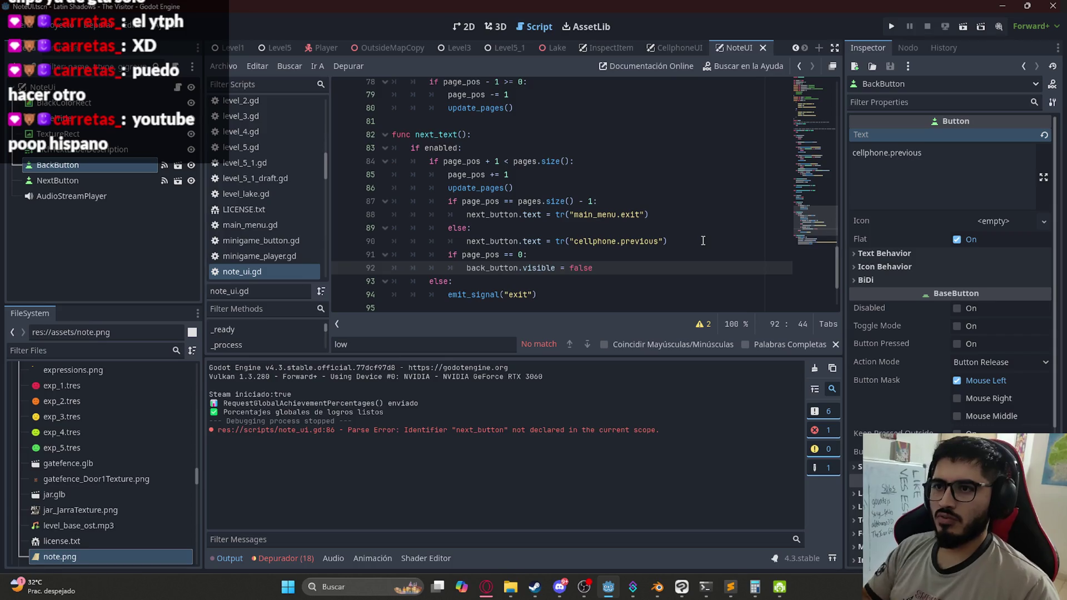
key("Return")
type("back_button.")
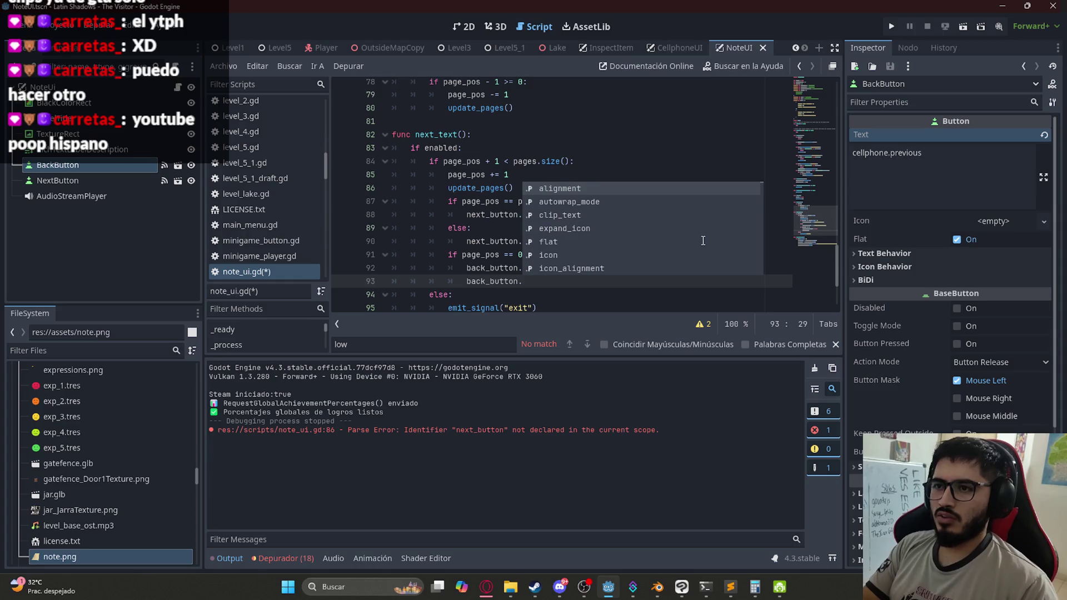
type("e")
key("BackSpace")
key("BackSpace")
key("BackSpace")
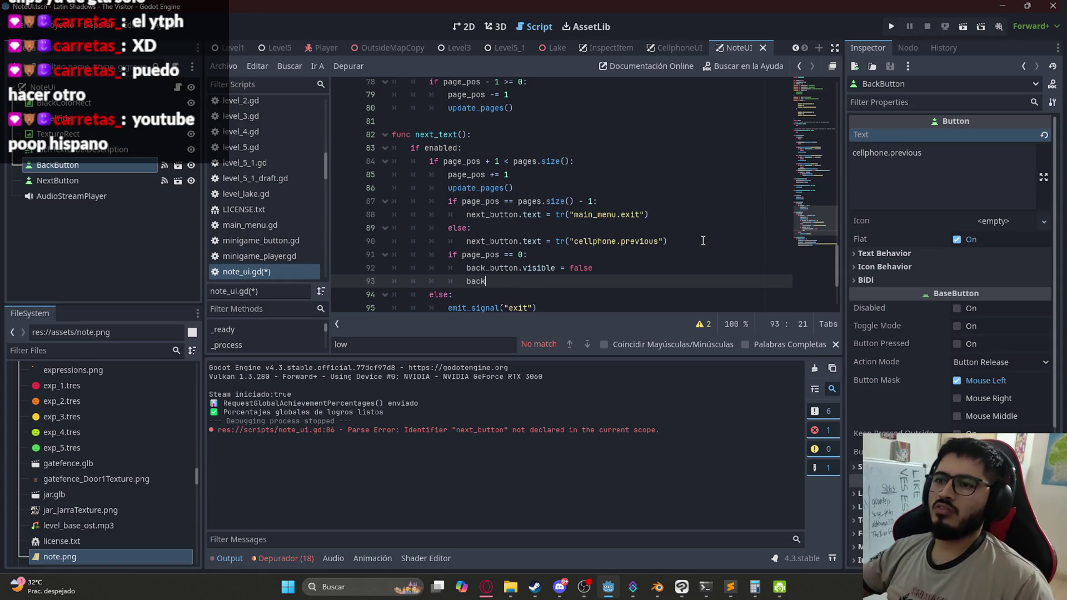
key("ctrl+s")
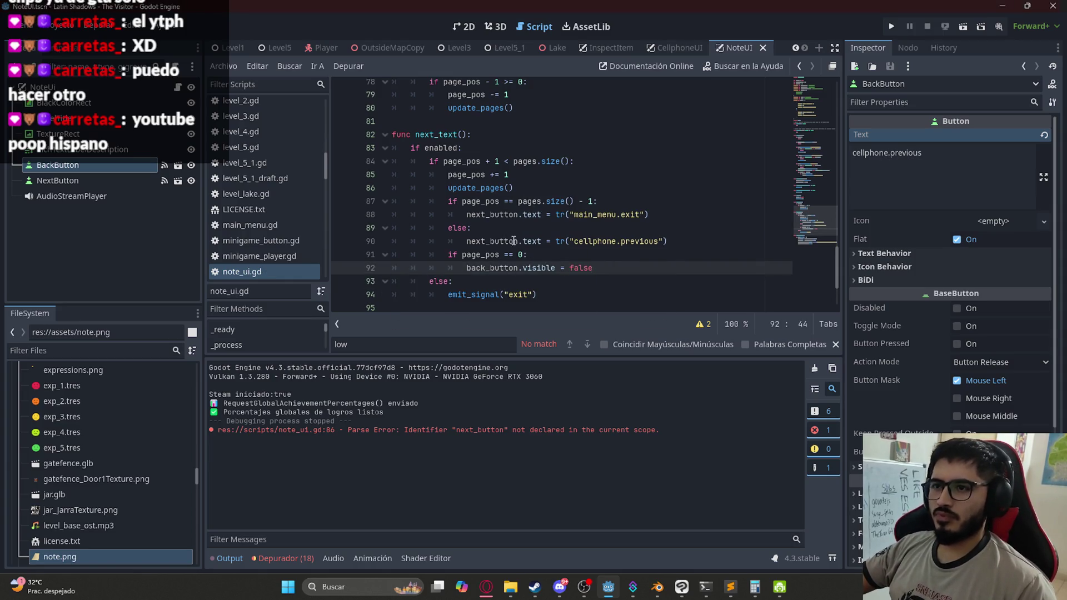
- Add back_button.disabled = true under the first-page check
key("Return")
type("back_button.ena")
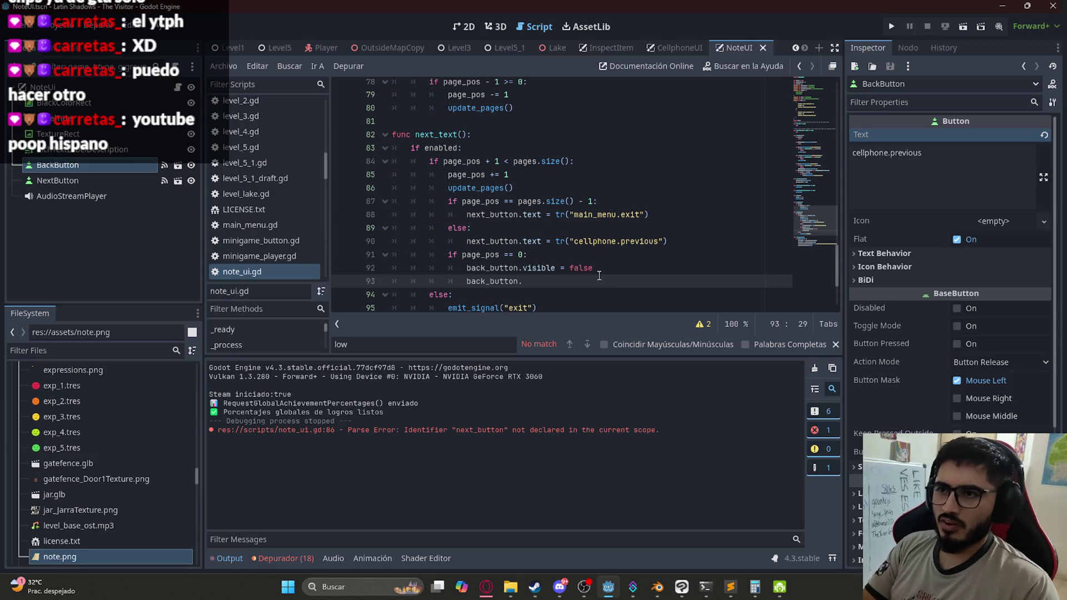
type("enda")
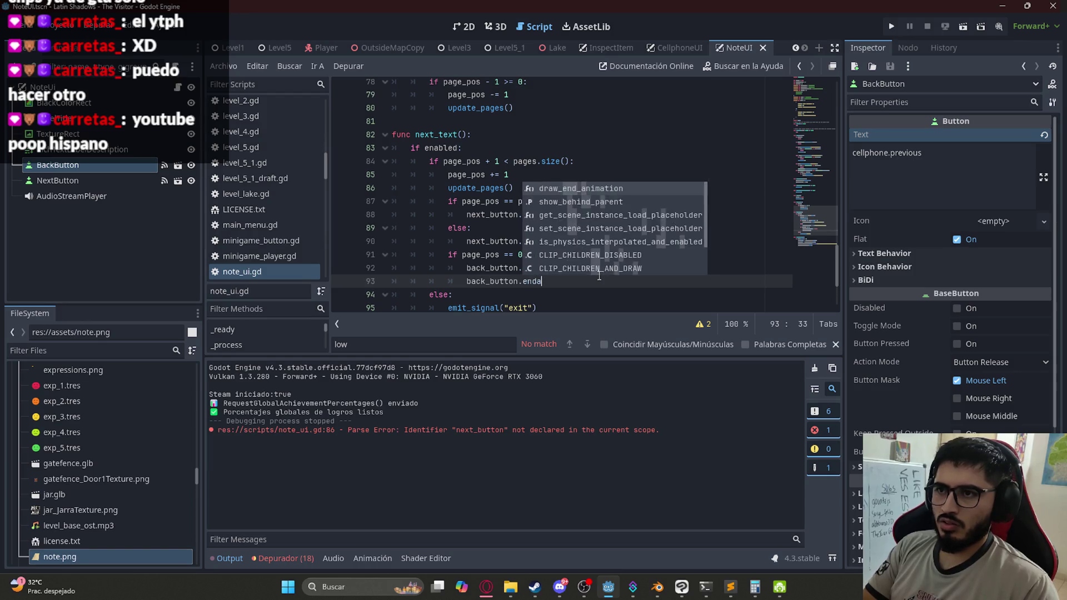
key("BackSpace")
key("BackSpace")
key("BackSpace")
type("disabled ")
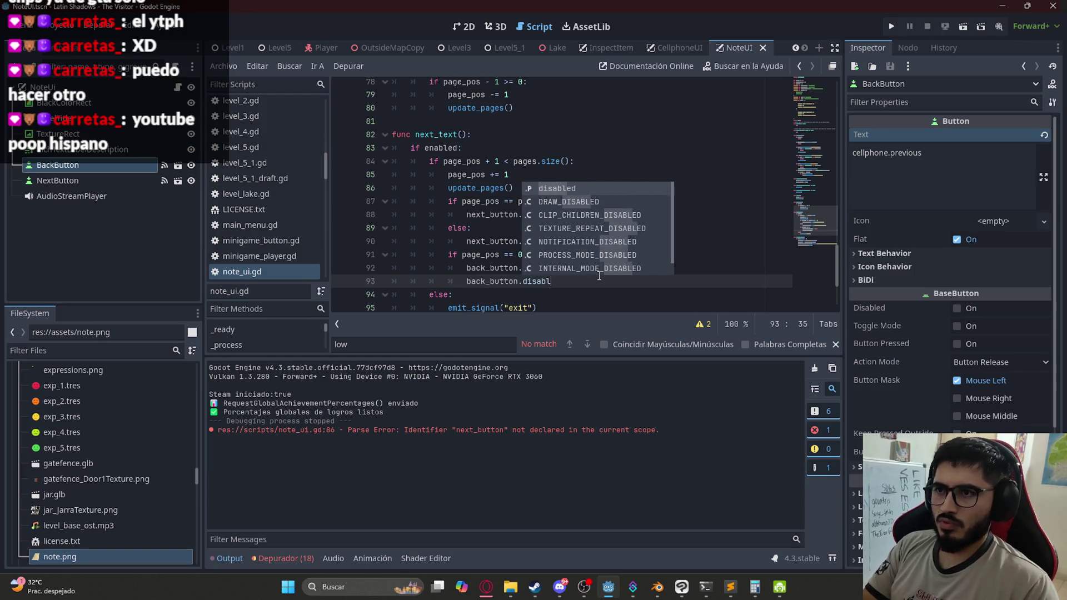
type("= true")
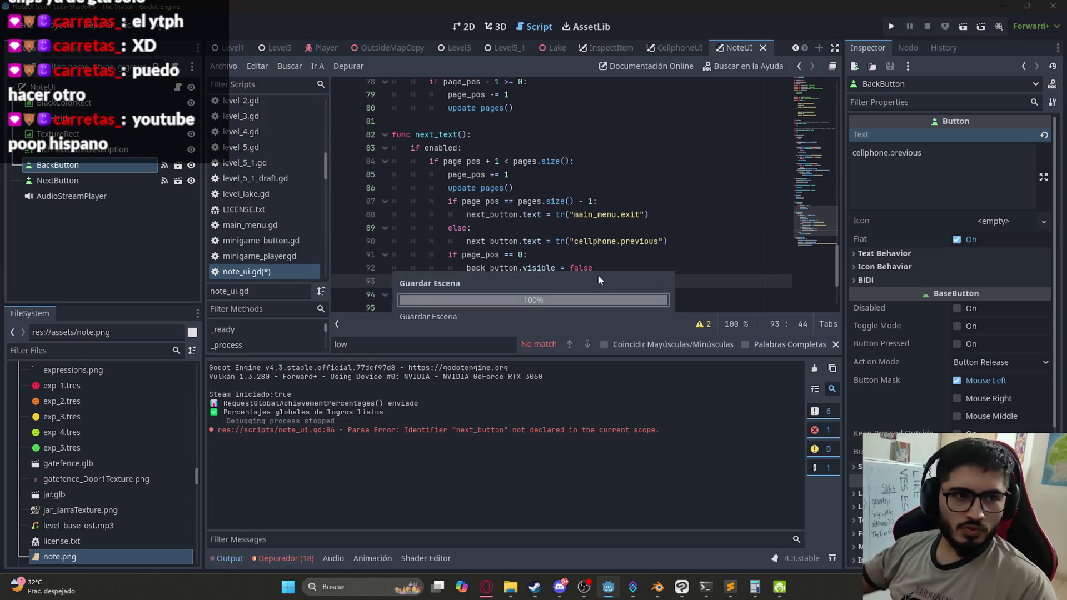
key("Up")
key("Up")
key("Up")
key("Down")
key("Down")
key("Down")
- Add an else branch and copy both back_button assignment lines into it
key("Return")
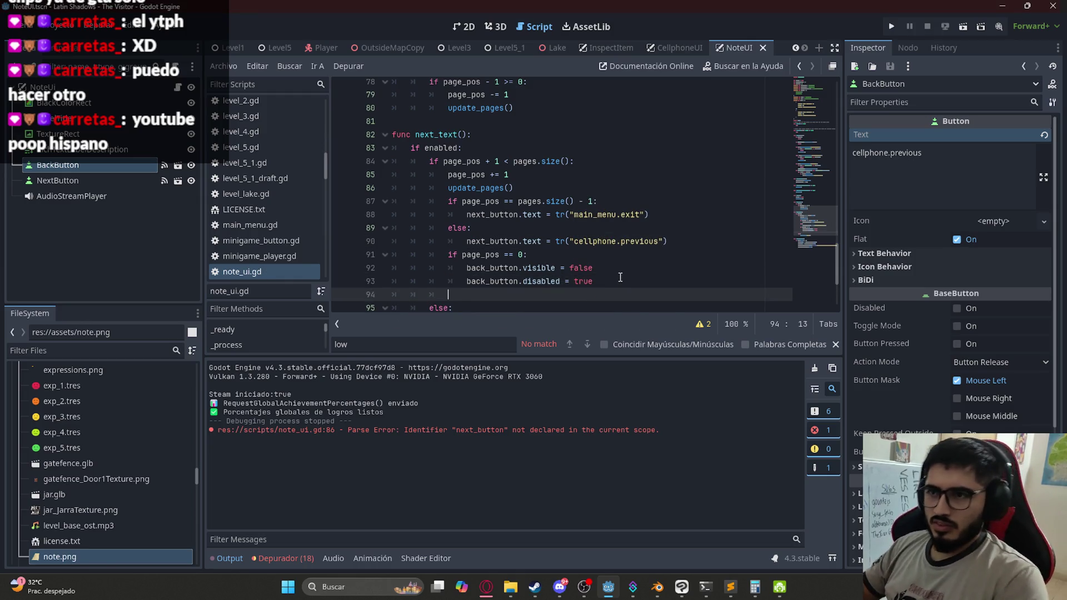
type("lse:")
key("Return")
mouse_move(621, 277)
left_mouse_down()
mouse_move(490, 273)
mouse_move(467, 259)
left_mouse_up()
key("ctrl+c")
left_click(467, 299)
key("ctrl+v")
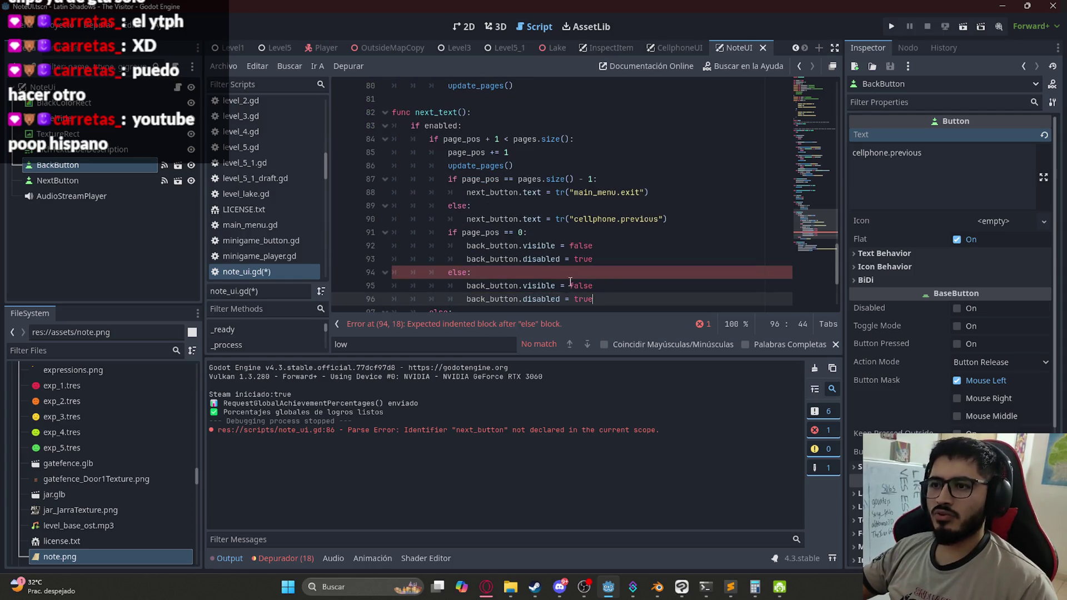
- Swap the else values to visible = true and disabled = false, then save the script
double_click(582, 295)
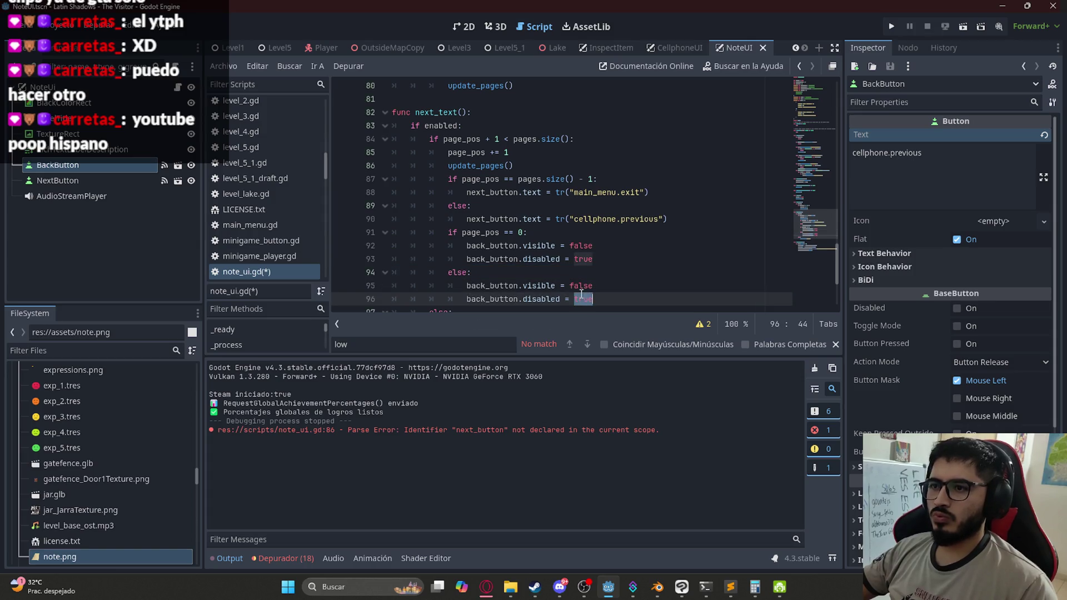
key("ctrl+c")
double_click(581, 286)
key("ctrl+v")
double_click(580, 245)
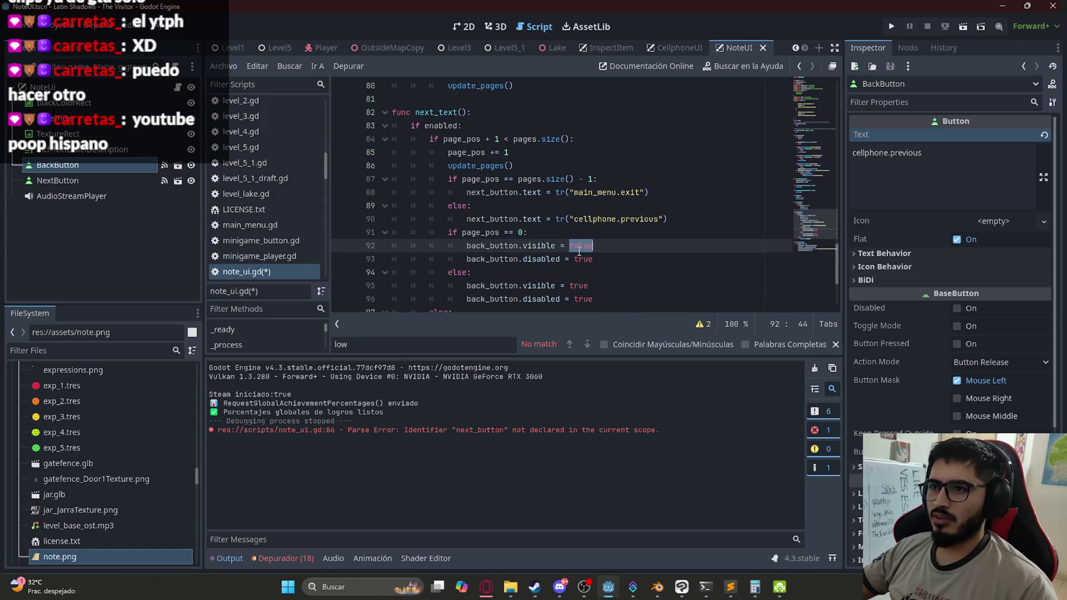
key("ctrl+c")
double_click(590, 300)
key("ctrl+v")
key("ctrl+s")
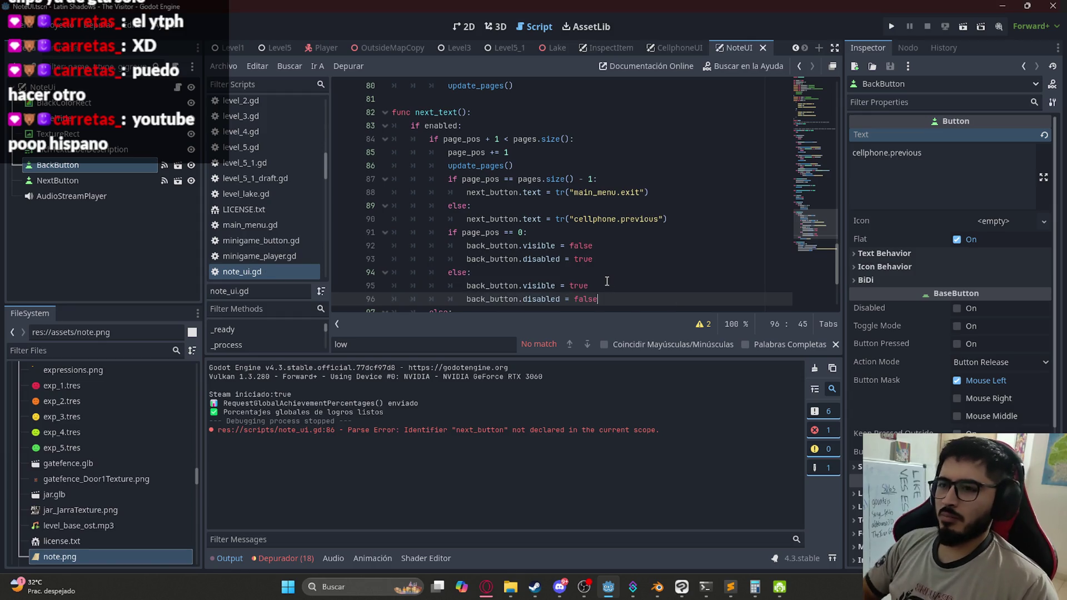
- Review the new back_button visibility and disabled lines in next_text
scroll(607, 281, "down", 2)
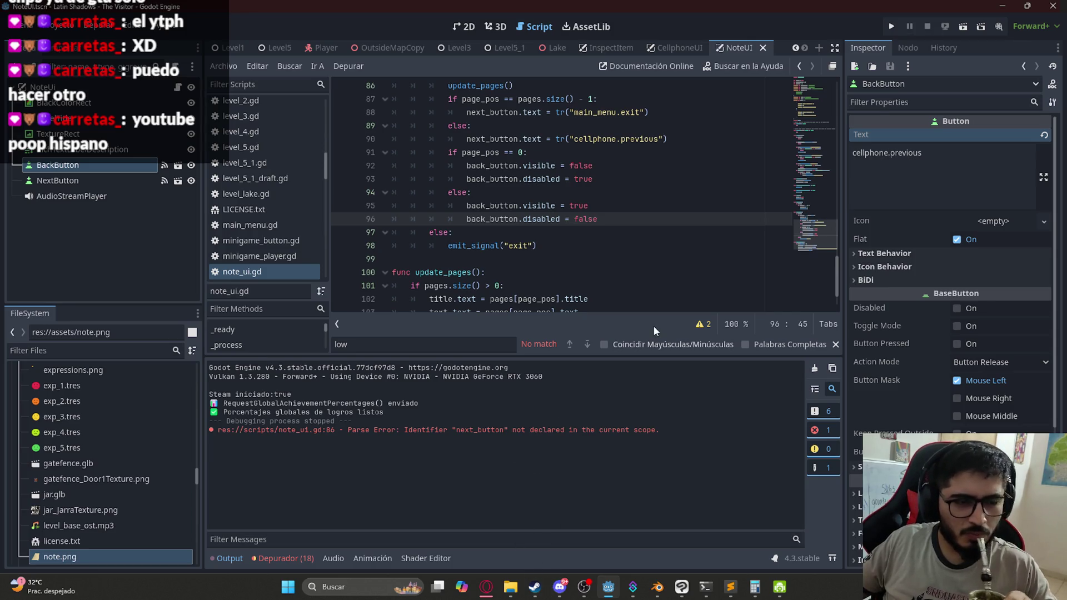
scroll(605, 232, "up", 1)
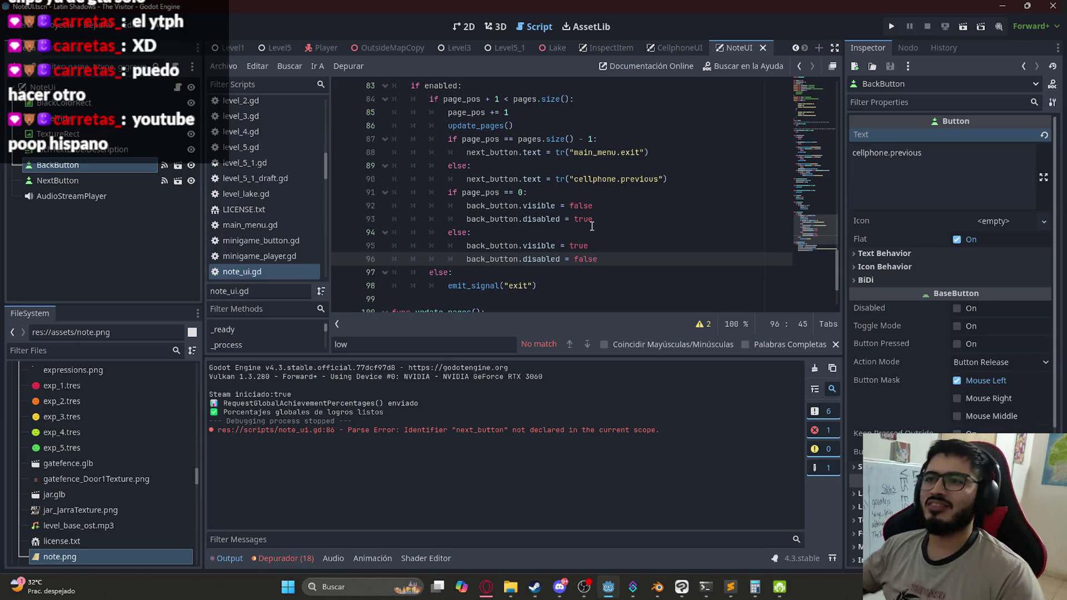
double_click(576, 247)
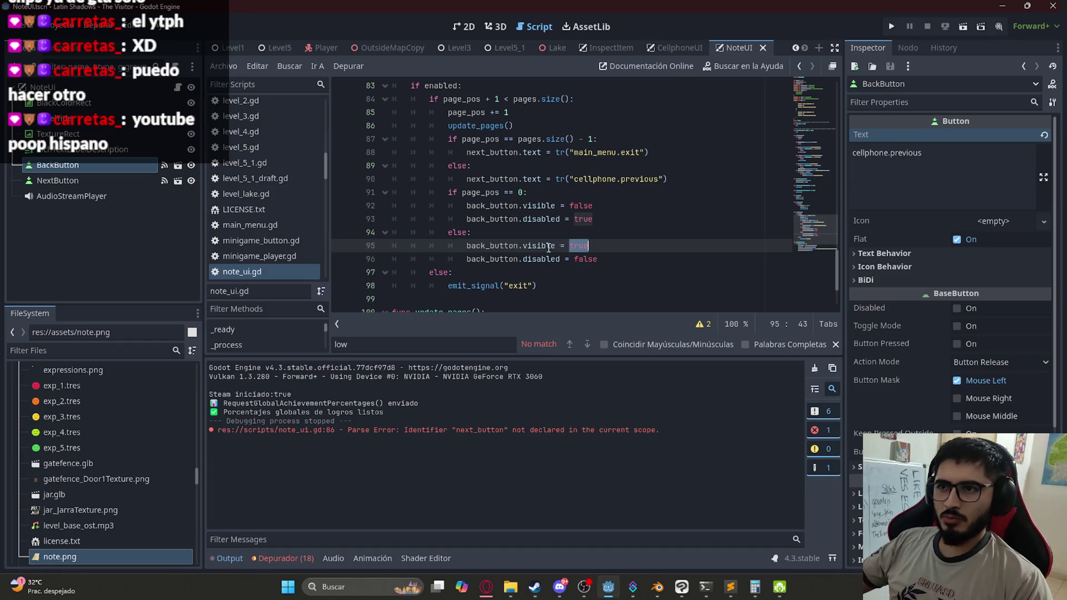
left_click(538, 207)
left_click(572, 259)
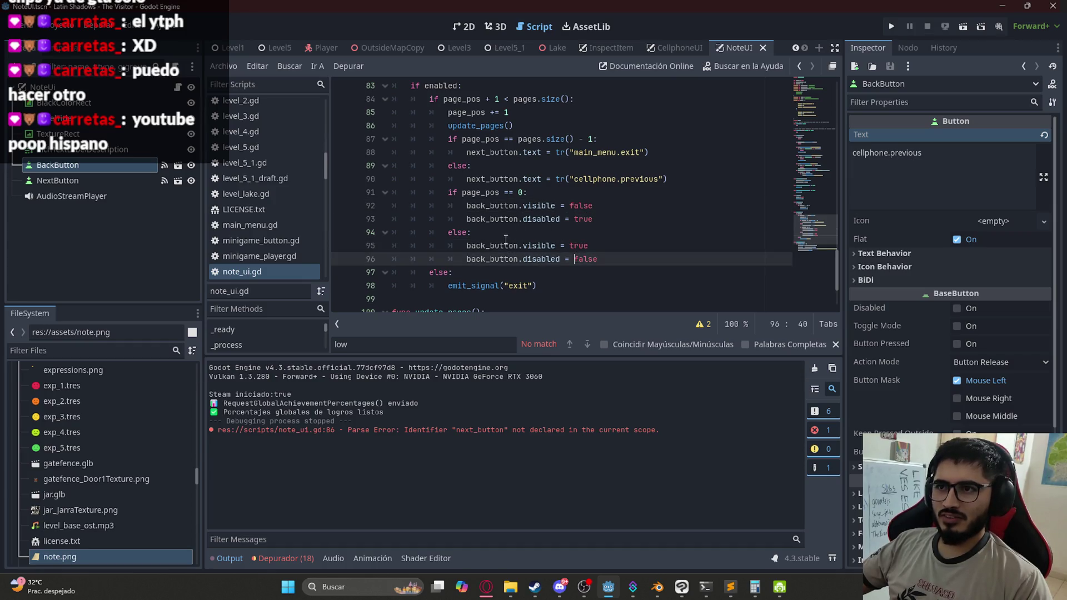
double_click(587, 246)
left_click(610, 257)
scroll(623, 222, "up", 2)
scroll(623, 195, "down", 4)
scroll(634, 166, "up", 2)
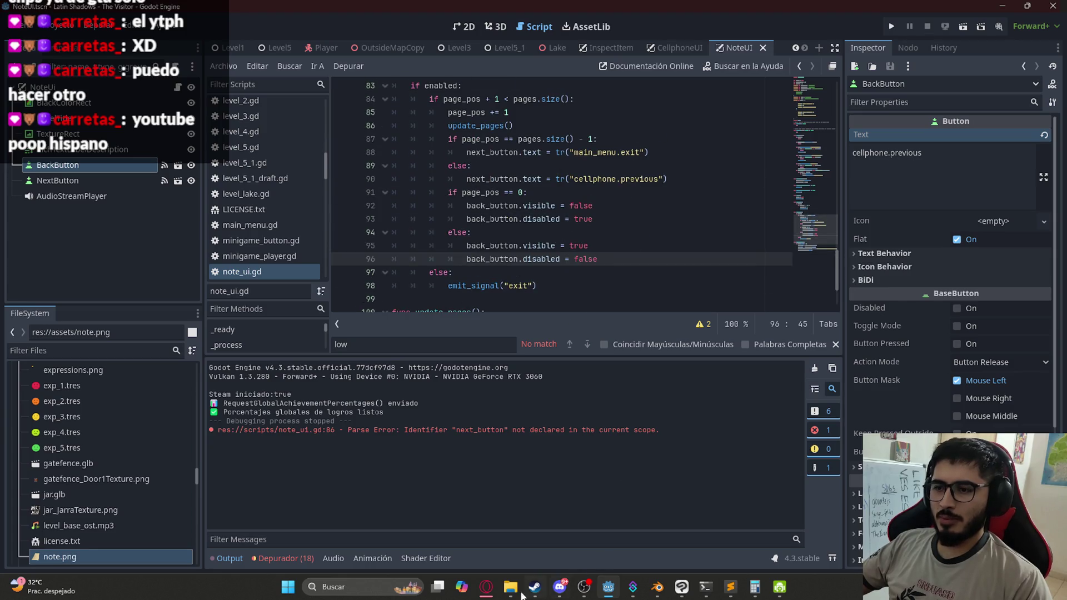
- Open YouTube in a new browser tab
left_click(486, 587)
left_click(976, 13)
type("youtube")
key("Return")
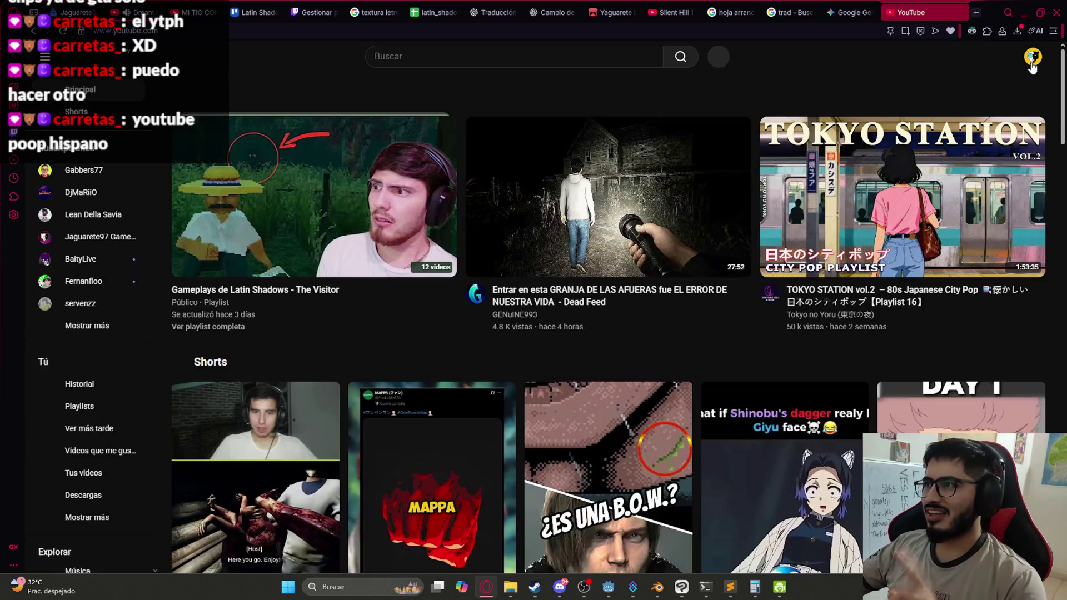
- Go to your own YouTube channel and scroll through its video list
left_click(1031, 65)
left_click(712, 252)
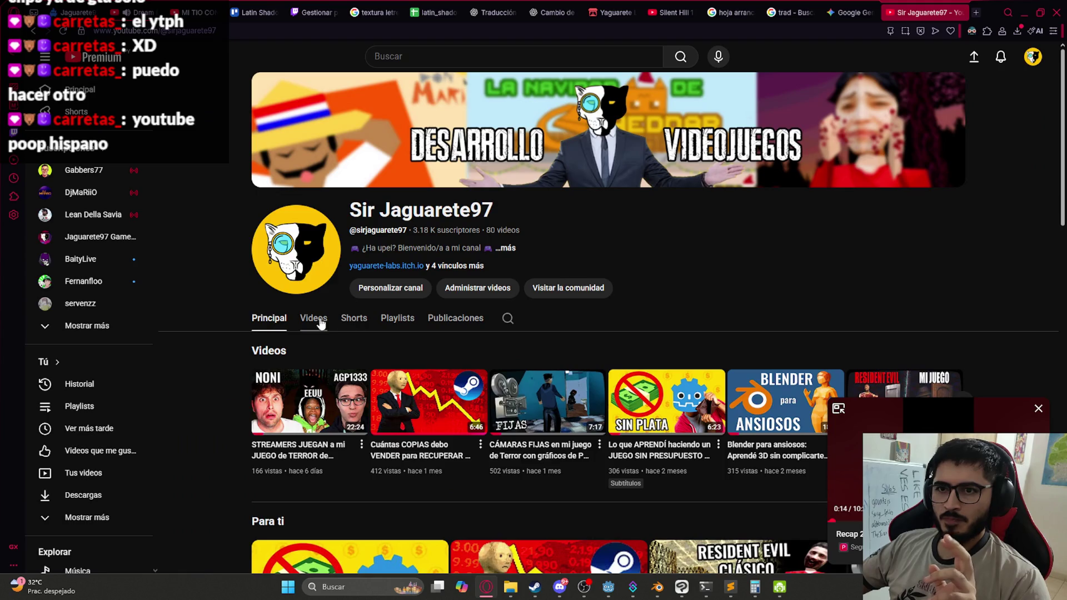
left_click(314, 319)
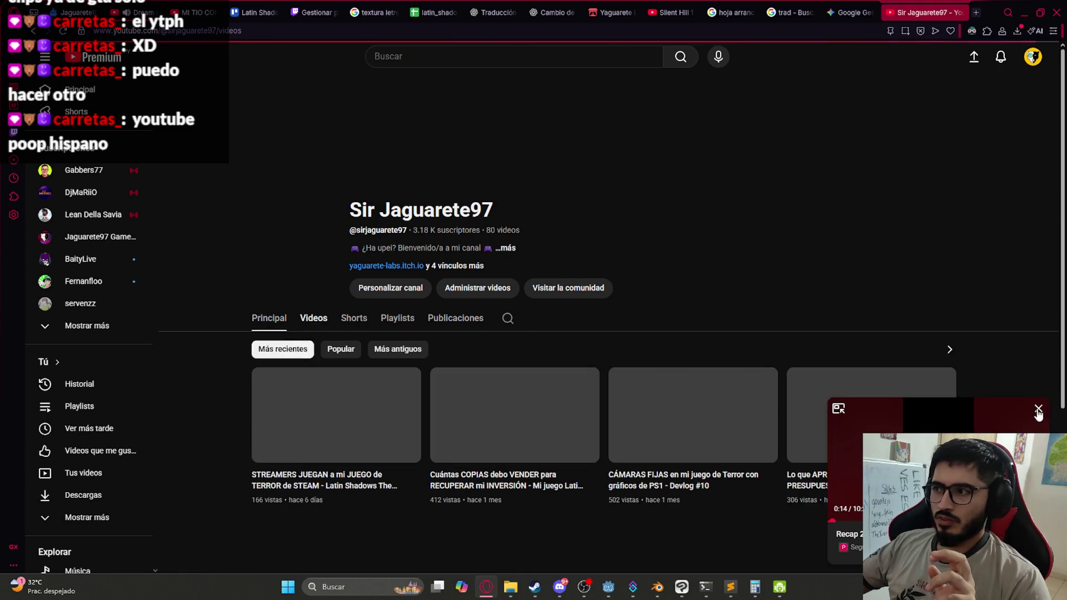
scroll(253, 396, "down", 2)
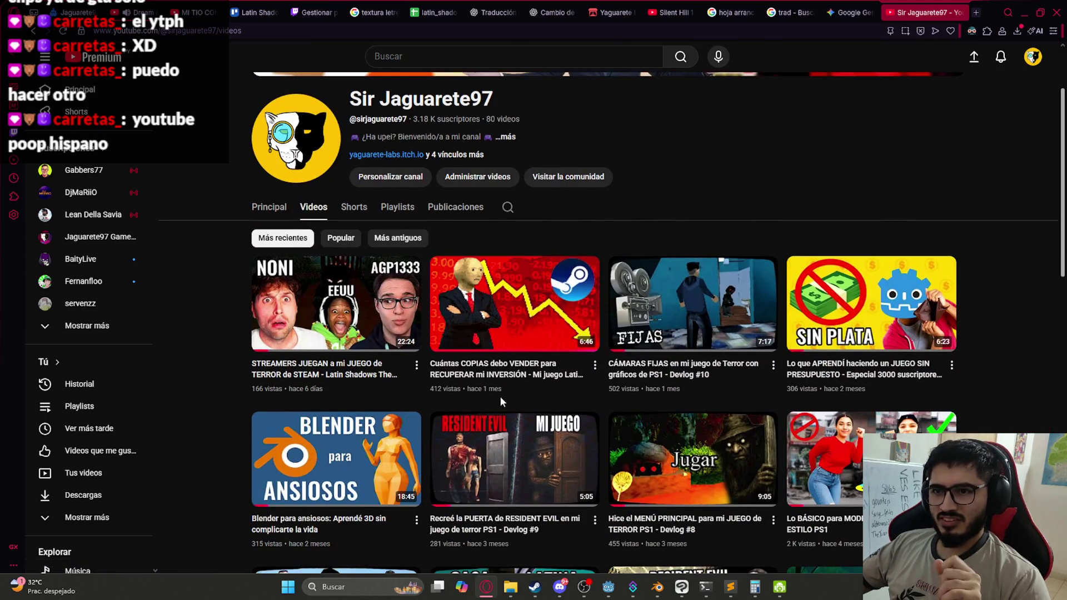
scroll(756, 417, "down", 2)
scroll(682, 443, "up", 4)
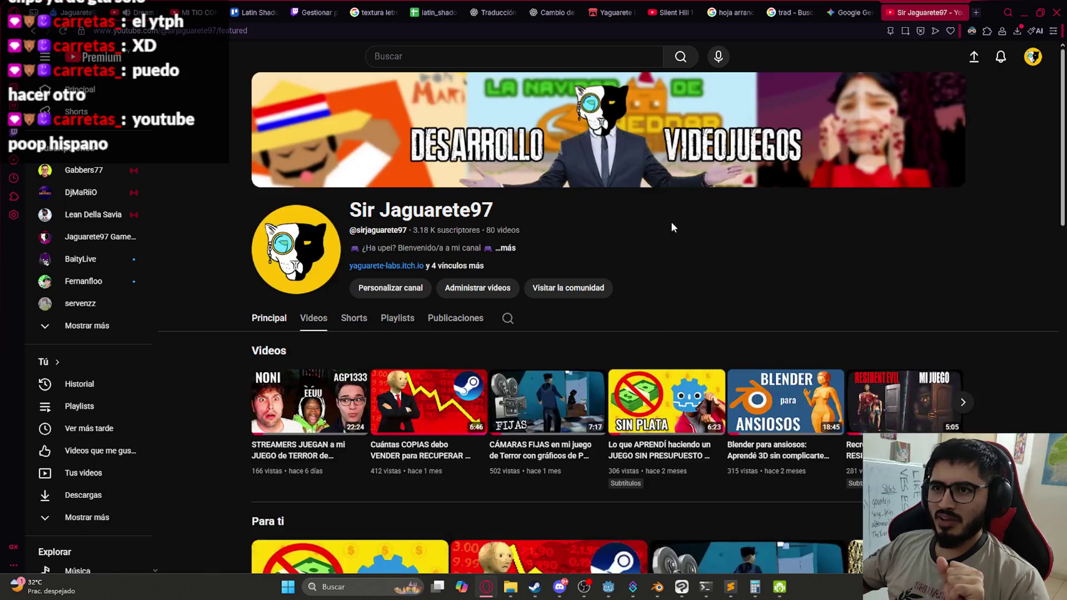
scroll(667, 305, "down", 10)
- Browse the gameplays and devlog channel video lists, then close the YouTube tab
key("alt+Left")
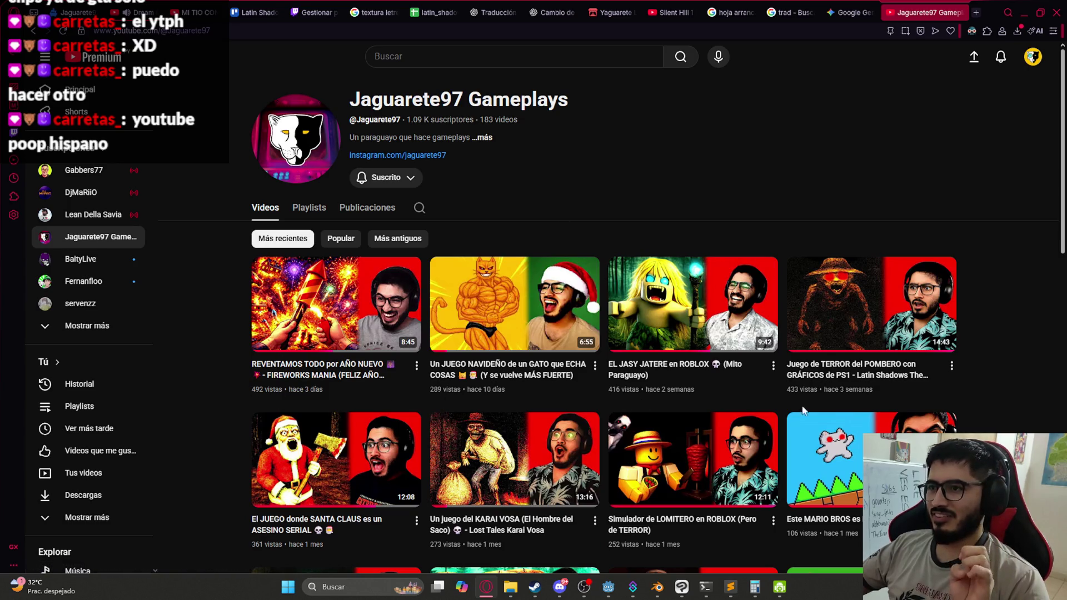
scroll(788, 406, "down", 2)
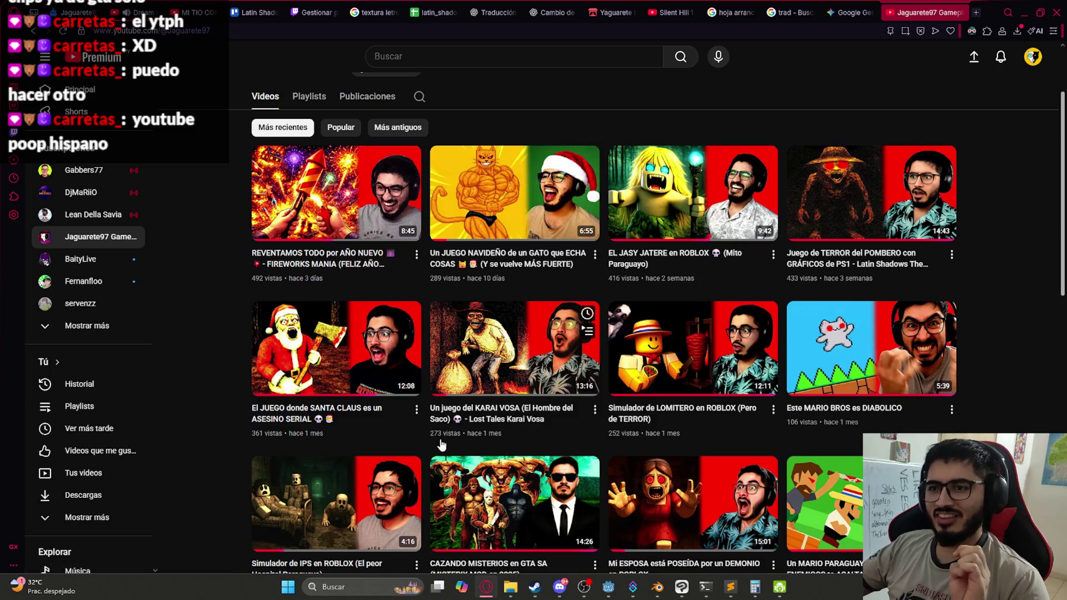
scroll(506, 432, "down", 7)
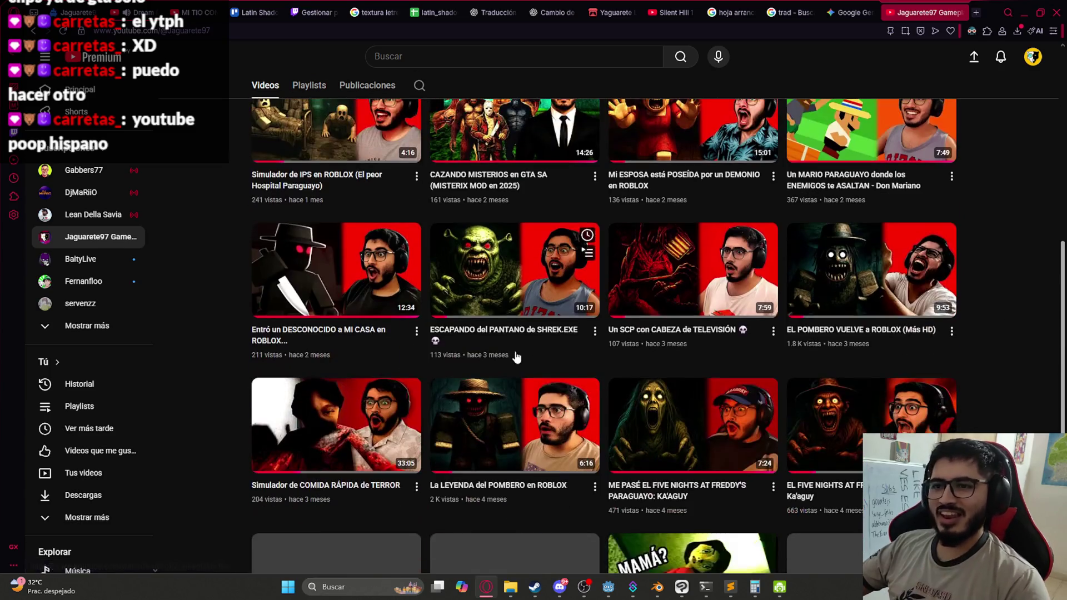
scroll(596, 364, "up", 10)
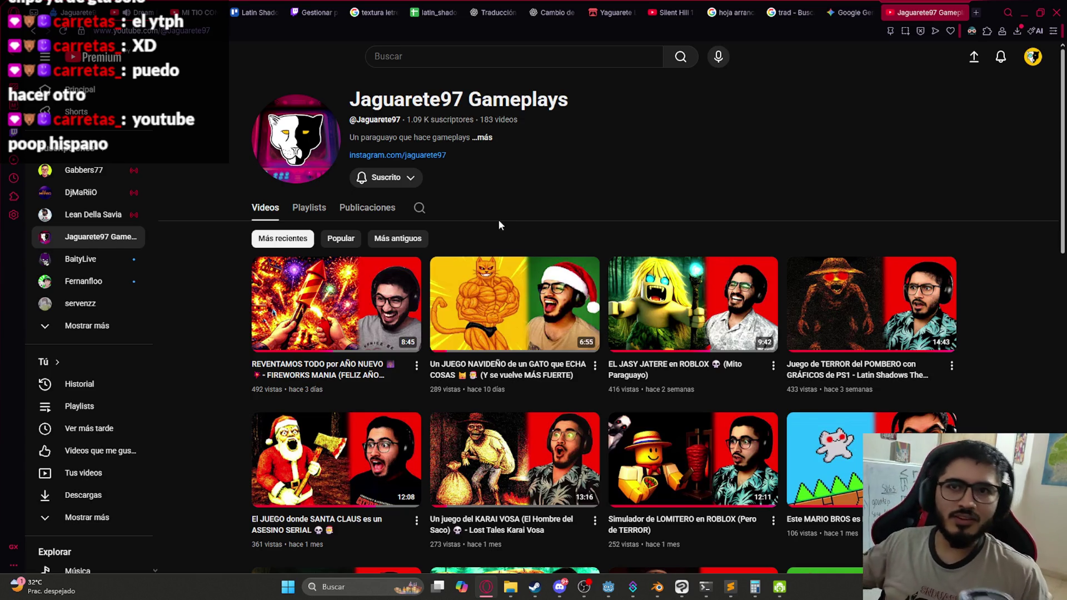
left_click(34, 30)
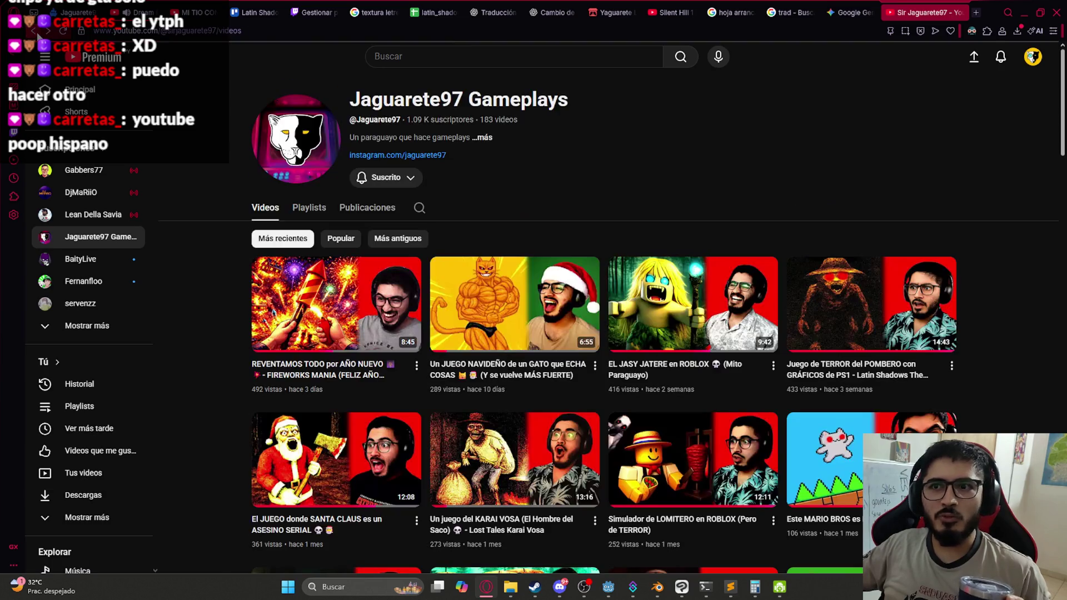
scroll(770, 312, "down", 10)
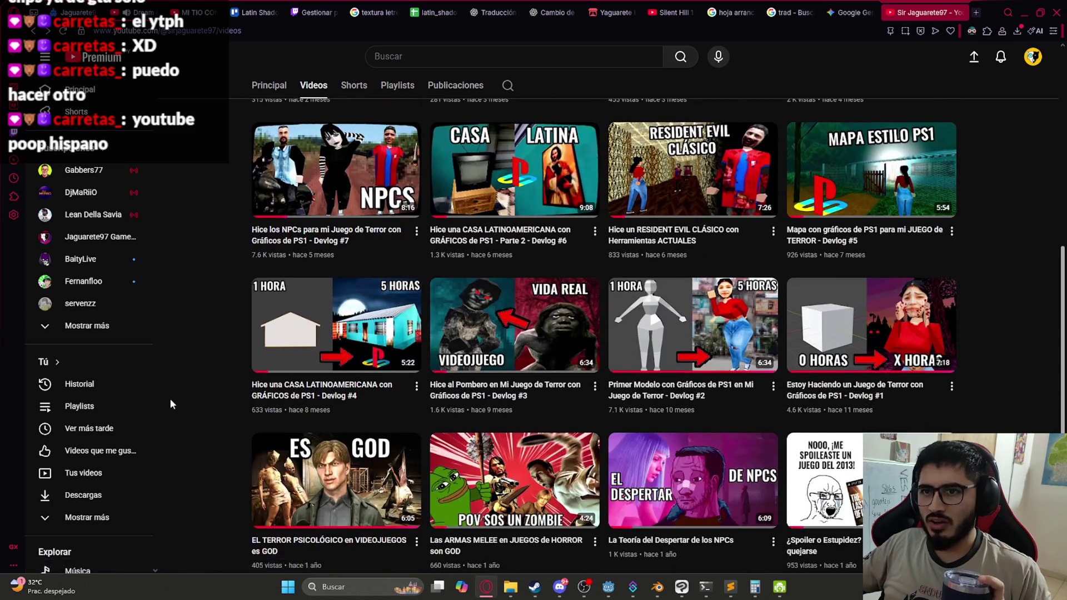
scroll(466, 522, "up", 2)
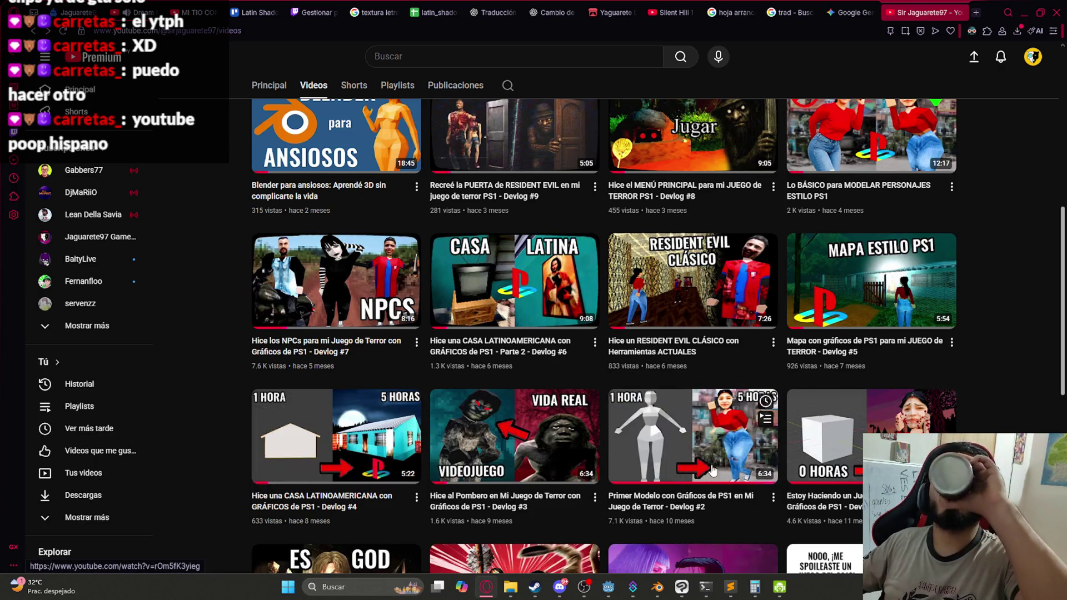
scroll(623, 464, "down", 3)
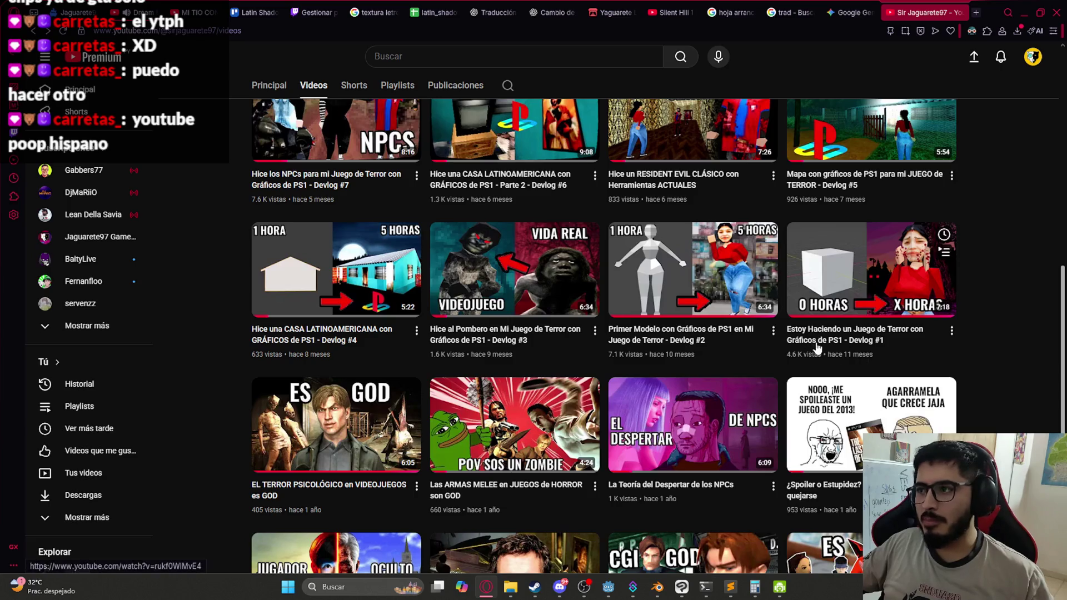
scroll(608, 333, "up", 10)
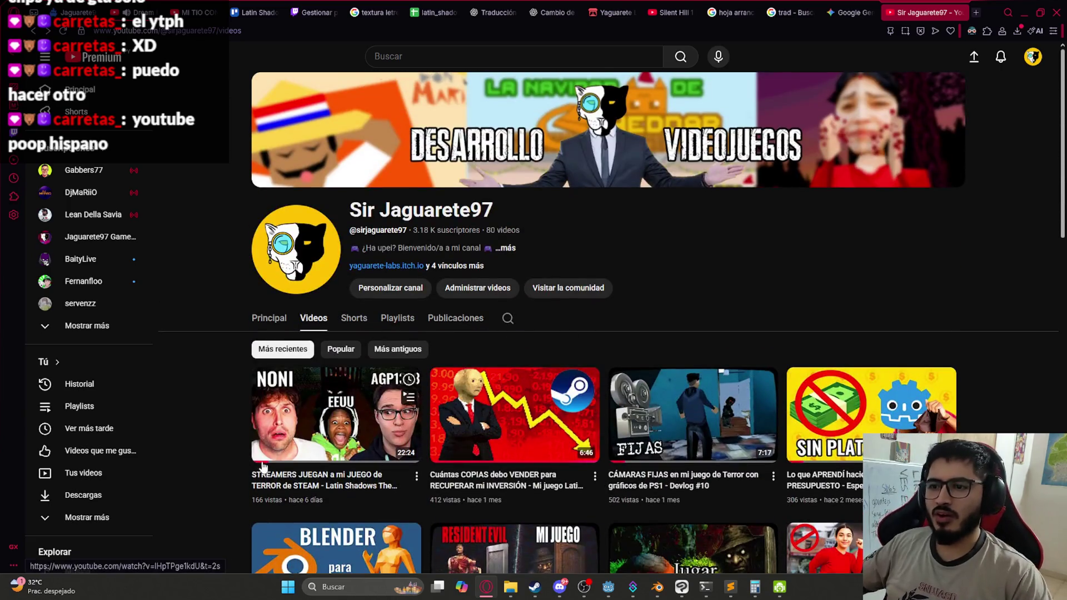
scroll(552, 426, "down", 5)
scroll(552, 426, "down", 3)
scroll(552, 426, "up", 8)
left_click(958, 12)
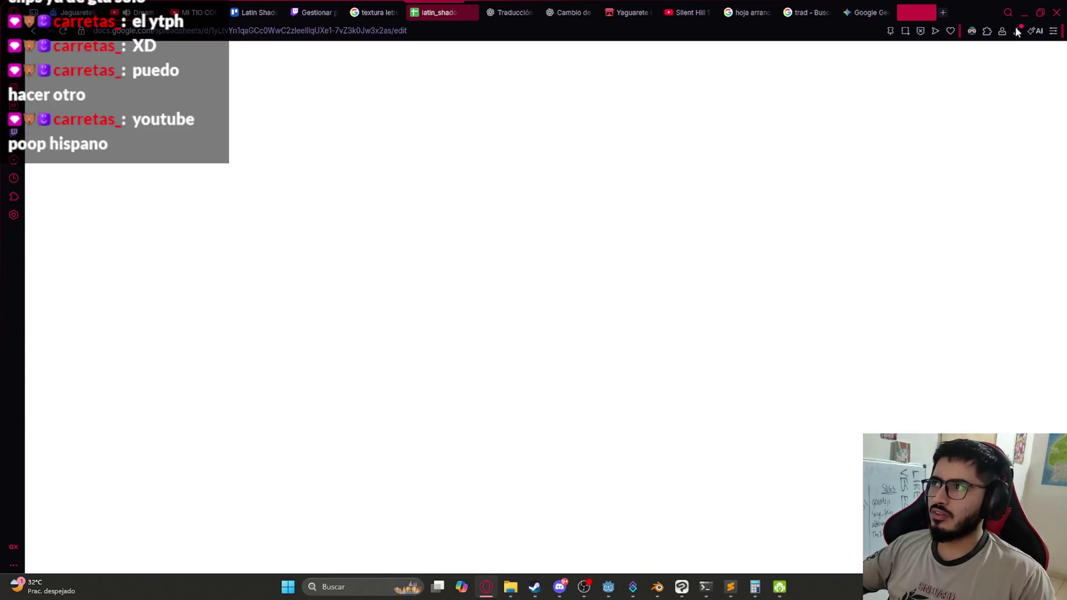
- Back in Godot, test-run the NoteUI scene, paging forward and switching between Atrás and Salir
left_click(1025, 12)
left_click(518, 232)
left_click(526, 260)
right_click(720, 56)
key("Escape")
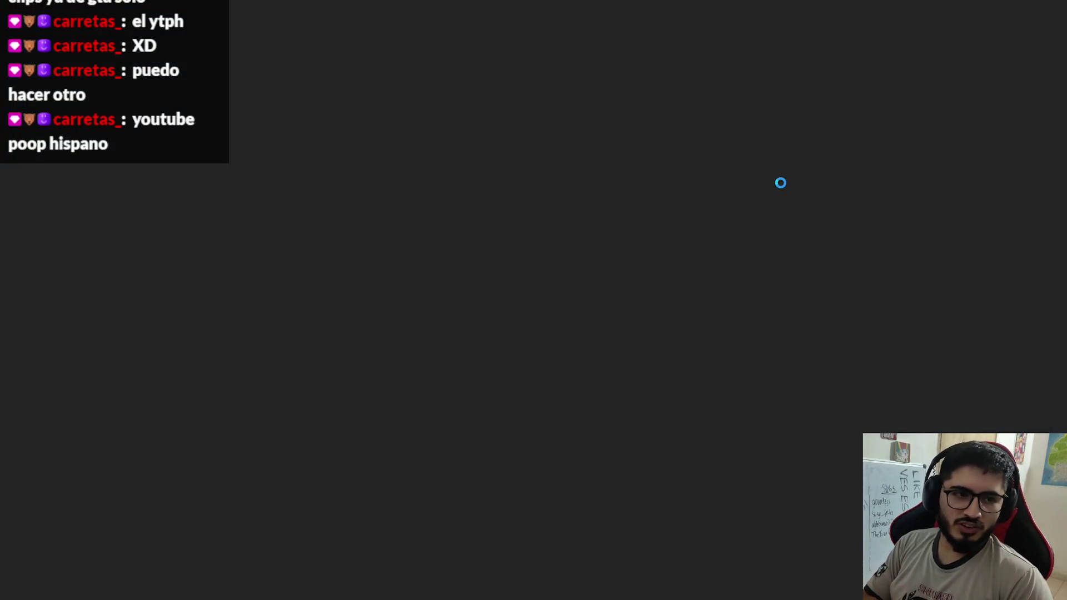
key("Right")
key("Return")
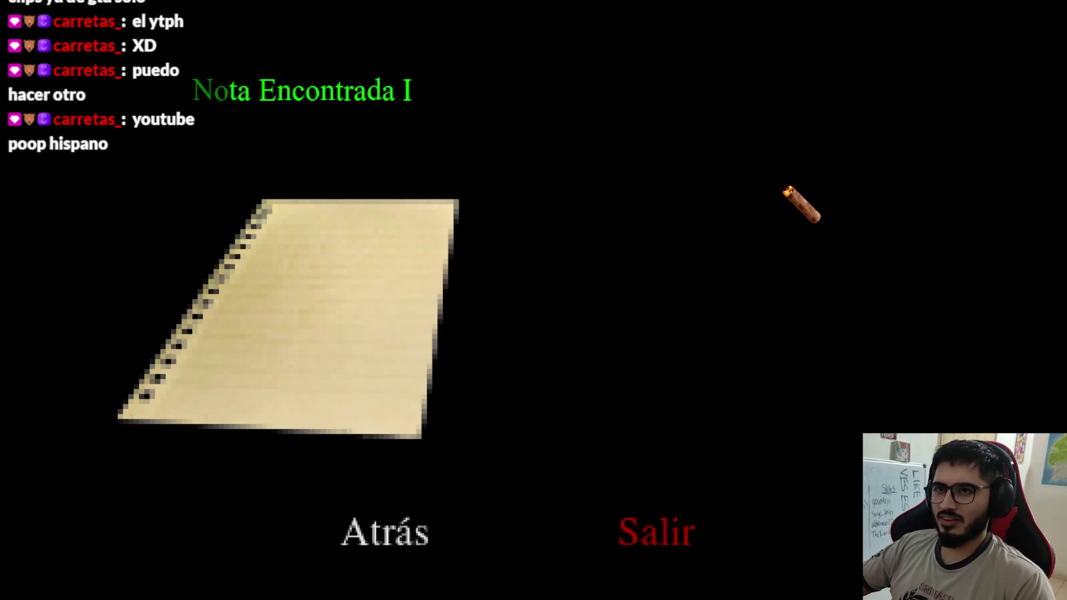
key("Left")
key("Right")
key("Left")
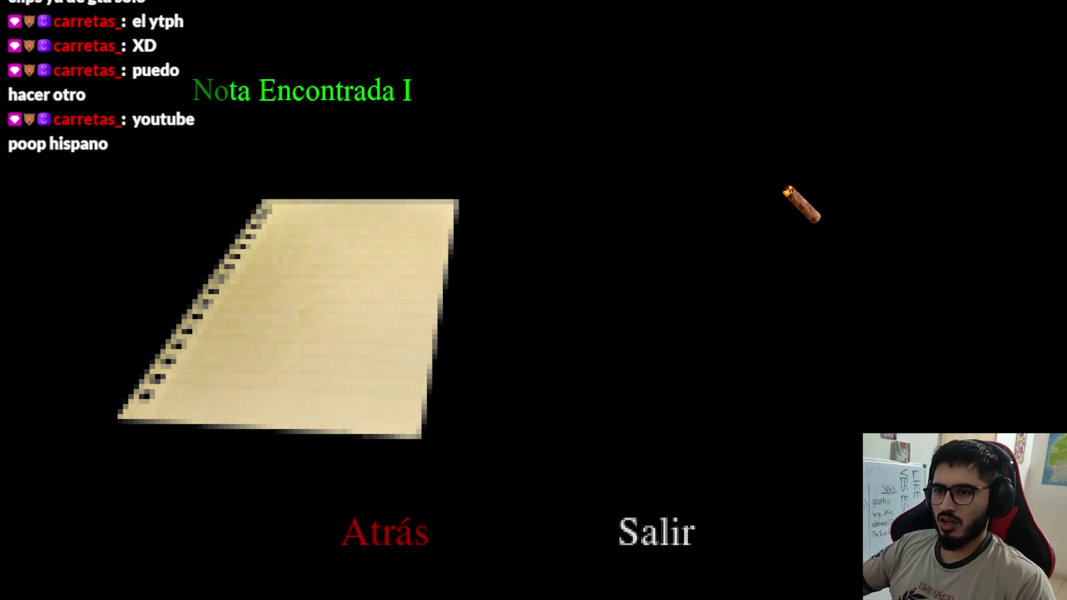
key("F8")
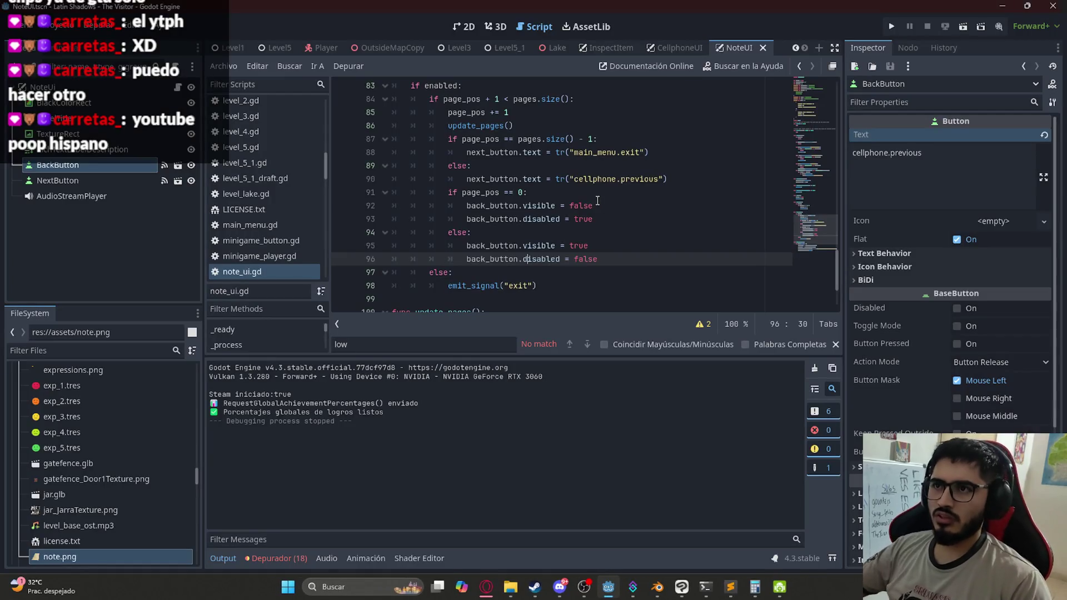
- Go to the disabled value on line 96 and select page_pos on line 91
scroll(667, 223, "down", 3)
scroll(611, 234, "up", 3)
left_click(611, 268)
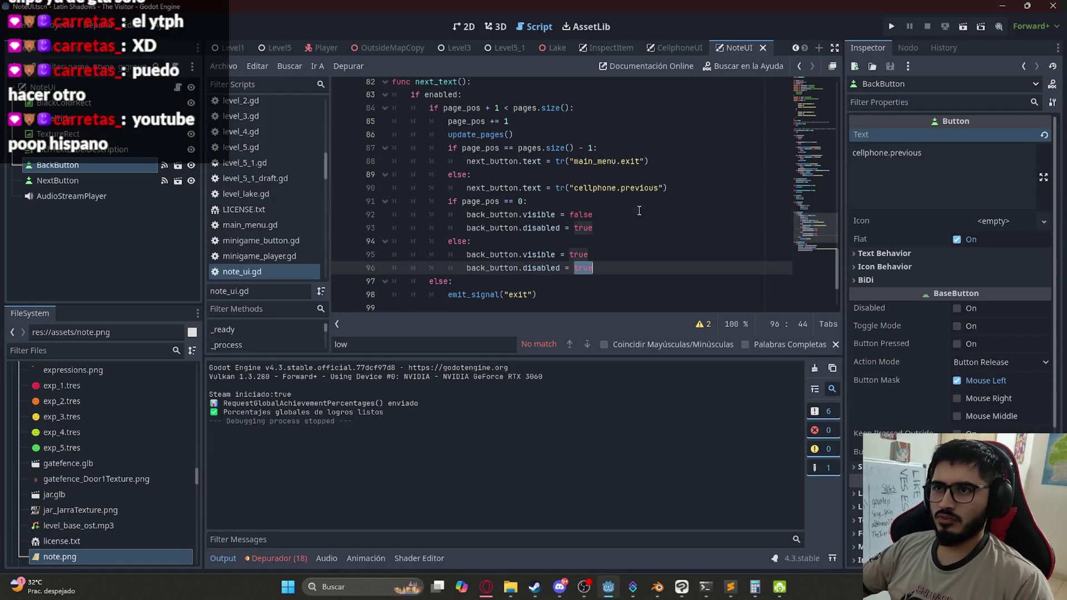
double_click(482, 201)
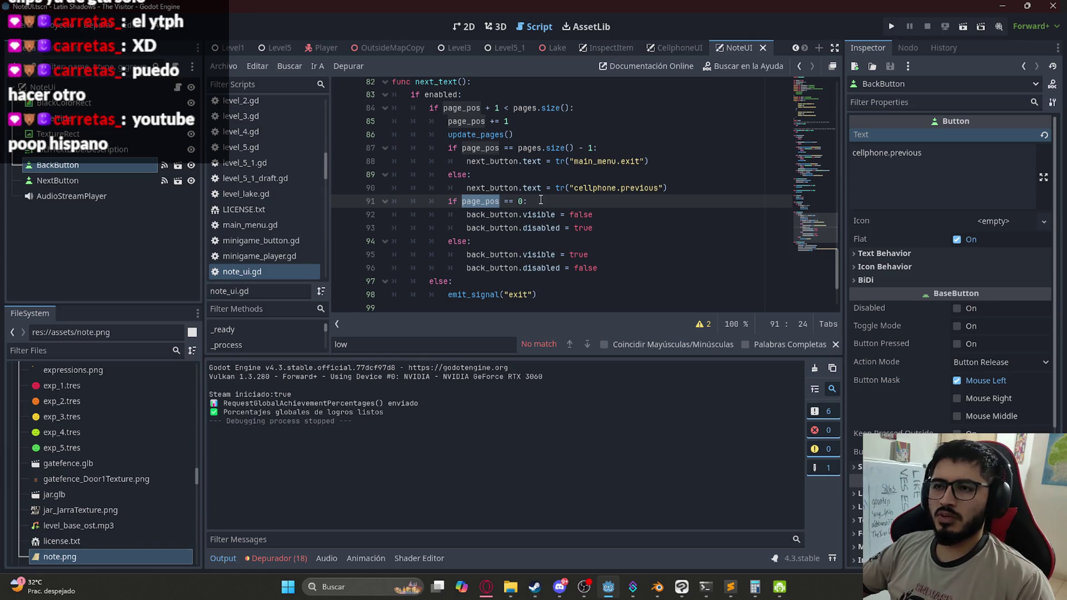
- Cut the page_pos, next_button and back_button if/else blocks out of next_text
left_click(505, 203)
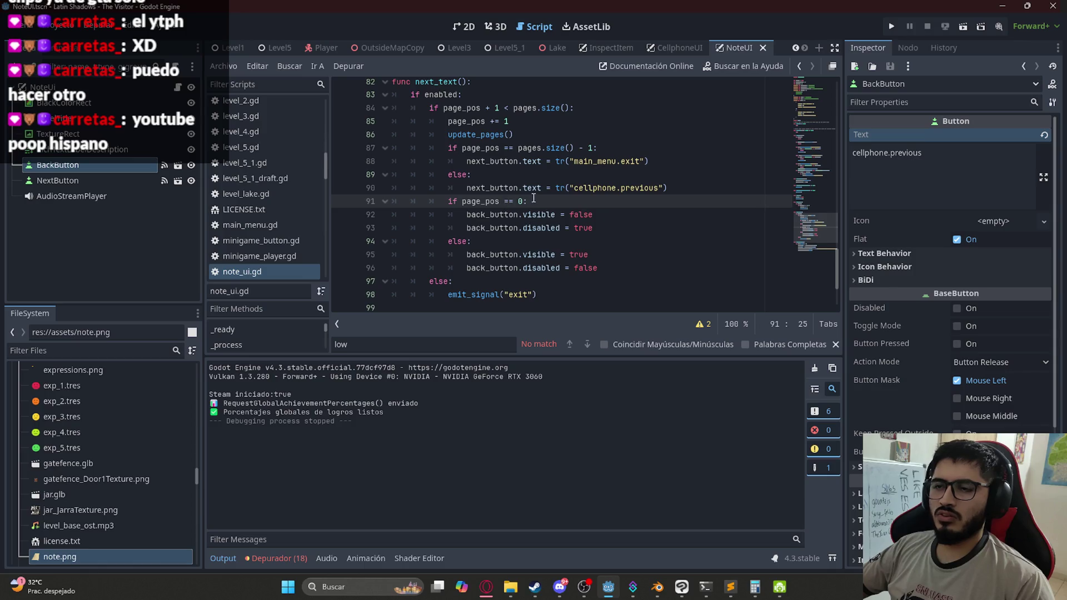
left_click_drag(611, 226, 473, 217)
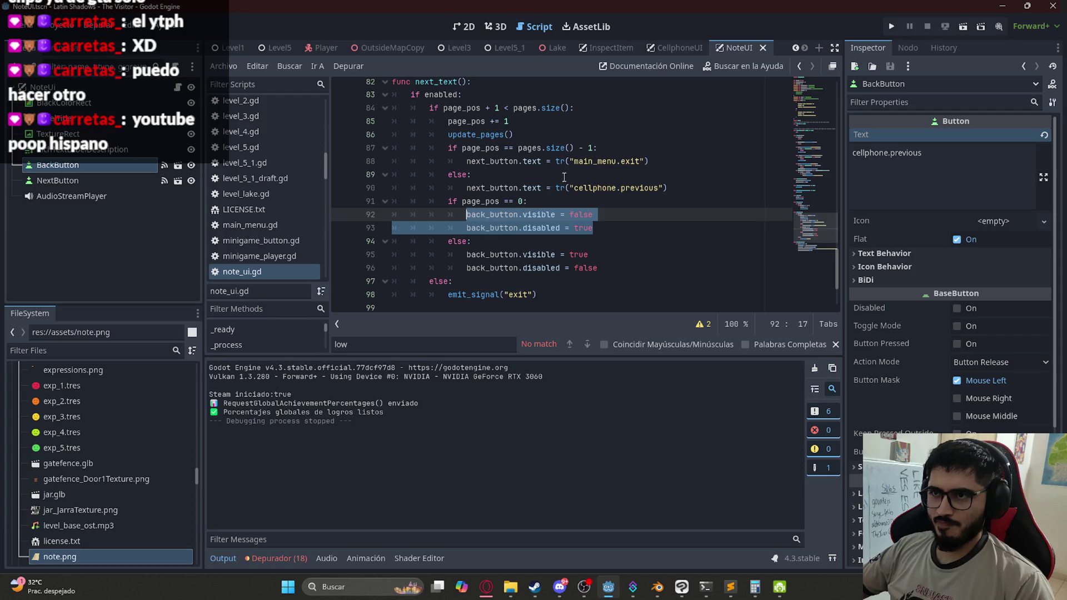
double_click(484, 201)
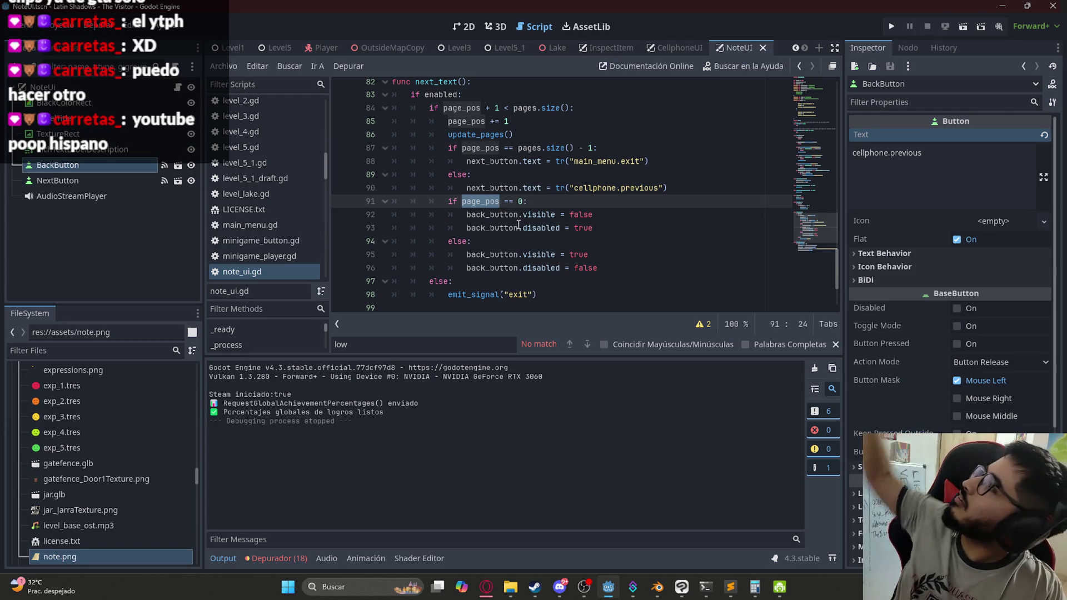
mouse_move(604, 268)
left_mouse_down()
mouse_move(431, 148)
mouse_move(444, 148)
left_mouse_up()
key("ctrl+c")
key("BackSpace")
key("BackSpace")
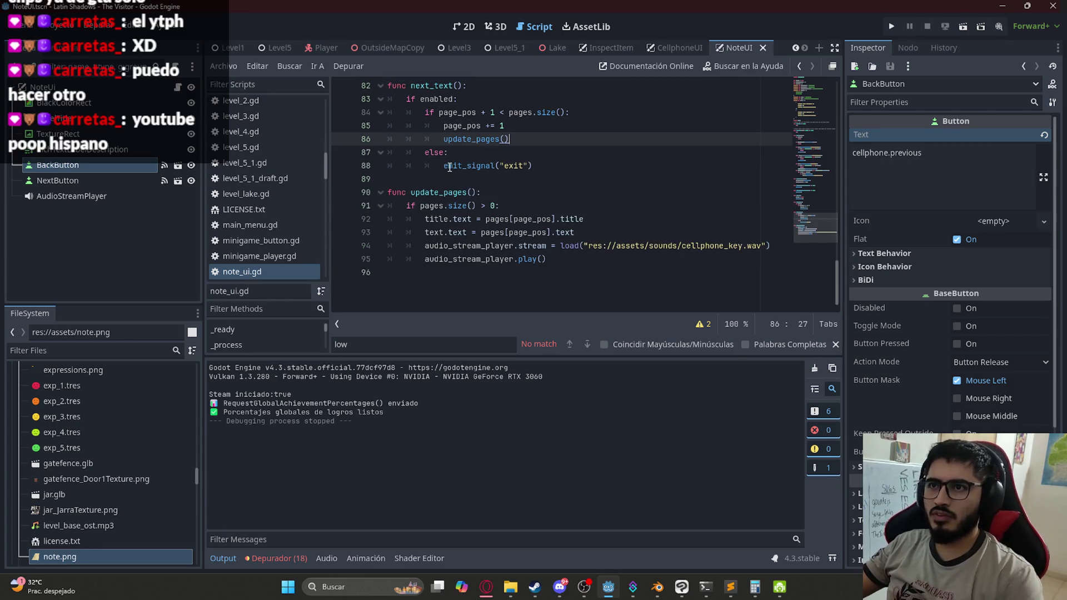
- Paste the button checks under 'if pages.size() > 0:' in update_pages, unindent once, and save
left_click(464, 140, "ctrl")
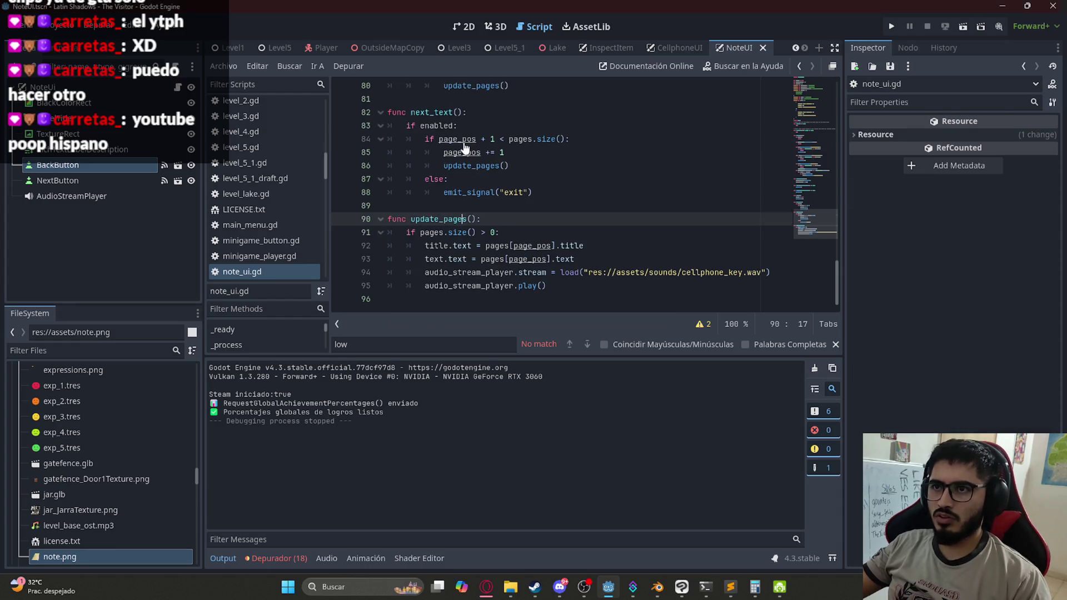
left_click(560, 237)
left_click(556, 280)
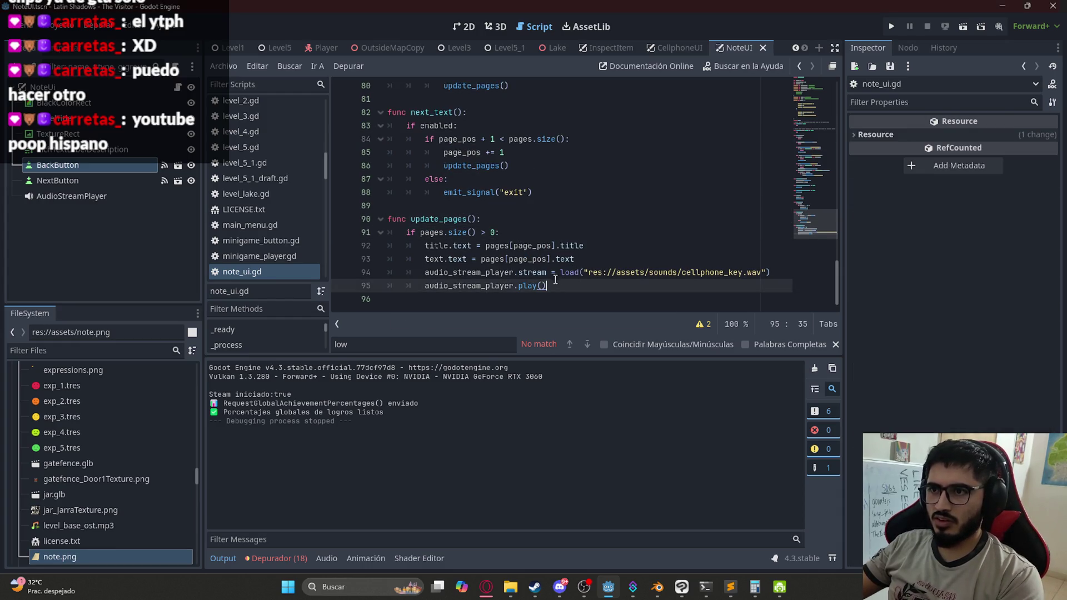
left_click(558, 237)
key("Return")
key("ctrl+v")
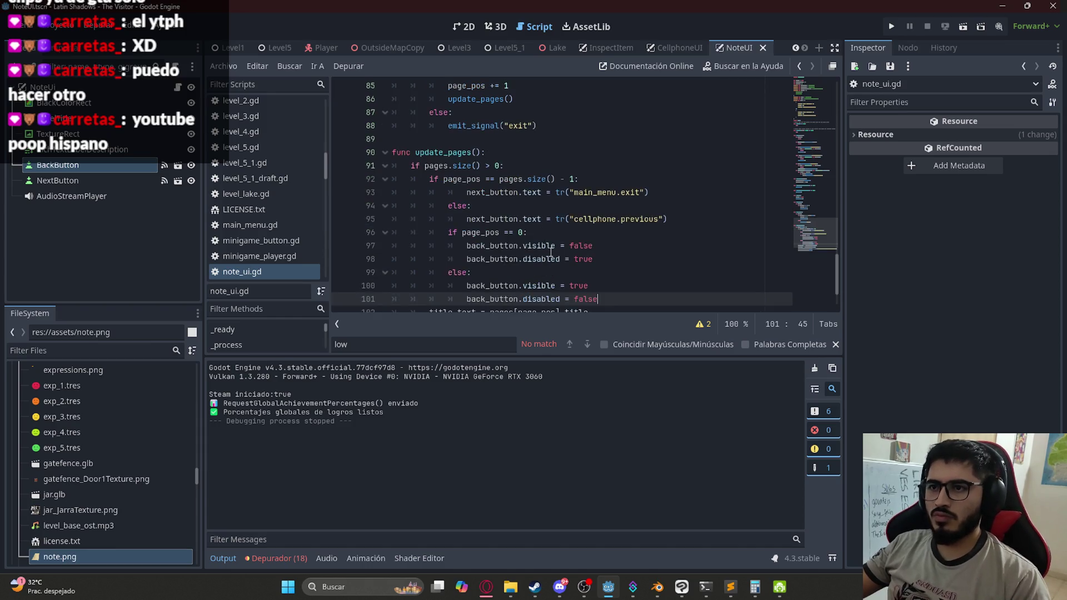
left_click_drag(611, 271, 393, 152)
key("shift+Tab")
left_click(611, 219)
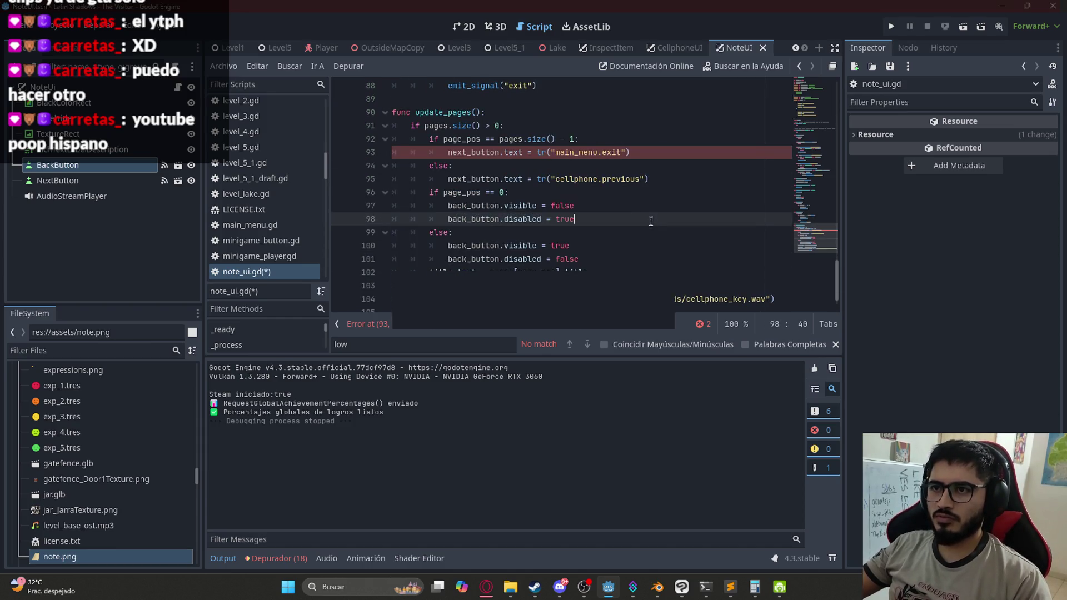
key("ctrl+s")
- Test the NoteUI scene with Reproducir Esta Escena, turn to the next page, and close the game
right_click(723, 48)
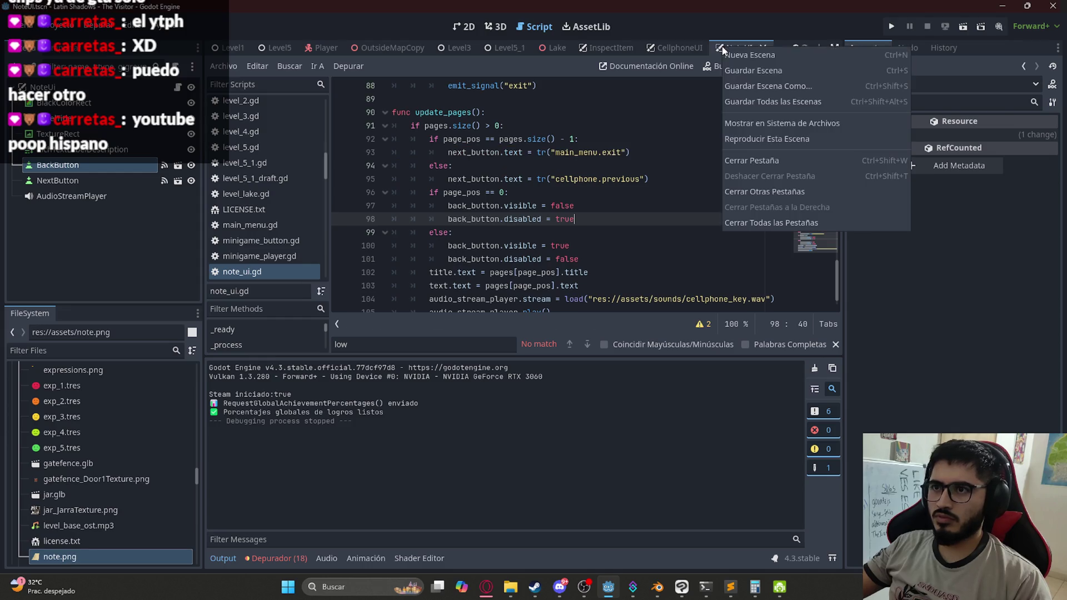
left_click(753, 140)
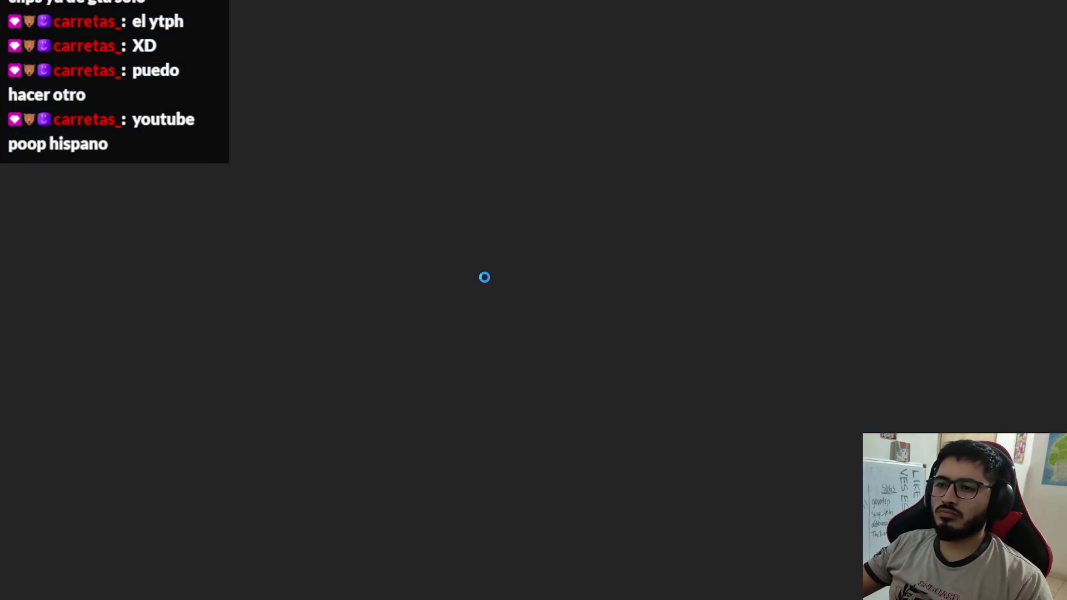
key("Left")
key("Right")
key("Return")
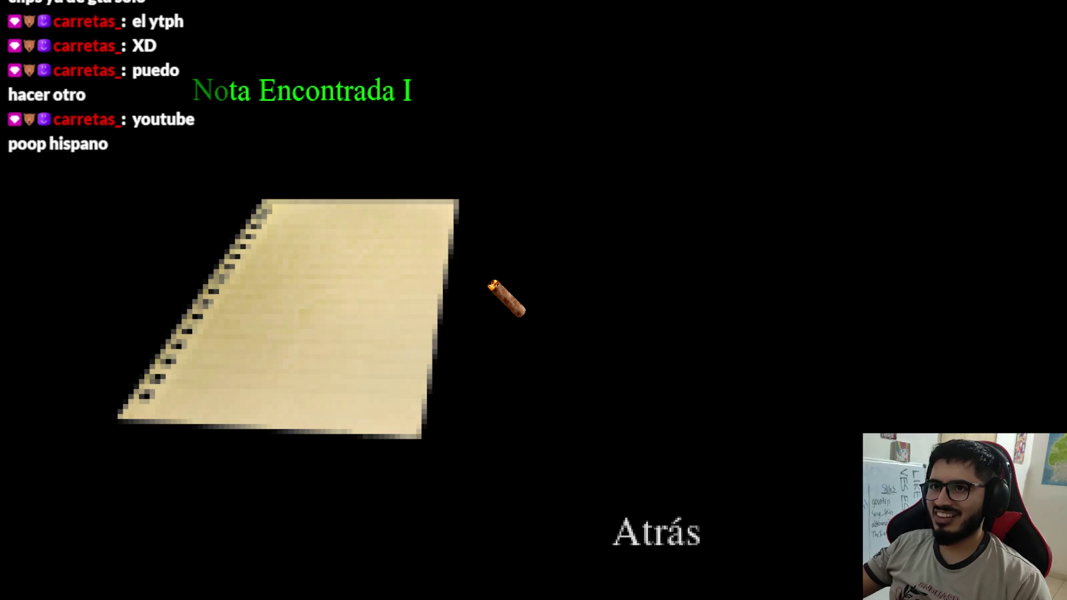
key("alt+F4")
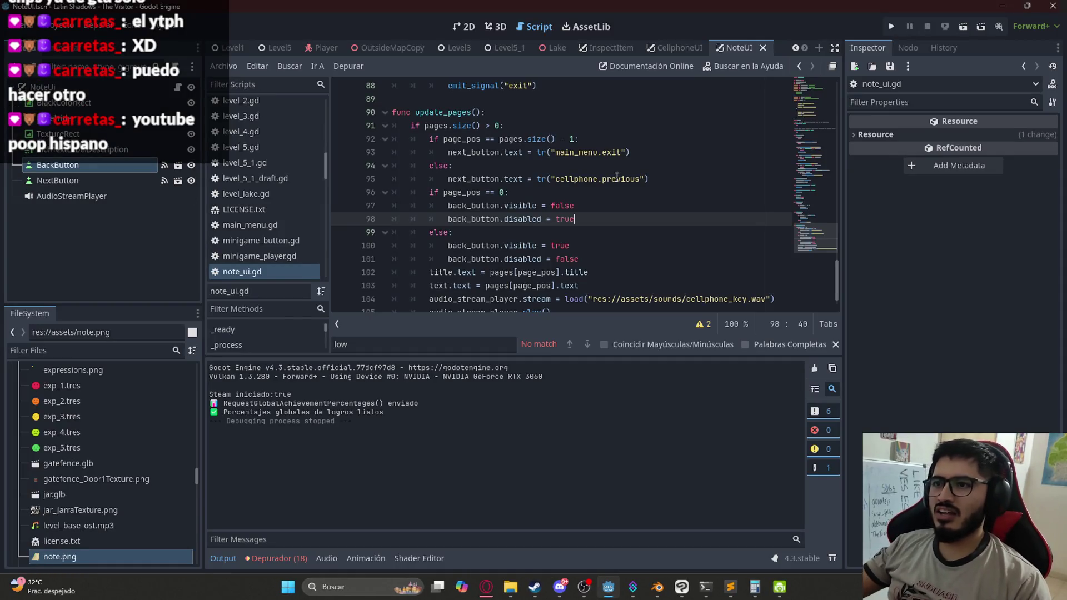
- Delete the back_button.disabled = true and = false lines from update_pages
left_click(617, 178)
left_click(521, 206)
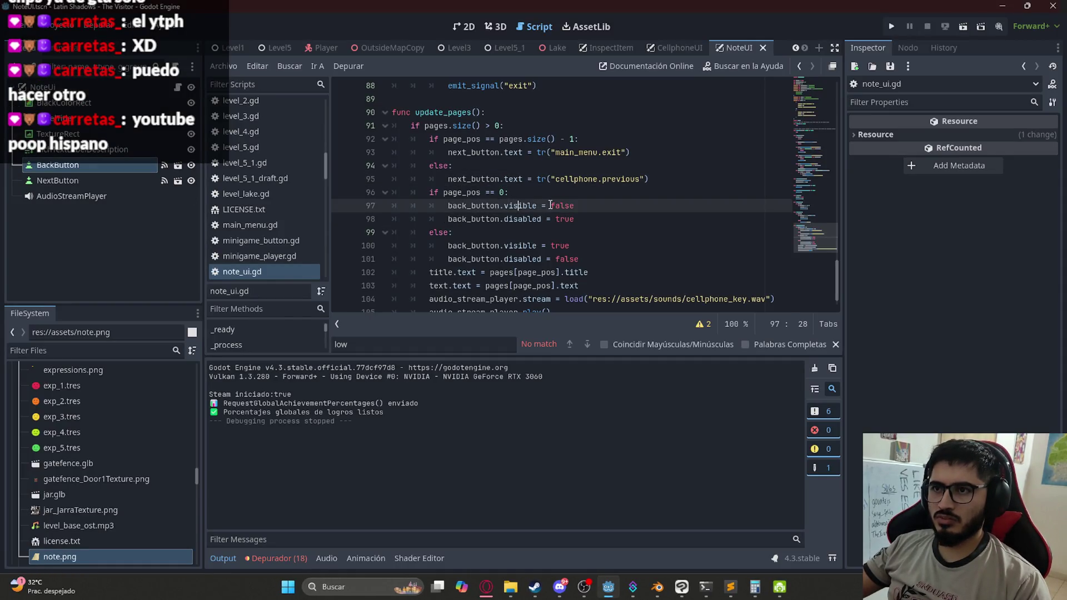
double_click(523, 219)
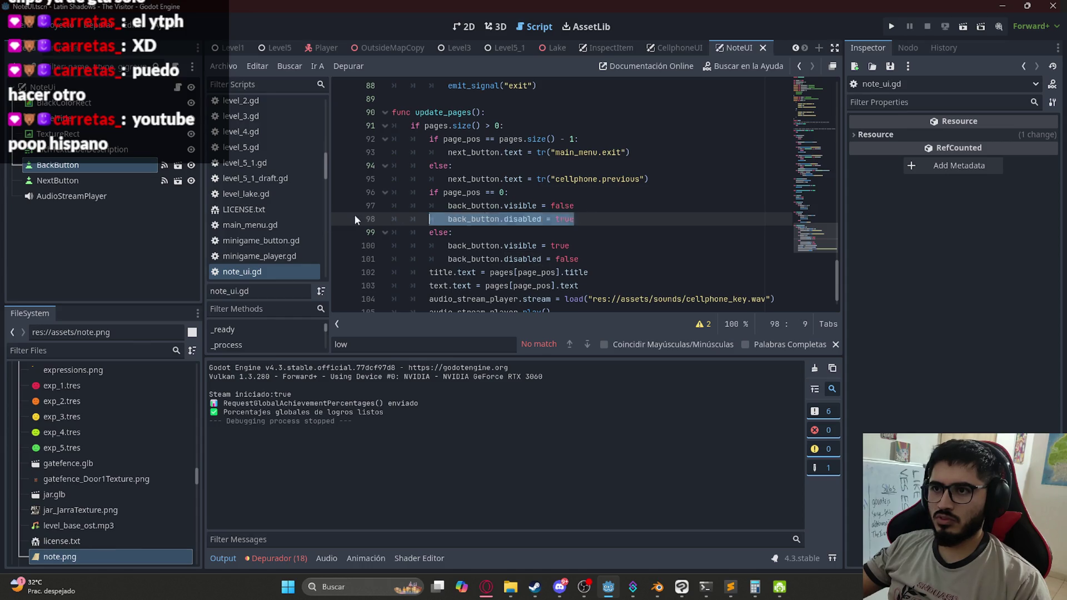
key("ctrl+shift+k")
left_click(662, 245)
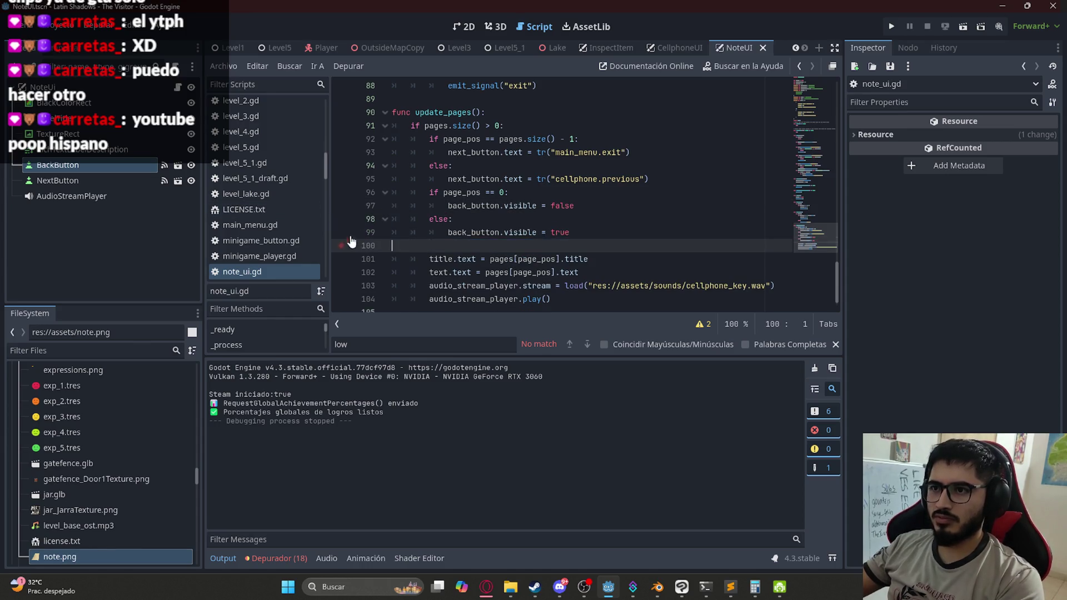
key("ctrl+shift+k")
- Run the NoteUI scene again, go back a note page, and close the game
right_click(733, 45)
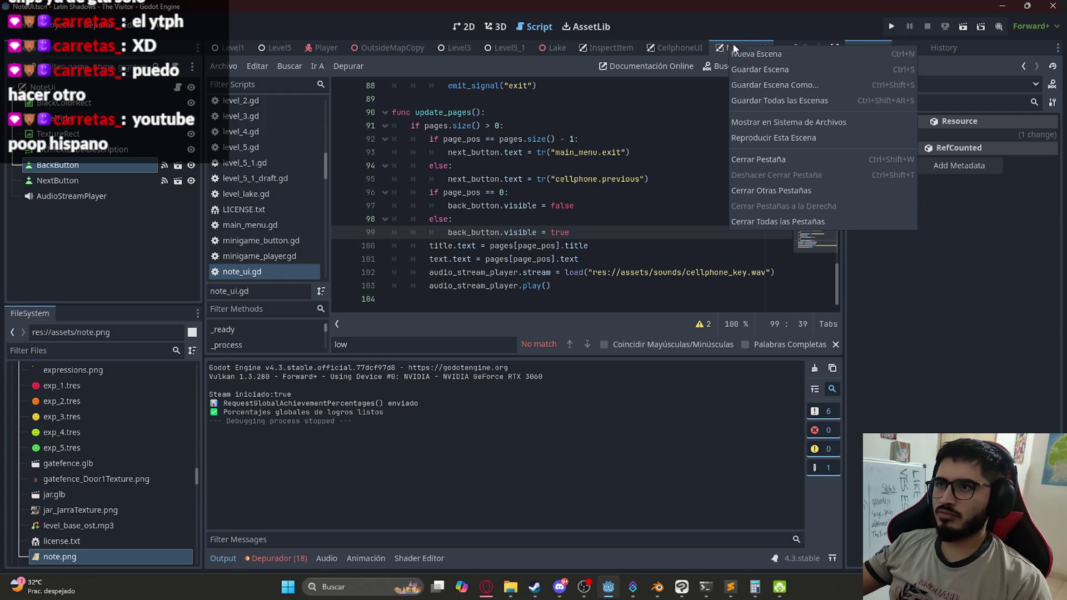
left_click(765, 139)
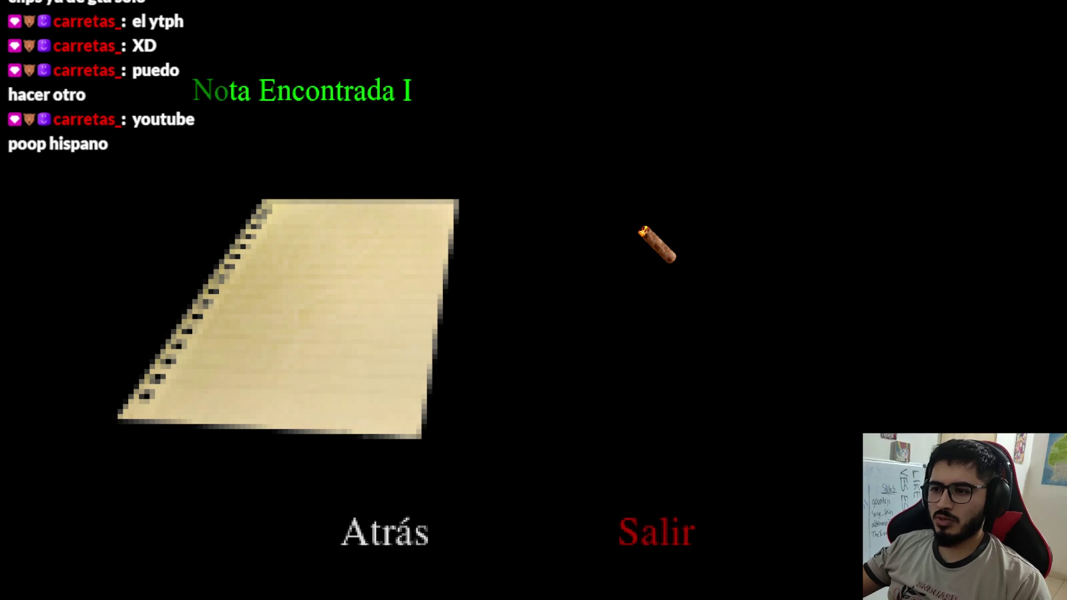
left_click(657, 532)
key("Return")
key("Return")
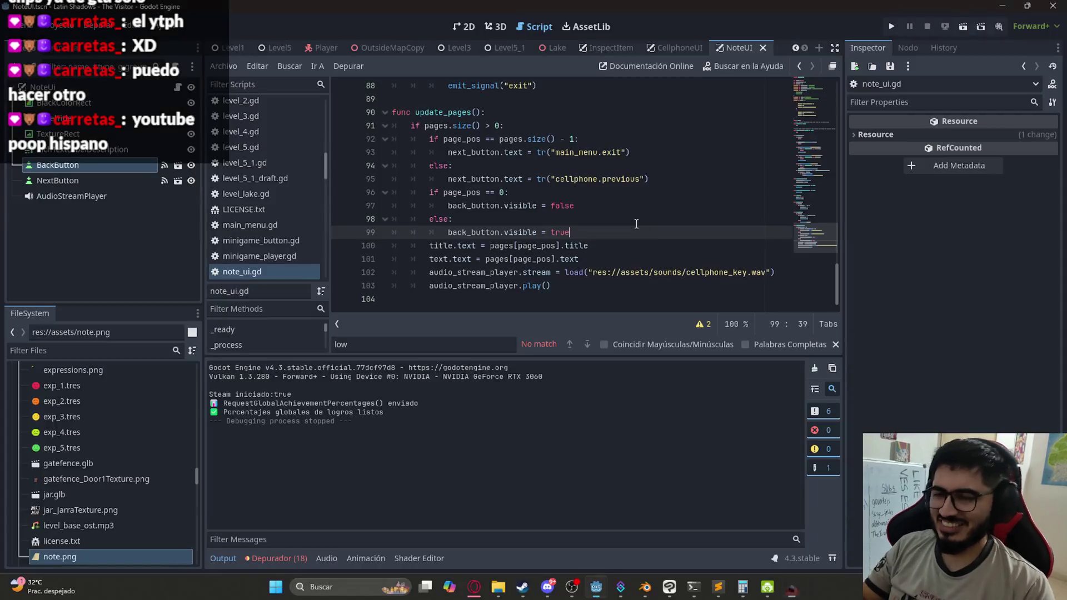
- Change the next button's label key from cellphone.previous to cellphone.next
left_click(597, 178)
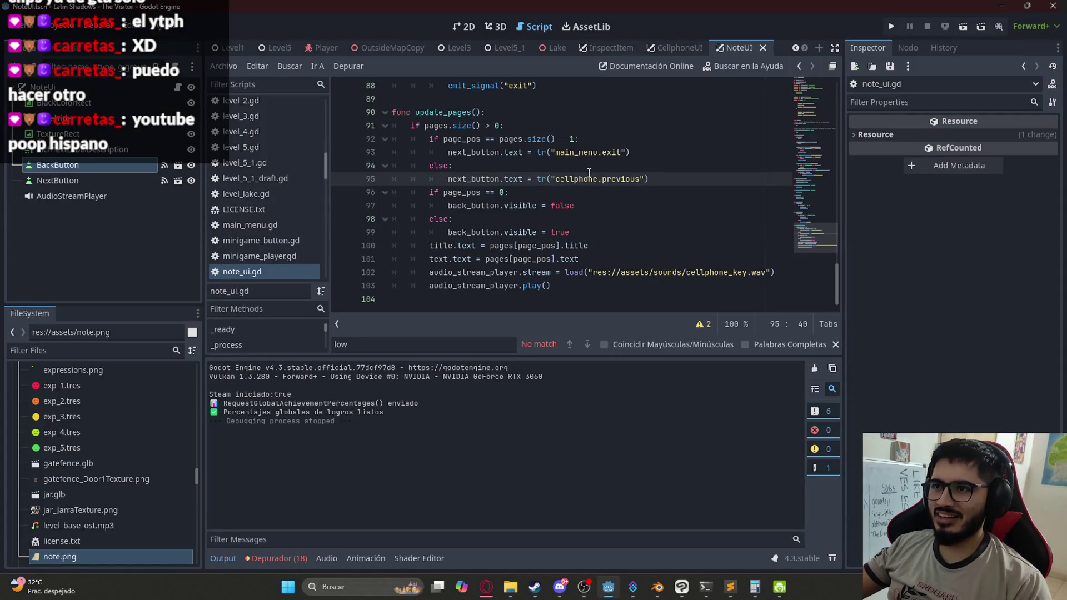
double_click(631, 178)
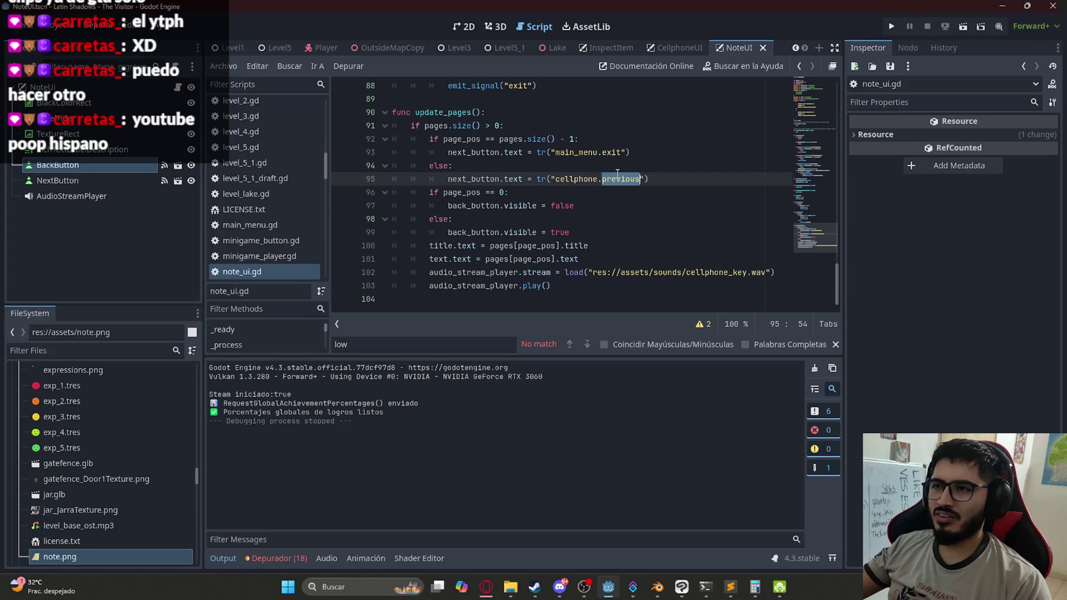
type("nex")
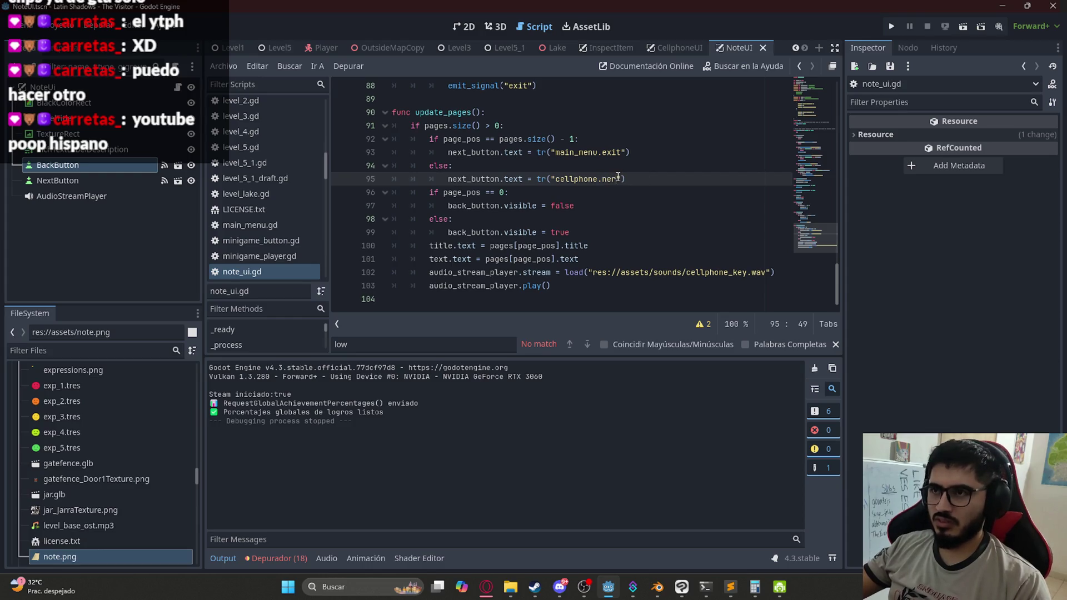
type("t")
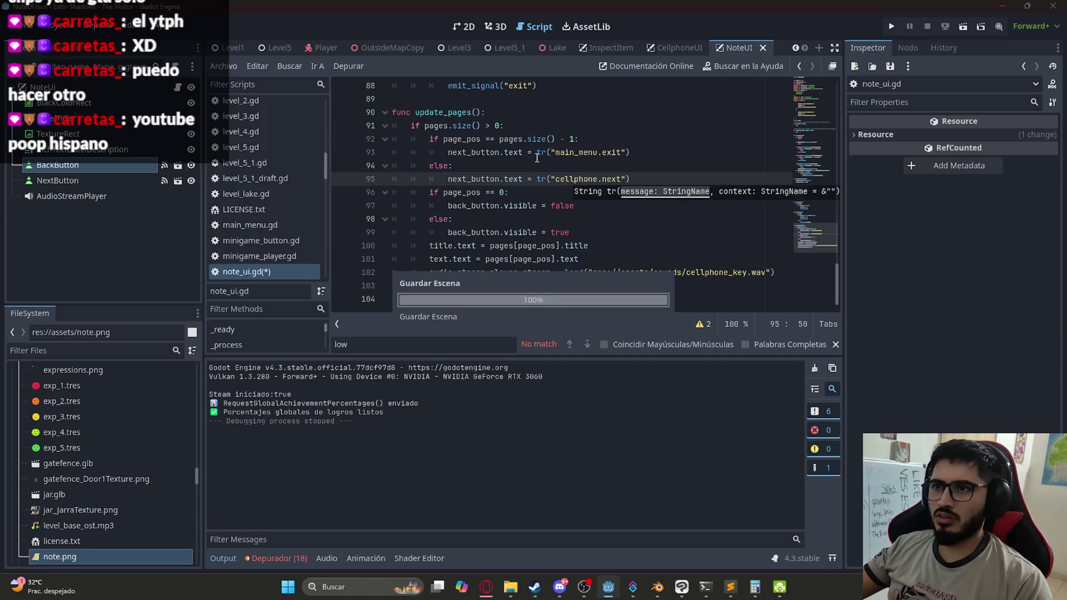
left_click(629, 205)
- Replace the pass in _ready with a call to enable()
left_click(572, 231)
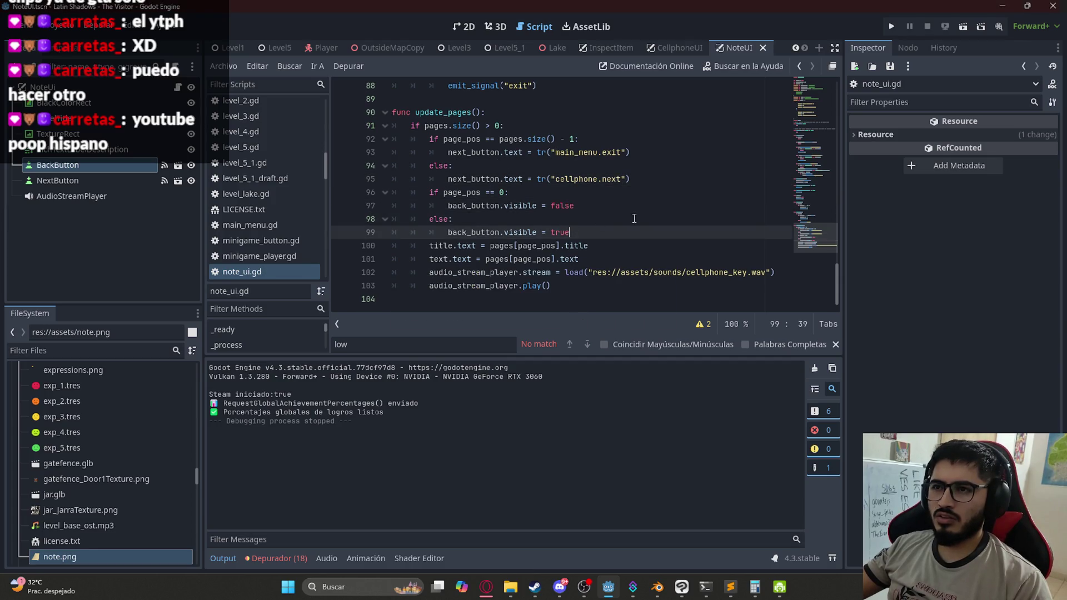
double_click(470, 192)
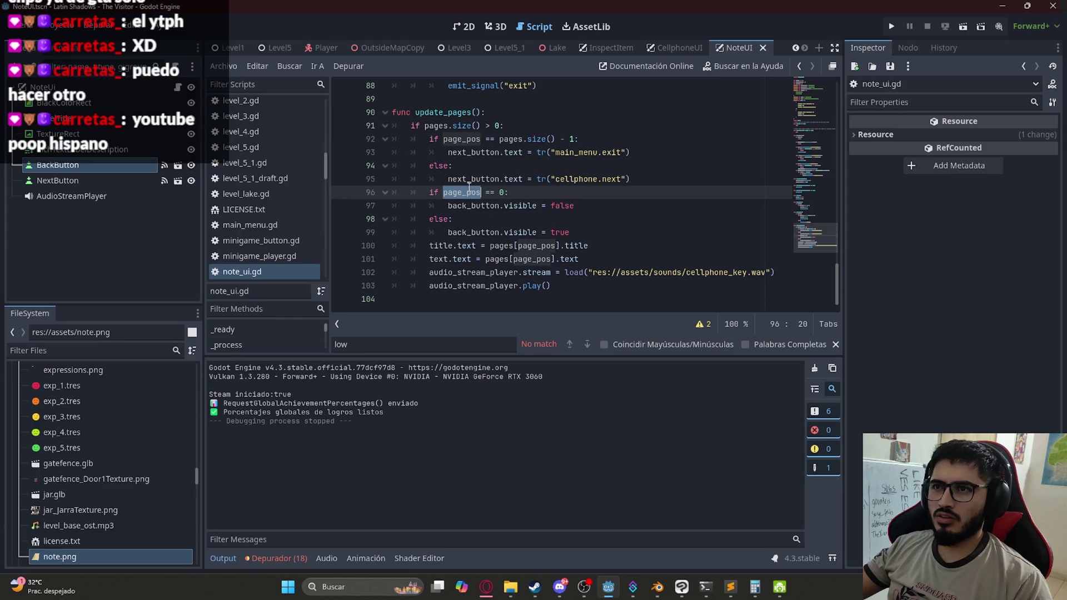
double_click(448, 111)
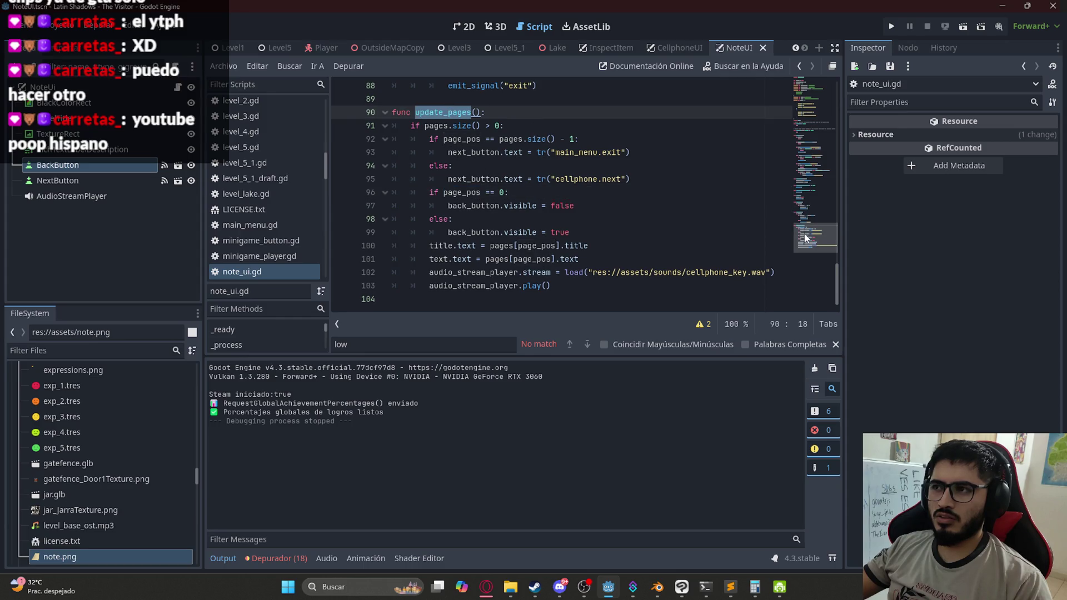
mouse_move(799, 249)
left_mouse_down()
mouse_move(805, 115)
mouse_move(808, 186)
left_mouse_up()
left_click(437, 207)
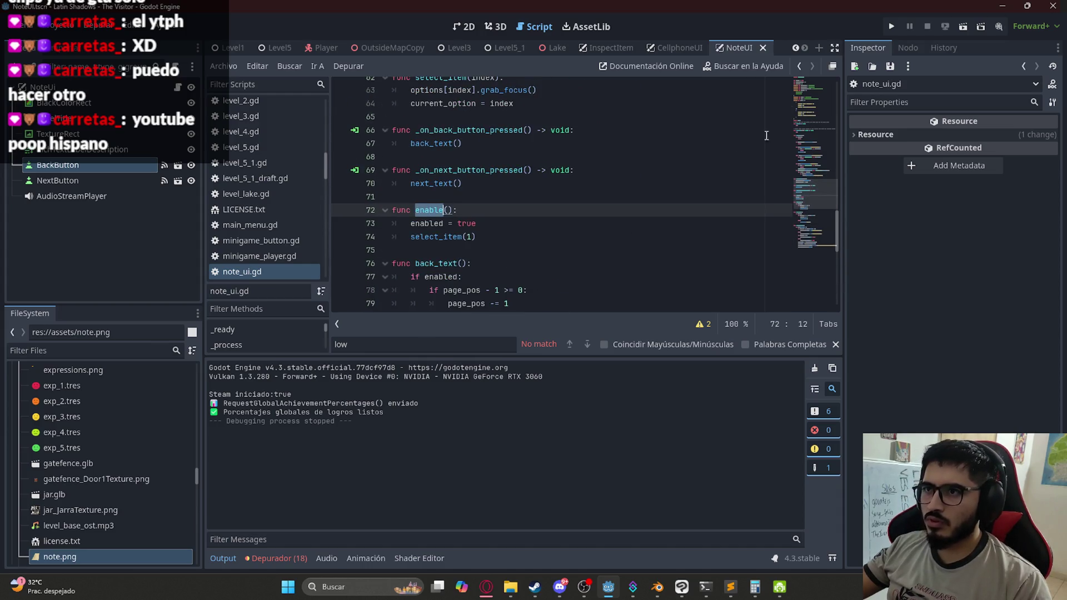
left_click(805, 132)
scroll(523, 219, "up", 6)
scroll(519, 221, "down", 8)
double_click(475, 150)
type("enable(")
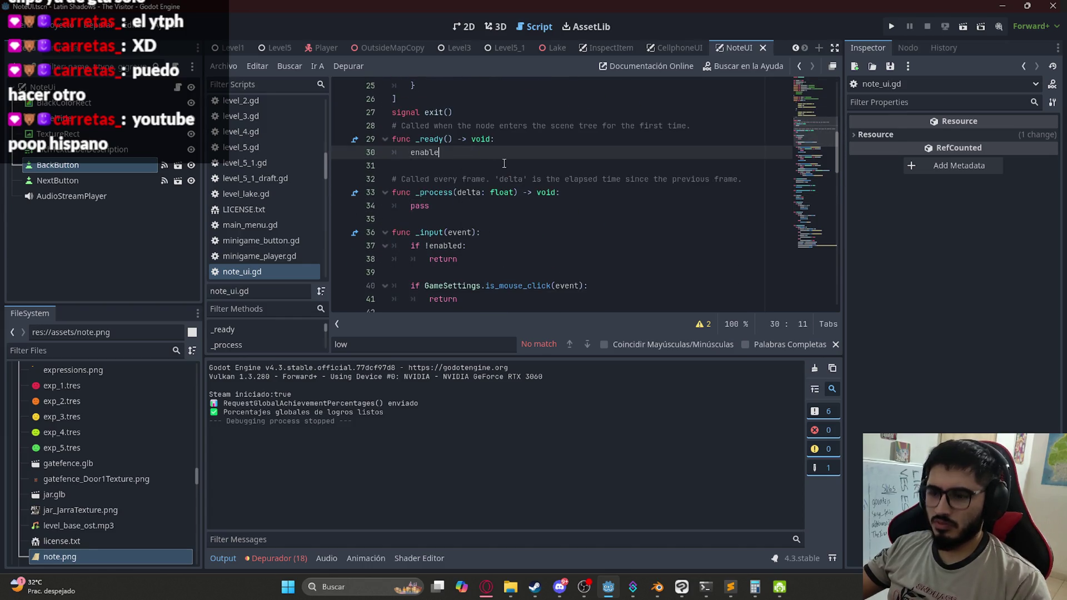
- Test-run the NoteUI scene, whose first page shows only Siguiente, then stop it
right_click(748, 50)
key("Escape")
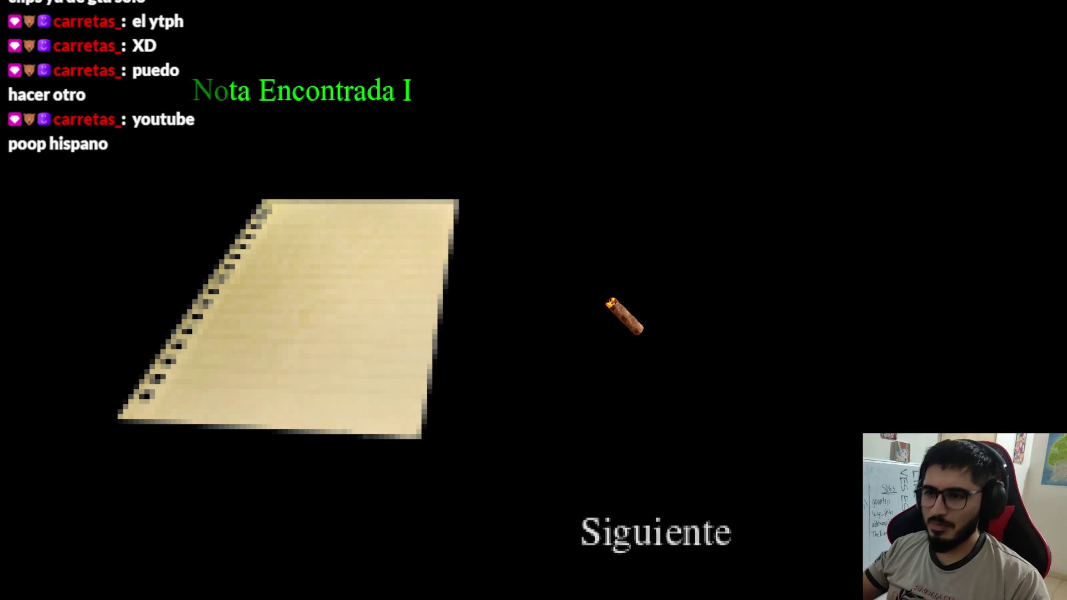
key("F8")
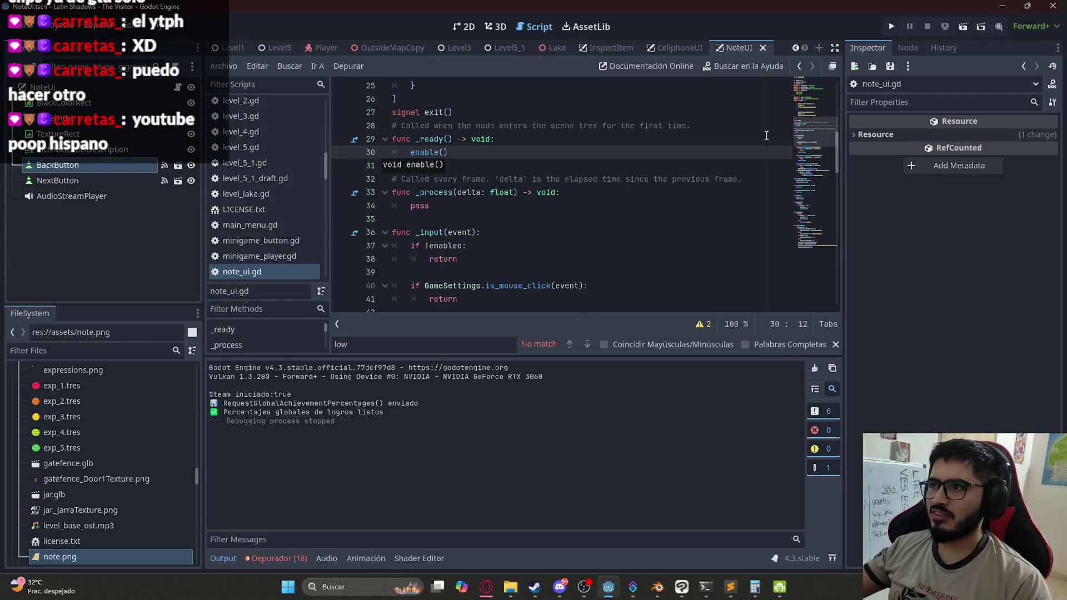
- Delete the next_button/back_button if/else checks from update_pages
left_click(822, 226)
left_click(623, 228)
mouse_move(630, 226)
left_mouse_down()
mouse_move(606, 181)
mouse_move(584, 167)
left_mouse_up()
left_click(576, 223)
mouse_move(588, 232)
left_mouse_down()
mouse_move(464, 195)
mouse_move(411, 141)
left_mouse_up()
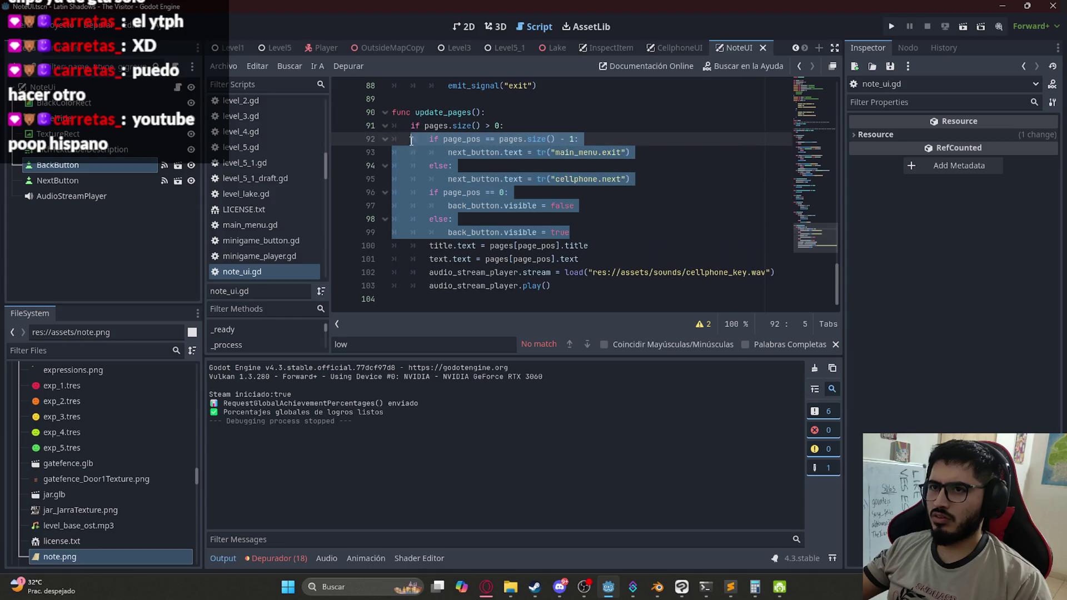
key("BackSpace")
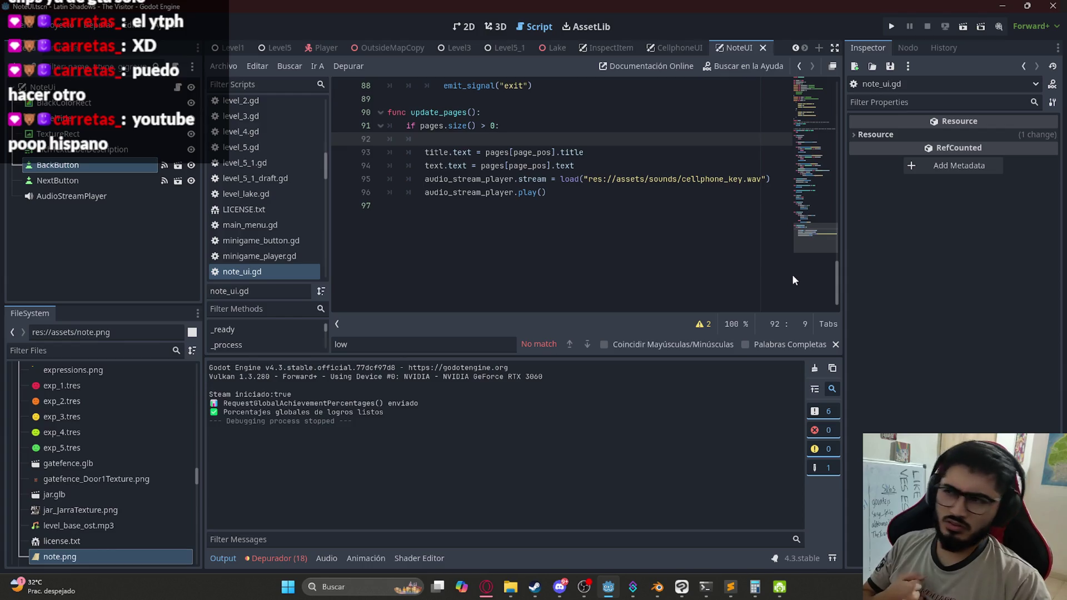
- Test-run with F5, where Atrás and Siguiente appear together, then restore the checks and save note_ui.gd
key("F5")
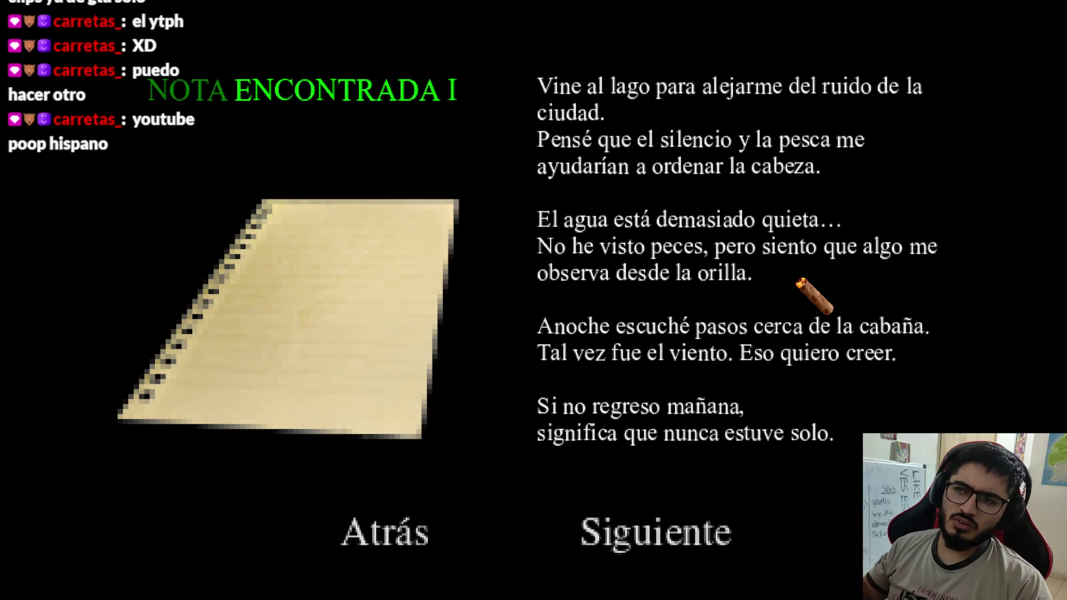
left_click(656, 536)
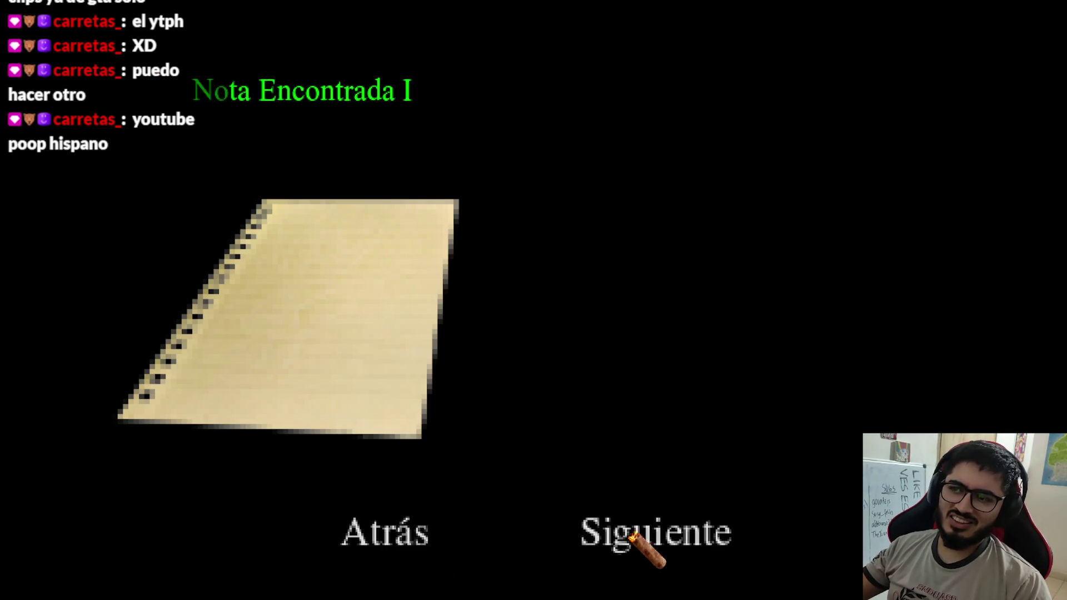
key("F8")
key("ctrl+z")
left_click(653, 179)
key("ctrl+s")
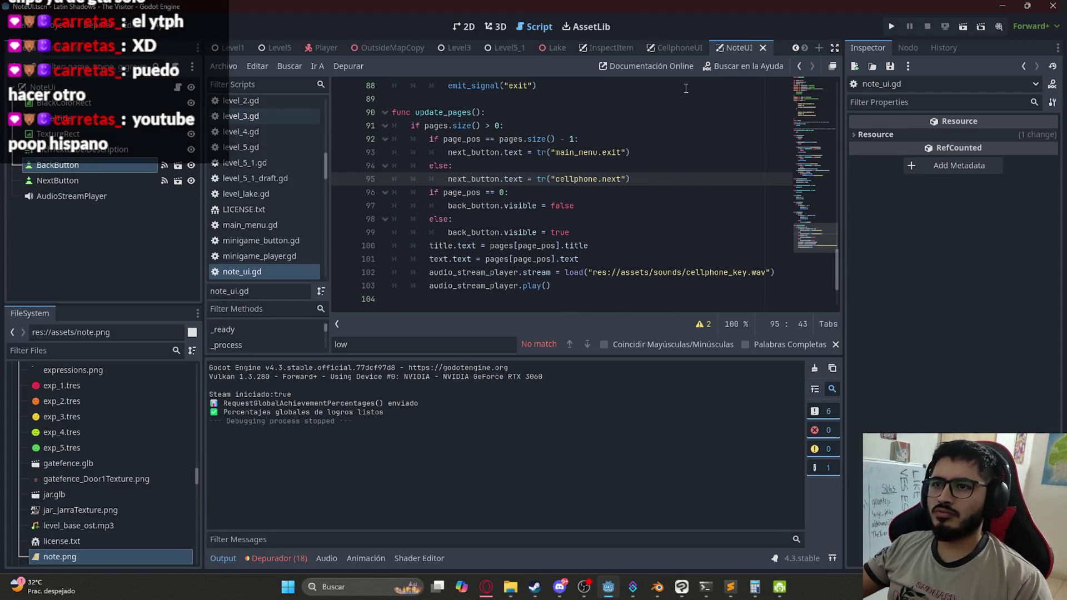
- Review the enable function, starting and then discarding a back_button.visible line
right_click(733, 50)
left_click(621, 165)
left_click_drag(810, 231, 802, 32)
scroll(515, 215, "down", 5)
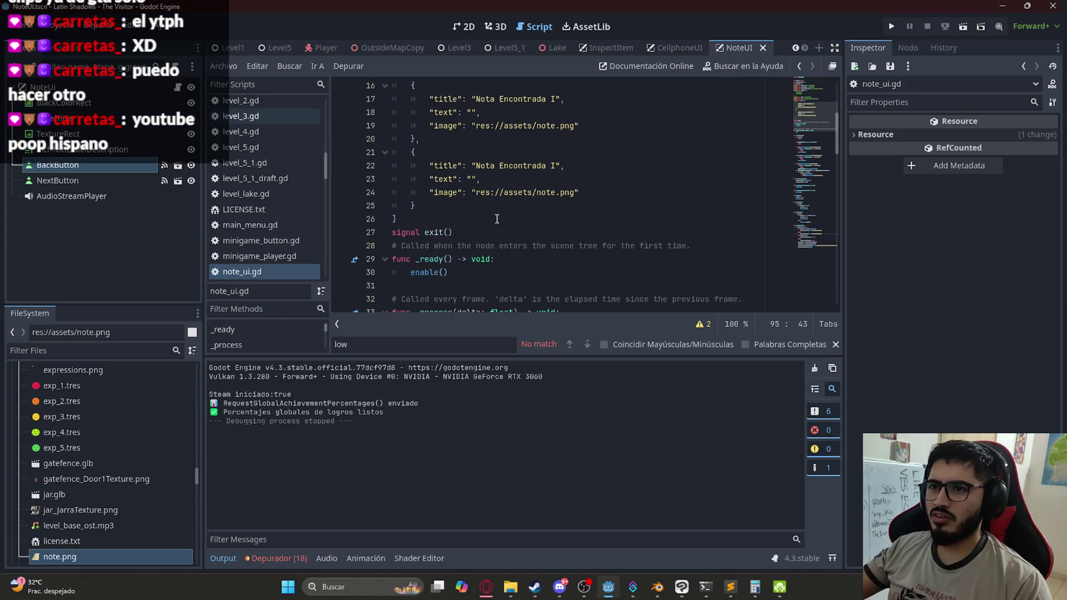
left_click(432, 273, "ctrl")
left_click(489, 218)
left_click(500, 207)
key("Return")
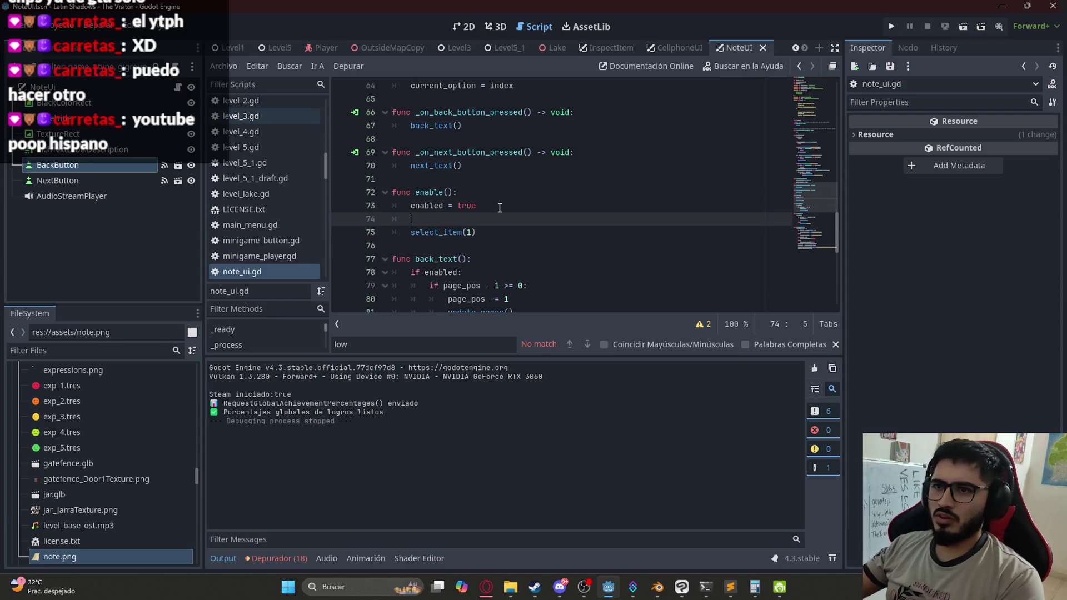
type("ack_button.visi")
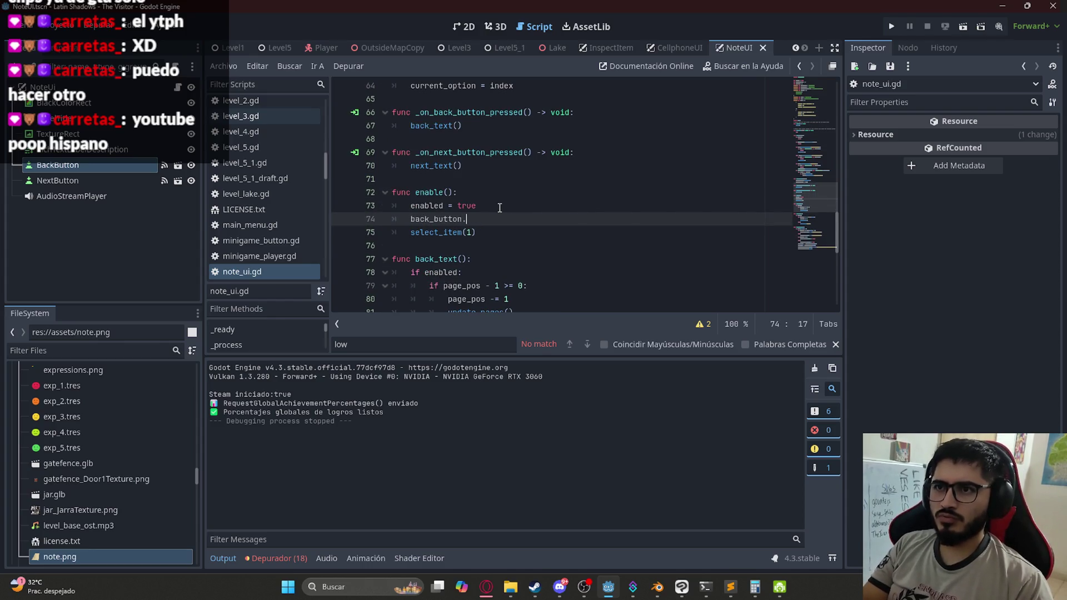
key("BackSpace")
key("BackSpace")
key("BackSpace")
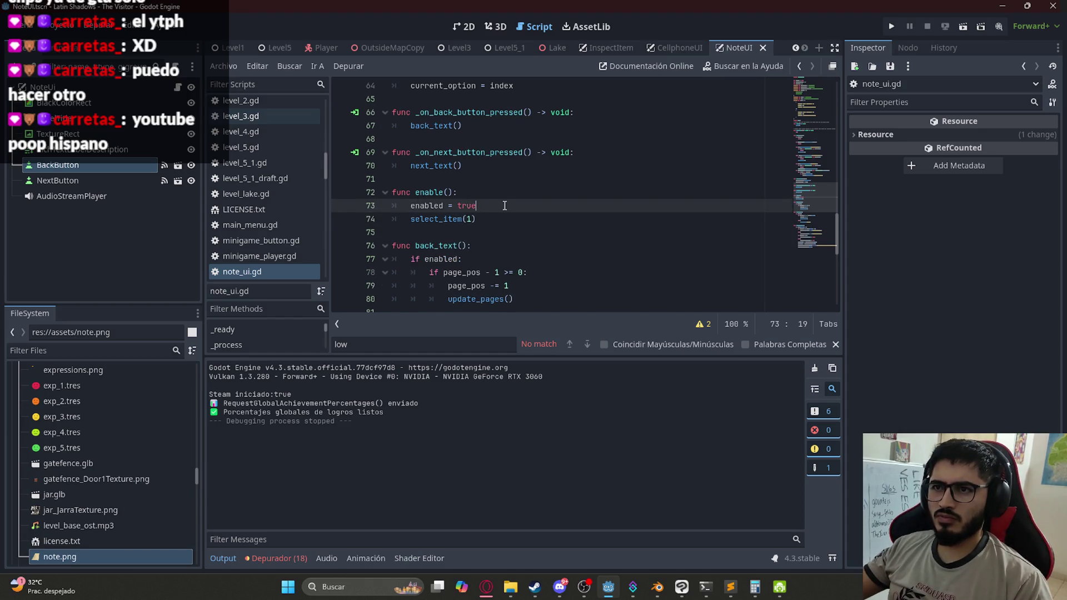
- Cut the enable() call out of _ready
left_click(441, 225, "ctrl")
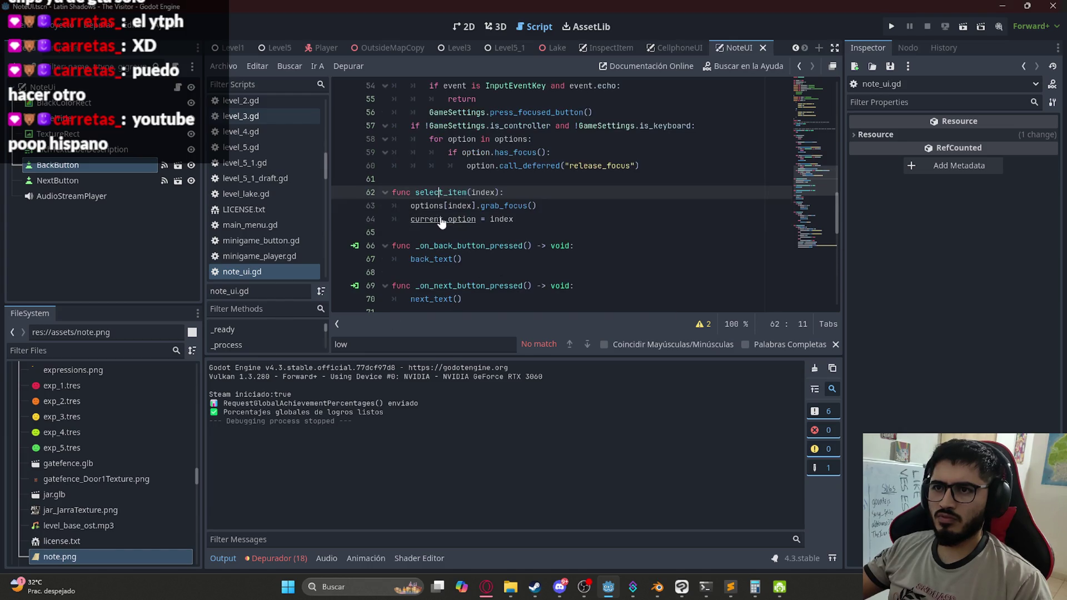
scroll(516, 188, "up", 10)
left_click(516, 192)
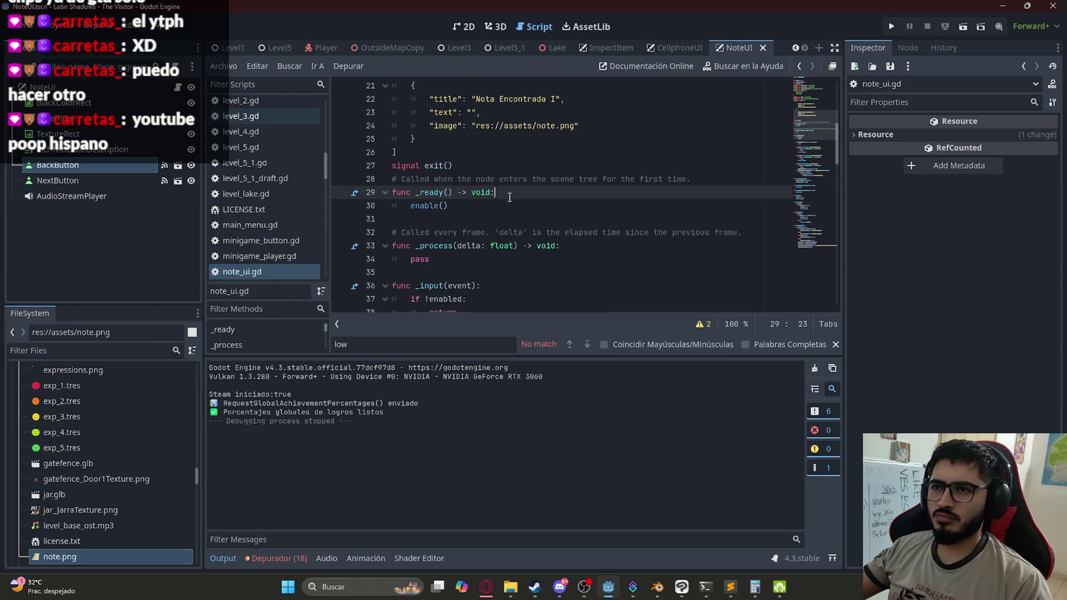
key("Down")
key("Return")
left_click_drag(448, 206, 416, 205)
key("ctrl+x")
- Remove the button if/else block from update_pages
scroll(556, 223, "down", 20)
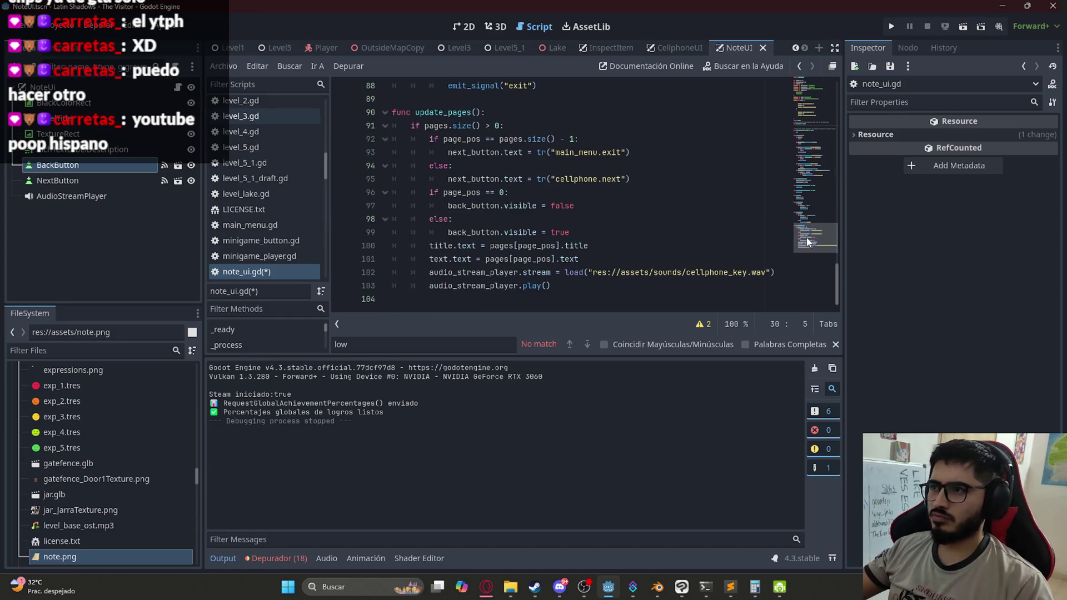
left_click(572, 233)
left_click(429, 139, "shift")
key("BackSpace")
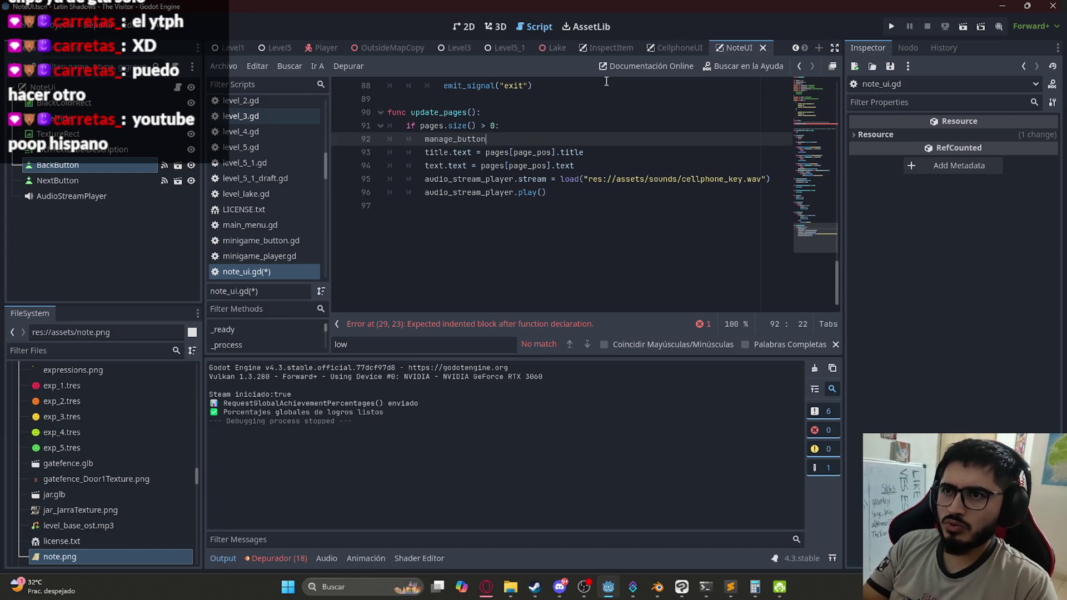
- Create func manage_buttons(): containing the pasted button block, dedented one level
key("Down")
key("Down")
key("Down")
key("Return")
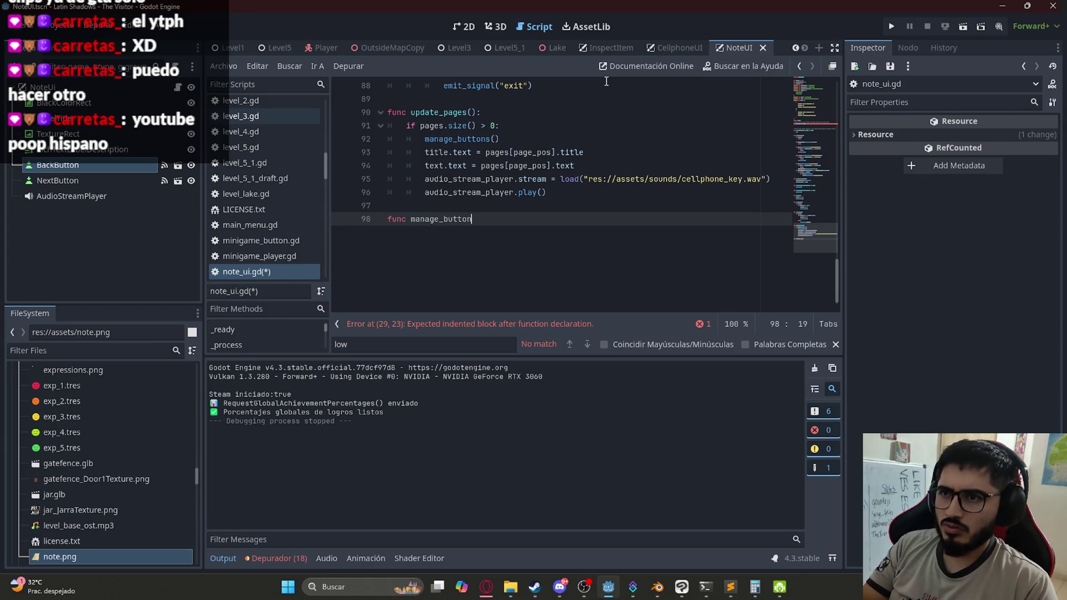
type(":")
key("Return")
key("ctrl+v")
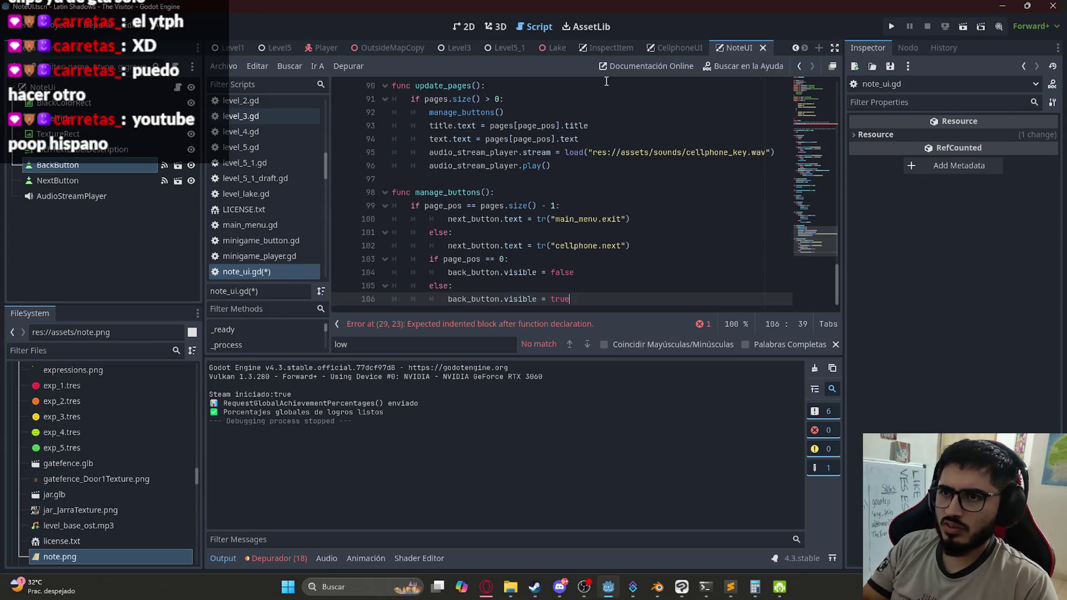
left_click_drag(592, 306, 388, 233)
key("shift+Tab")
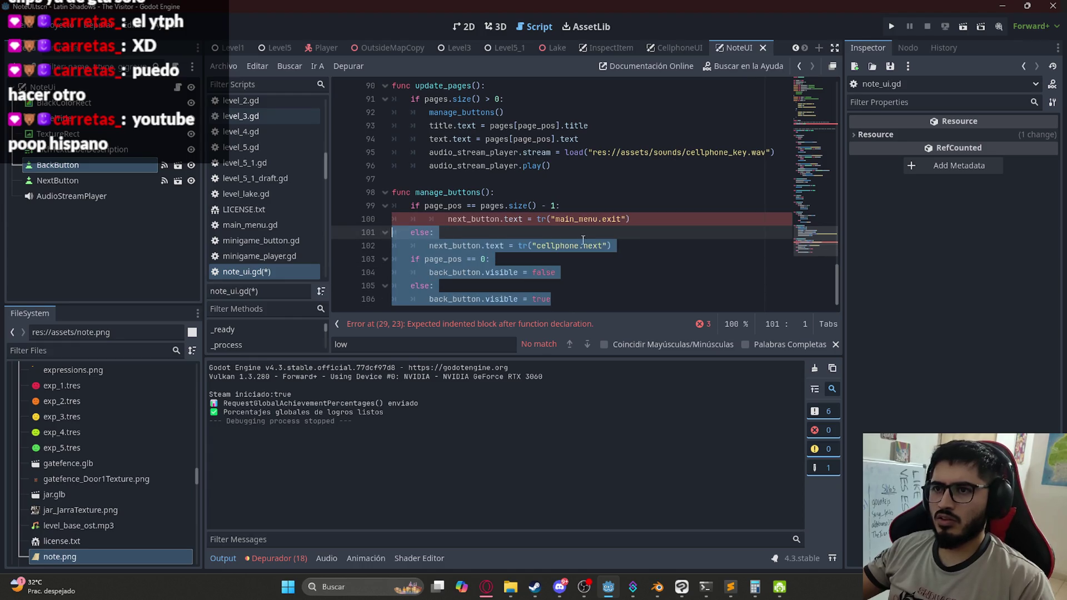
left_click(448, 219)
key("BackSpace")
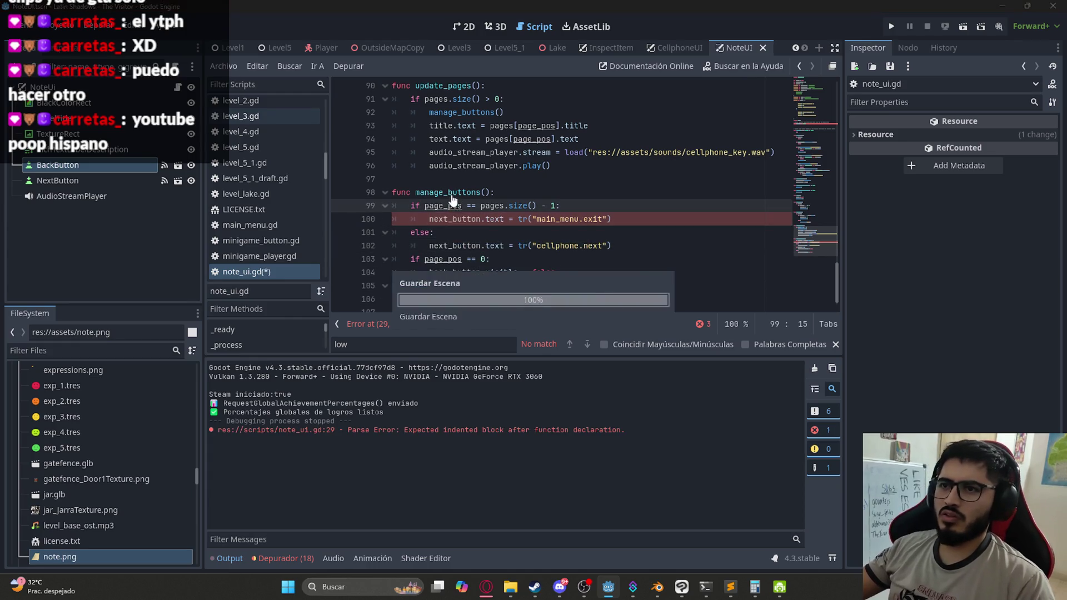
- Locate the manage_buttons call in update_pages and begin adding a call under _ready
double_click(447, 193)
key("ctrl+f")
key("Return")
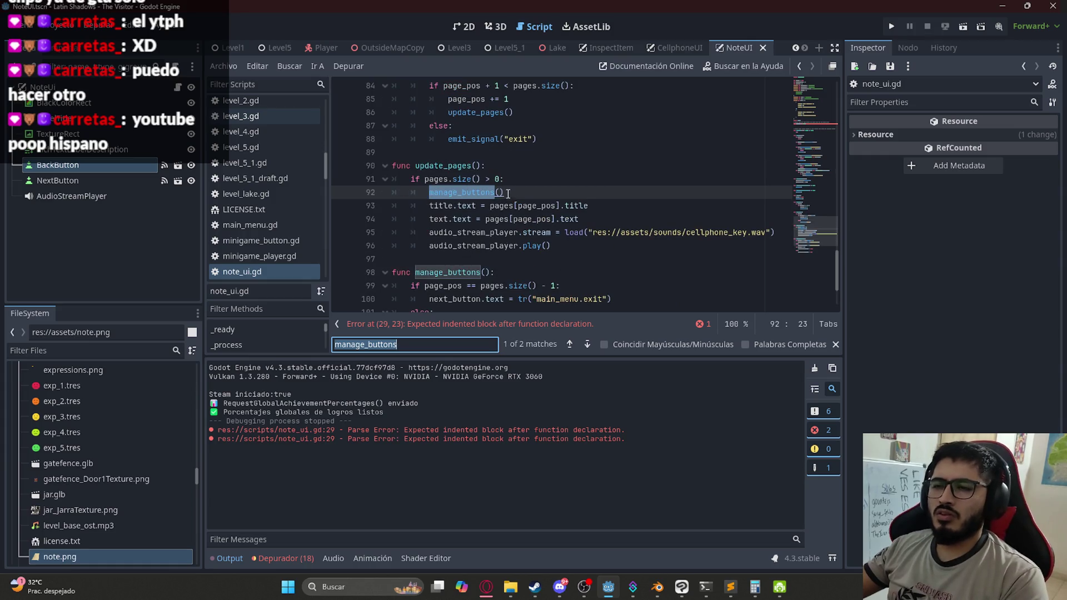
left_click(506, 193)
right_click(749, 48)
left_click(507, 179)
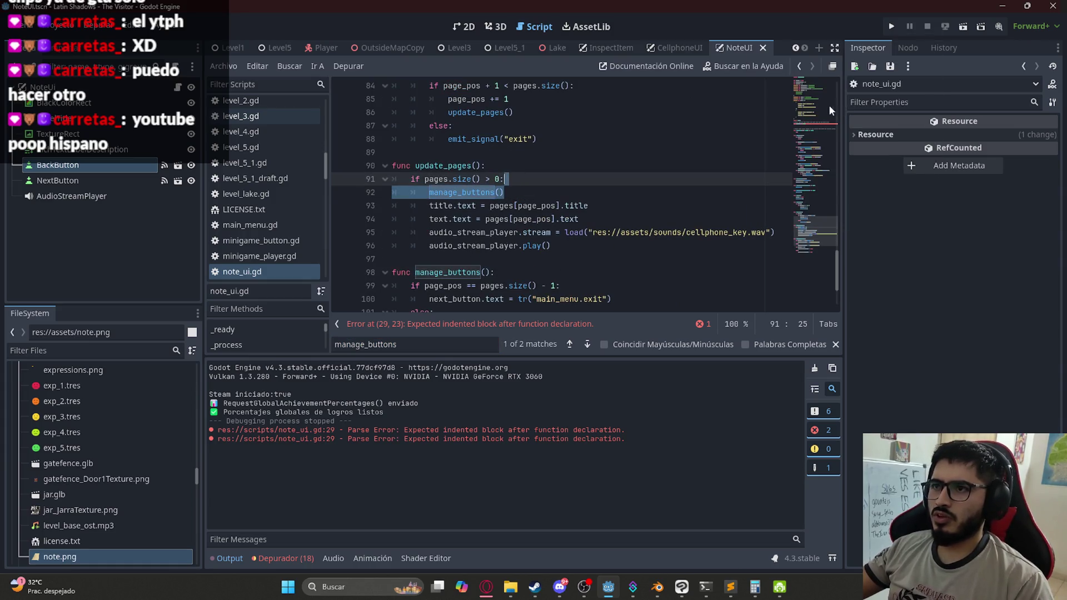
scroll(445, 136, "up", 20)
left_click(573, 151)
key("BackSpace")
key("Delete")
key("ctrl+v")
key("ctrl+z")
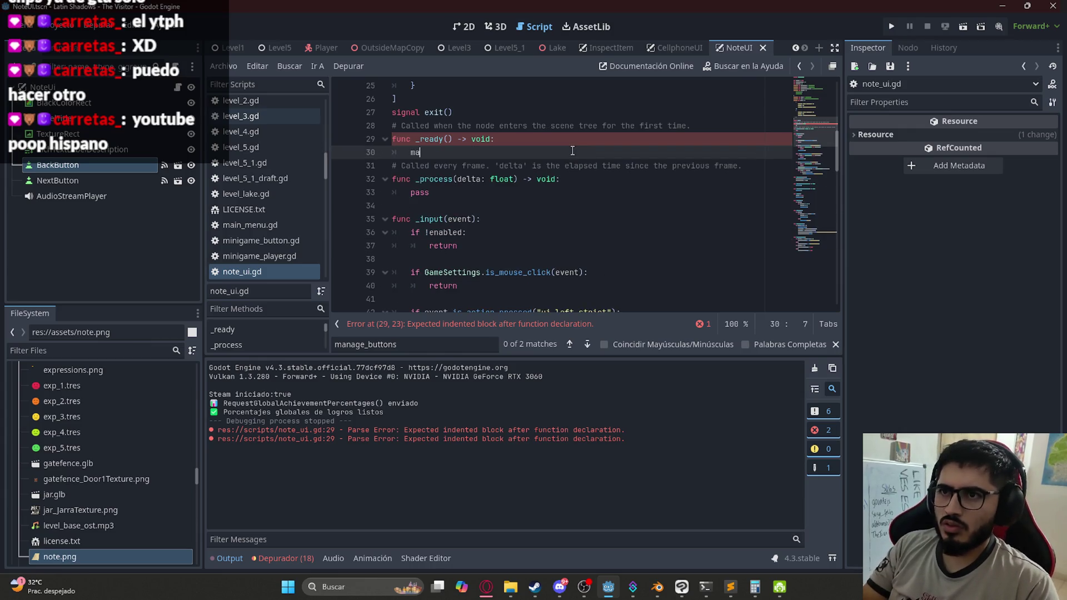
- Complete the manage_buttons() call in _ready and run the NoteUI scene alone
type("n")
key("Return")
right_click(745, 49)
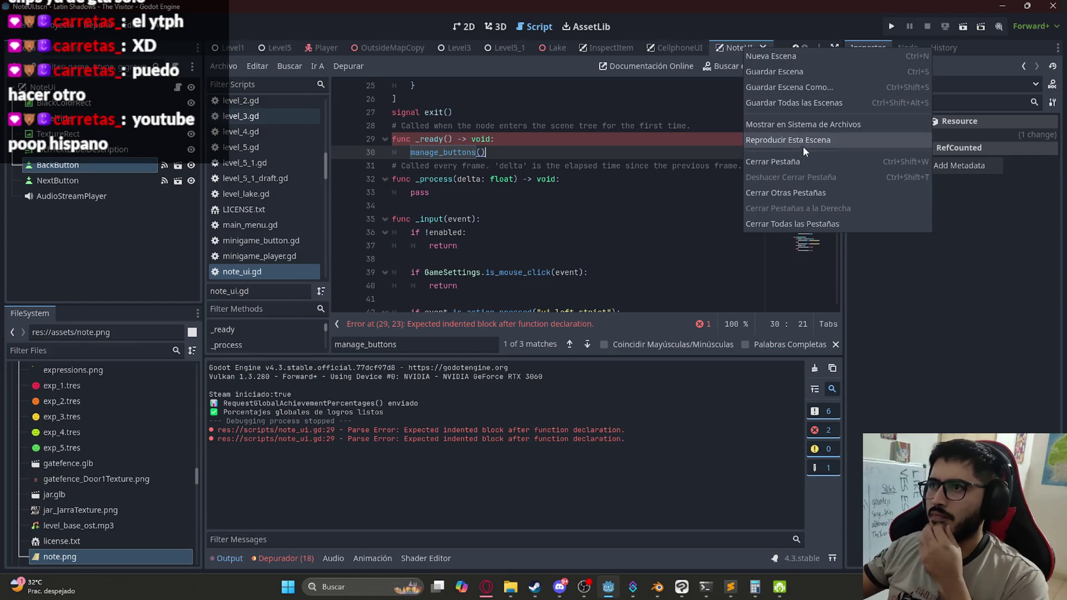
left_click(802, 142)
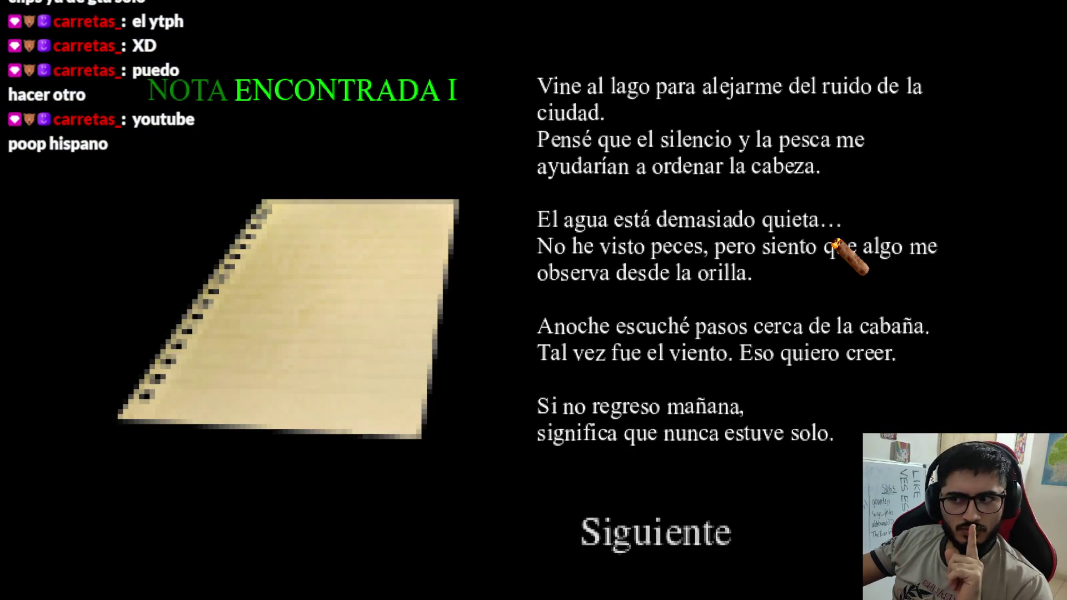
- Page between the first and last note pages three times with Siguiente/Atrás, then stop the scene
left_click(658, 536)
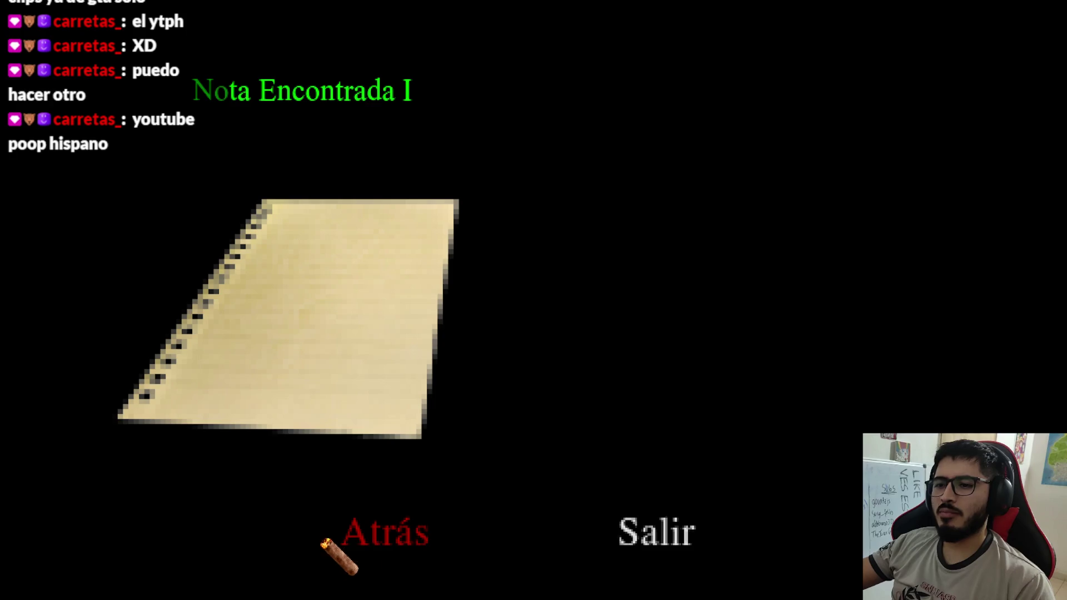
left_click(389, 550)
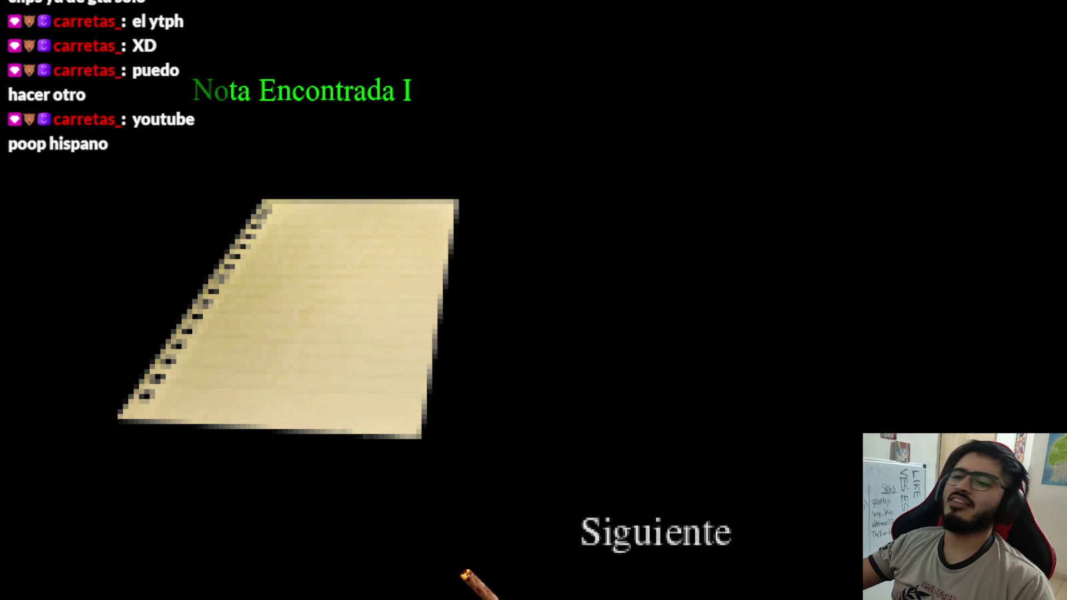
left_click(698, 548)
left_click(417, 538)
left_click(664, 535)
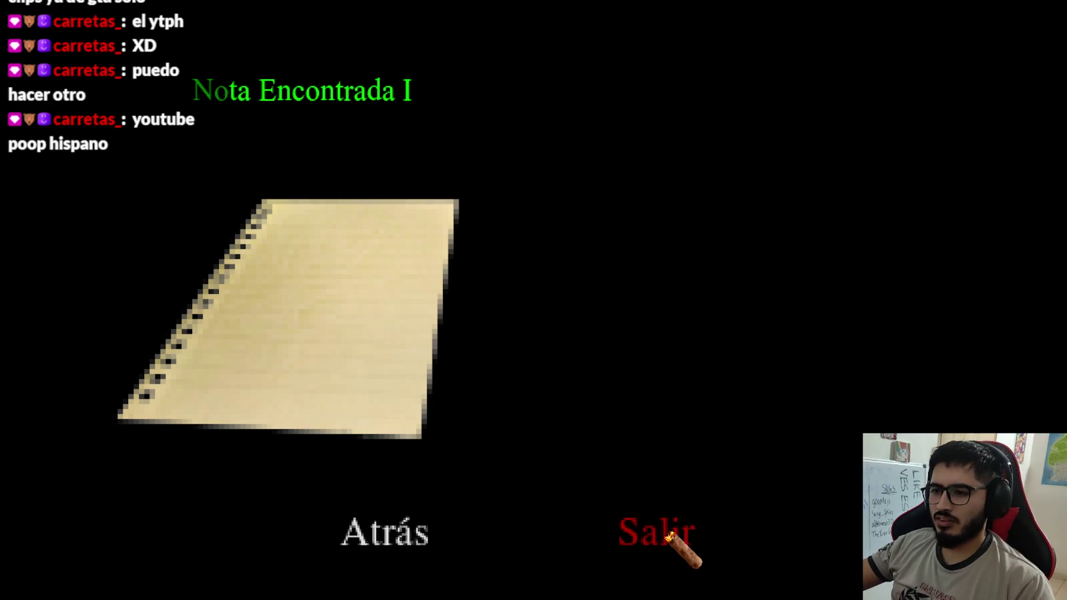
left_click(439, 535)
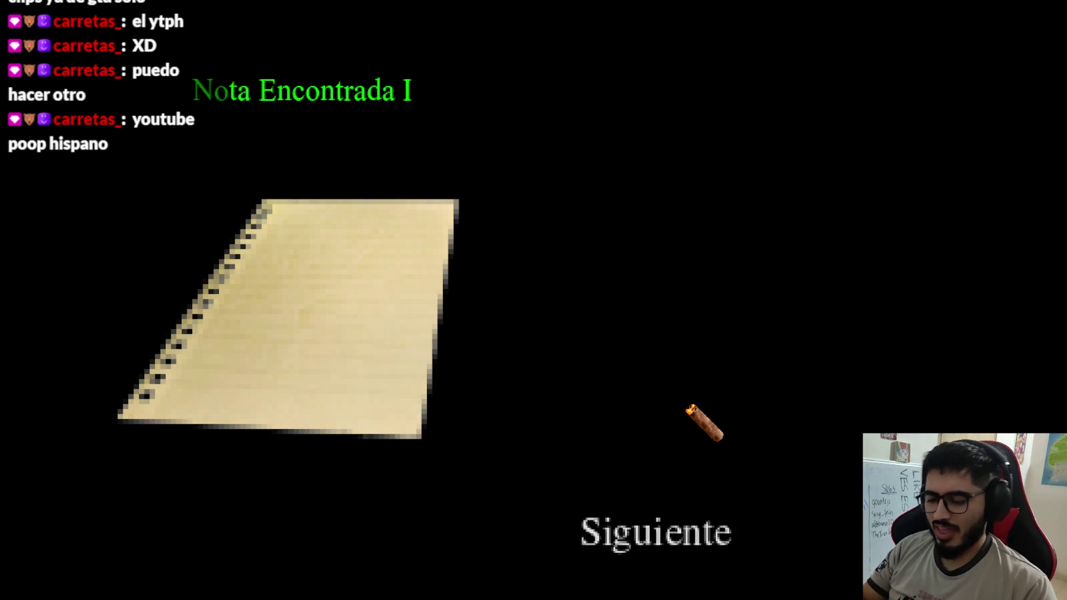
key("F8")
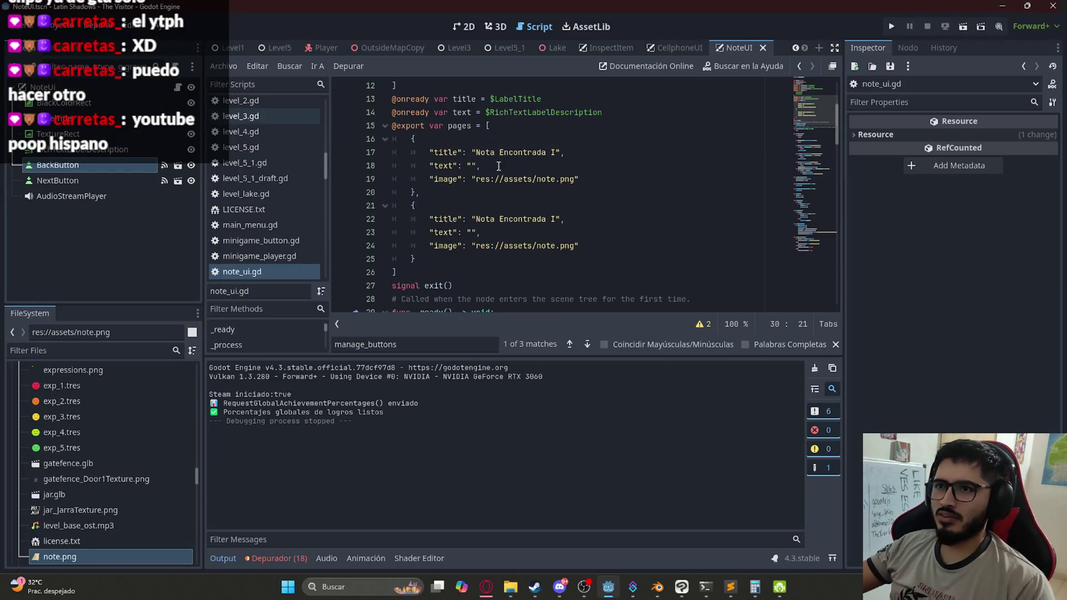
- Delete the second page dictionary from the pages array
mouse_move(445, 255)
left_mouse_down()
mouse_move(330, 231)
mouse_move(308, 209)
left_mouse_up()
key("BackSpace")
key("BackSpace")
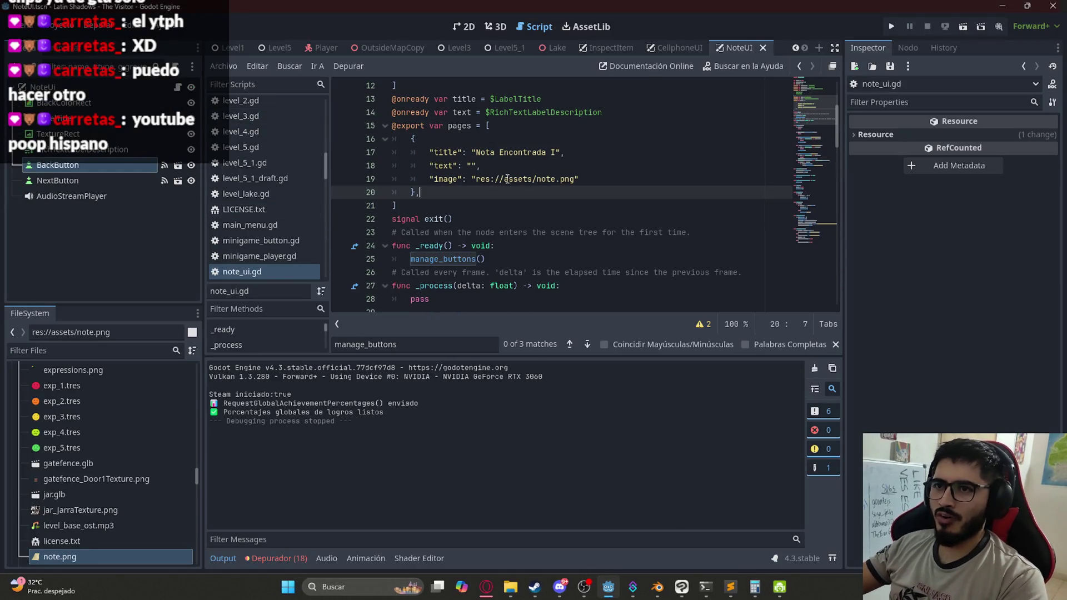
right_click(733, 48)
left_click(749, 145)
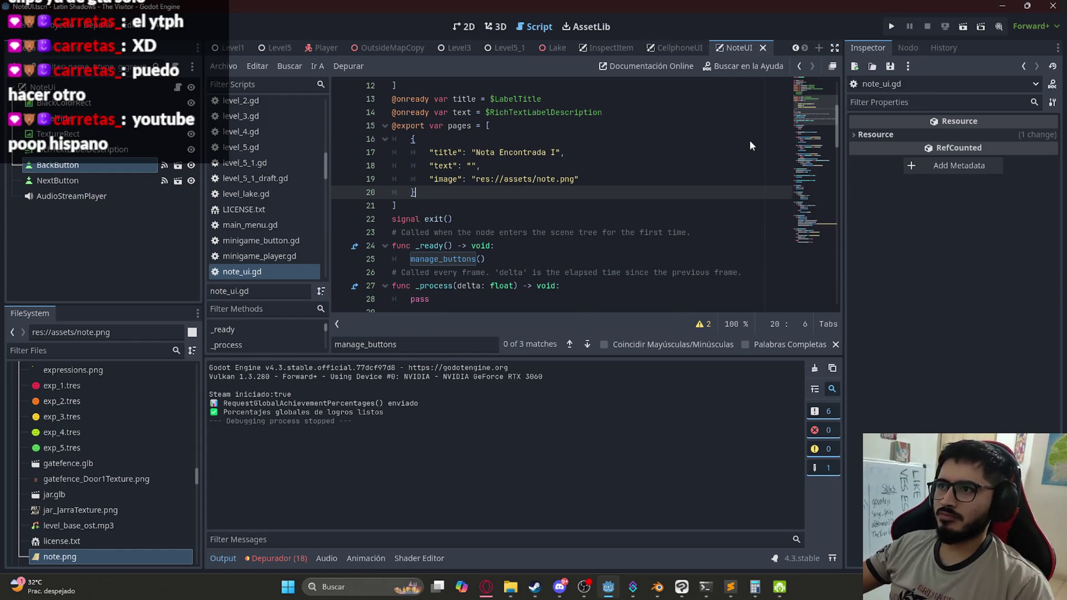
- Run NoteUI with F6 to confirm only Salir shows, then return to the 2D layout
key("F6")
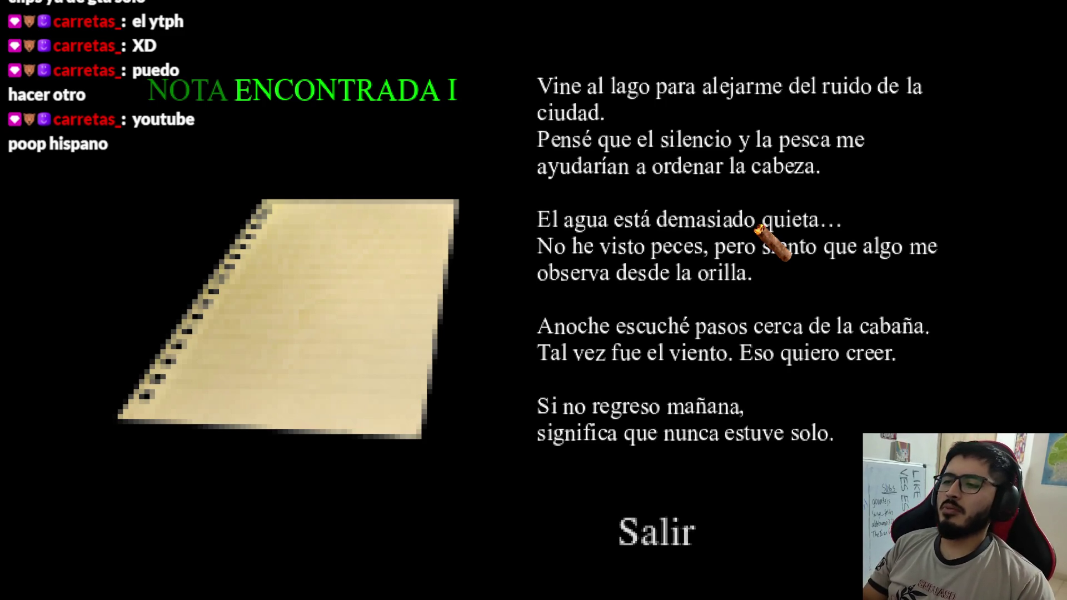
key("alt+F4")
left_click(470, 26)
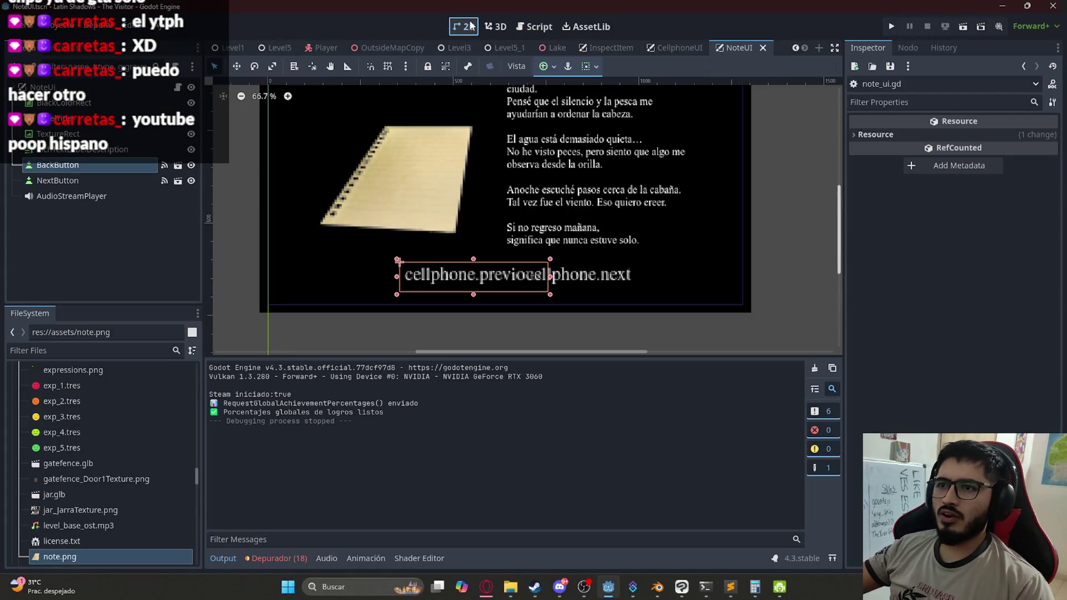
- Set the NextButton text alignment to Right in the Inspector
left_click(578, 274)
scroll(630, 205, "down", 1)
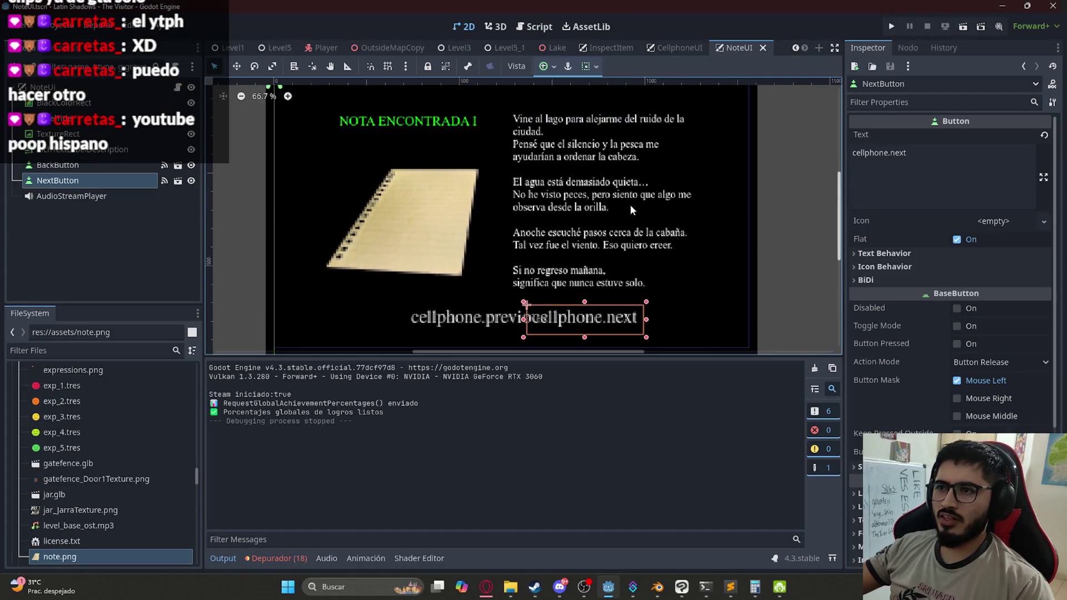
left_click(864, 254)
left_click(894, 339)
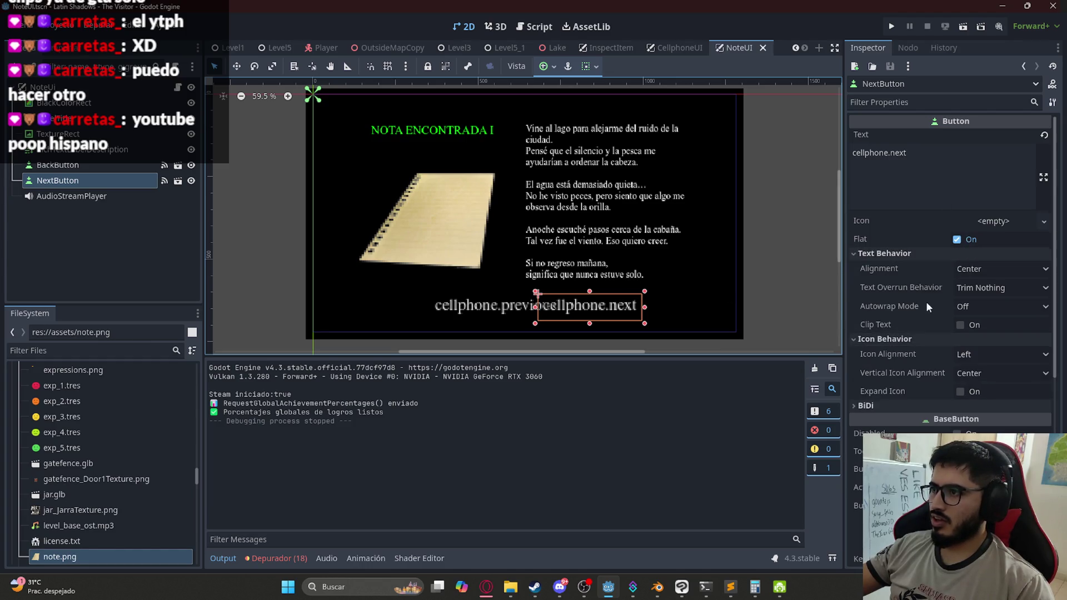
left_click(984, 268)
left_click(975, 322)
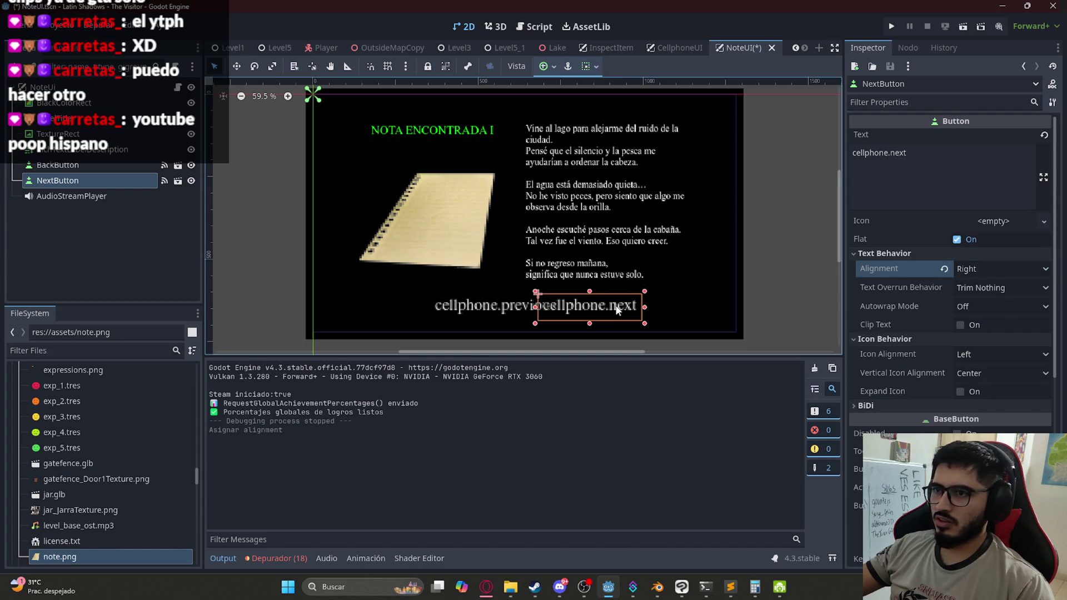
- Resize the cellphone.next button to 95×23 with its handles
left_click_drag(648, 310, 705, 307)
left_click(638, 263)
left_click(694, 310)
left_click_drag(537, 308, 581, 309)
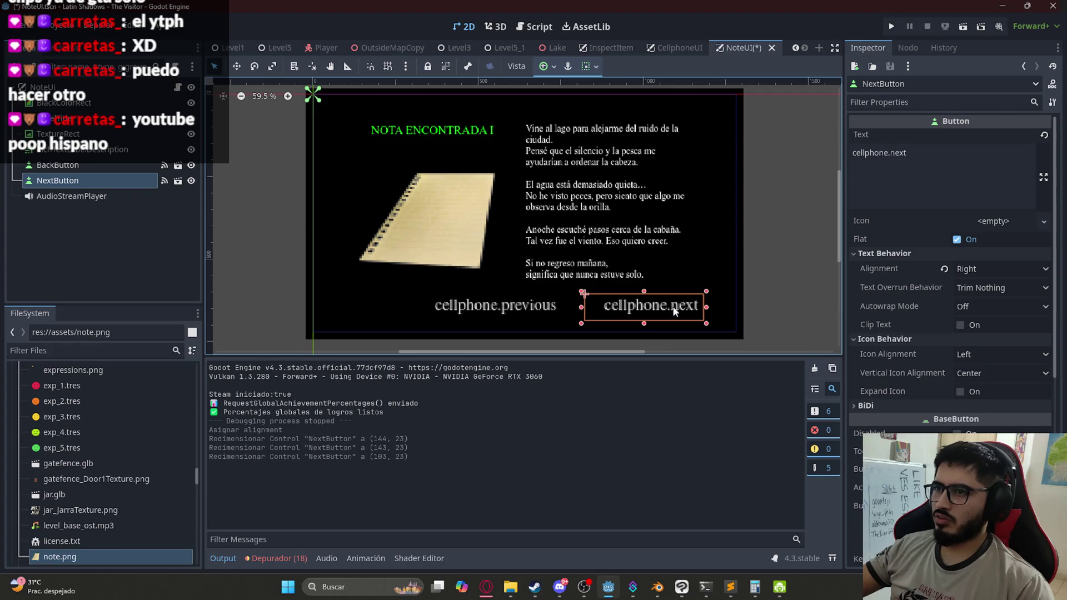
left_click(654, 256)
left_click(699, 309)
left_click_drag(702, 308, 698, 308)
left_click(659, 248)
- Resize the cellphone.previous button to 114×23, then save the scene and run it with F5
left_click(687, 308)
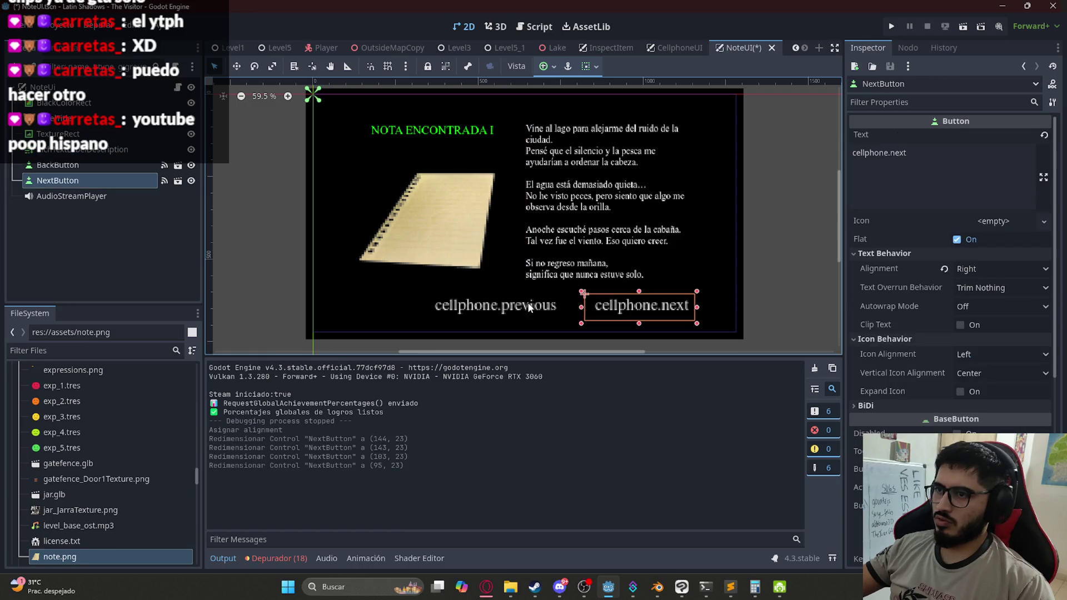
left_click(474, 306)
left_click_drag(434, 306, 350, 309)
left_click(382, 242)
left_click(365, 305)
left_click_drag(567, 309, 481, 310)
key("ctrl+s")
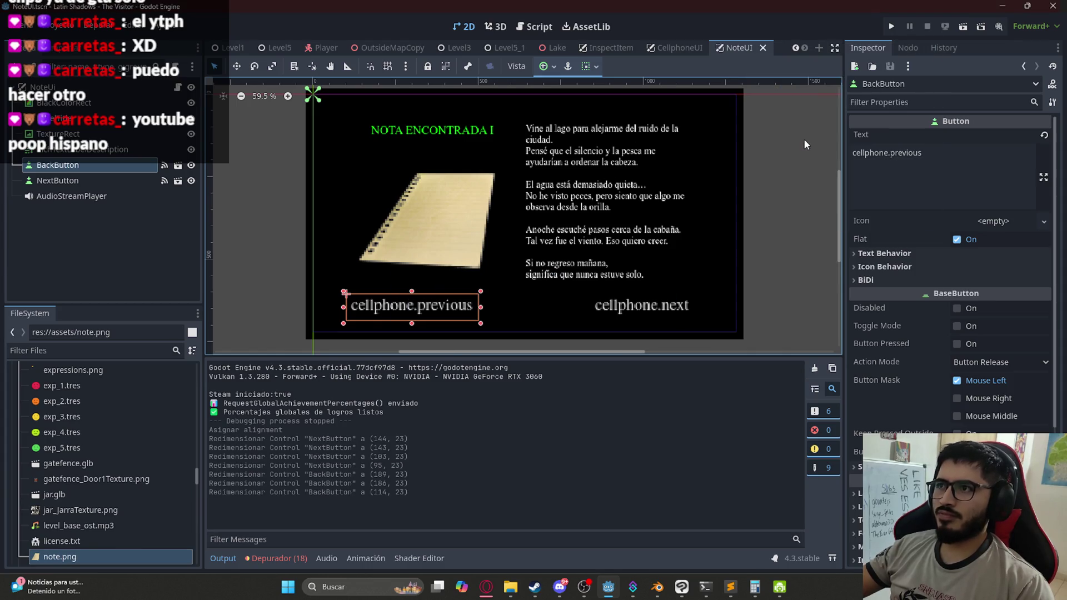
key("F5")
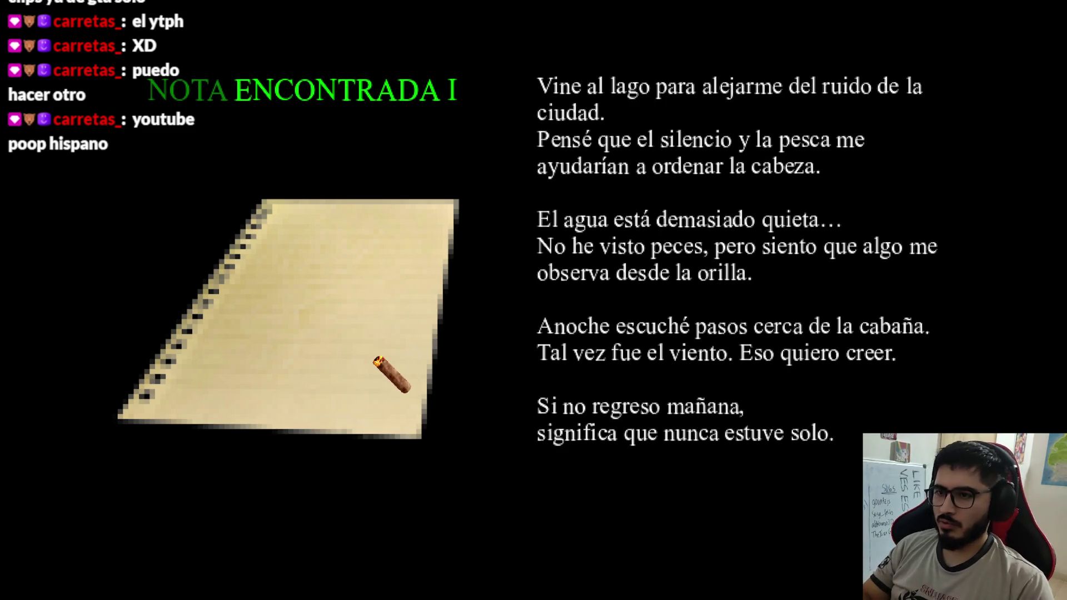
- Stop the current run and relaunch the NoteUI scene on its own
key("F8")
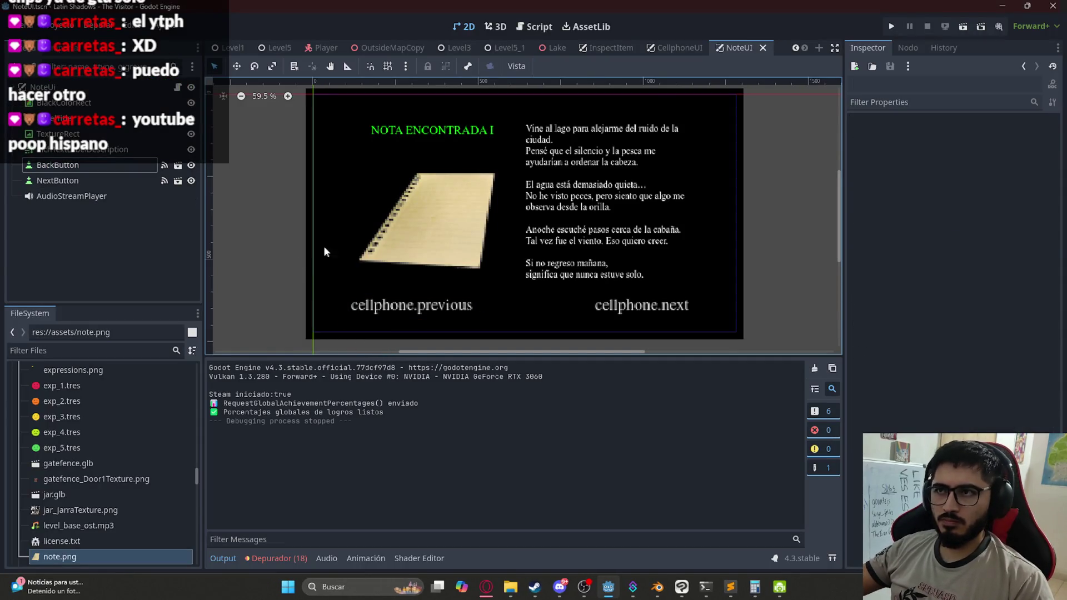
scroll(417, 257, "down", 2)
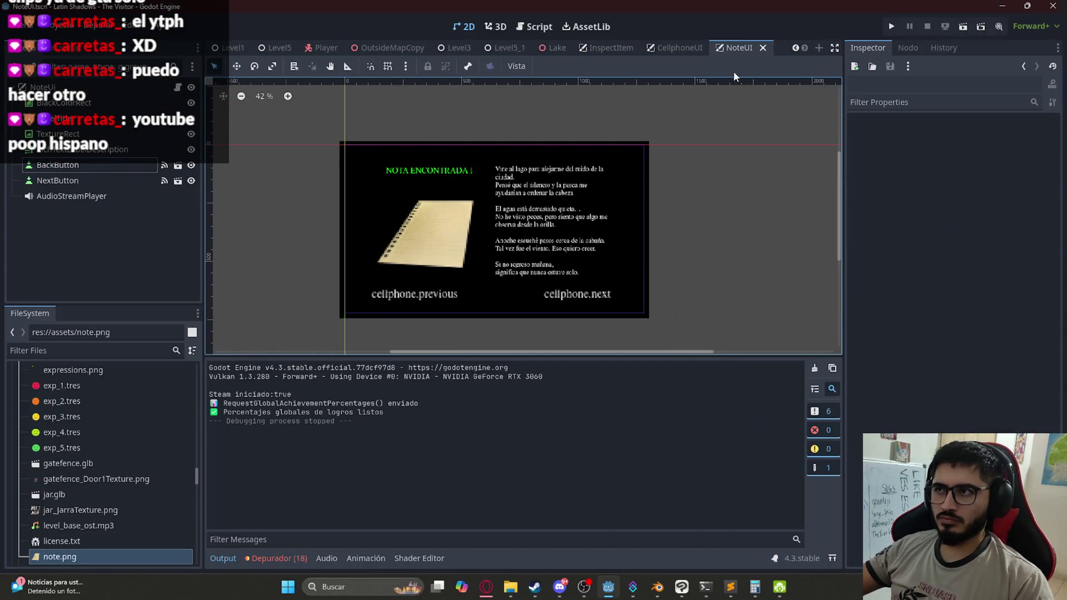
right_click(724, 49)
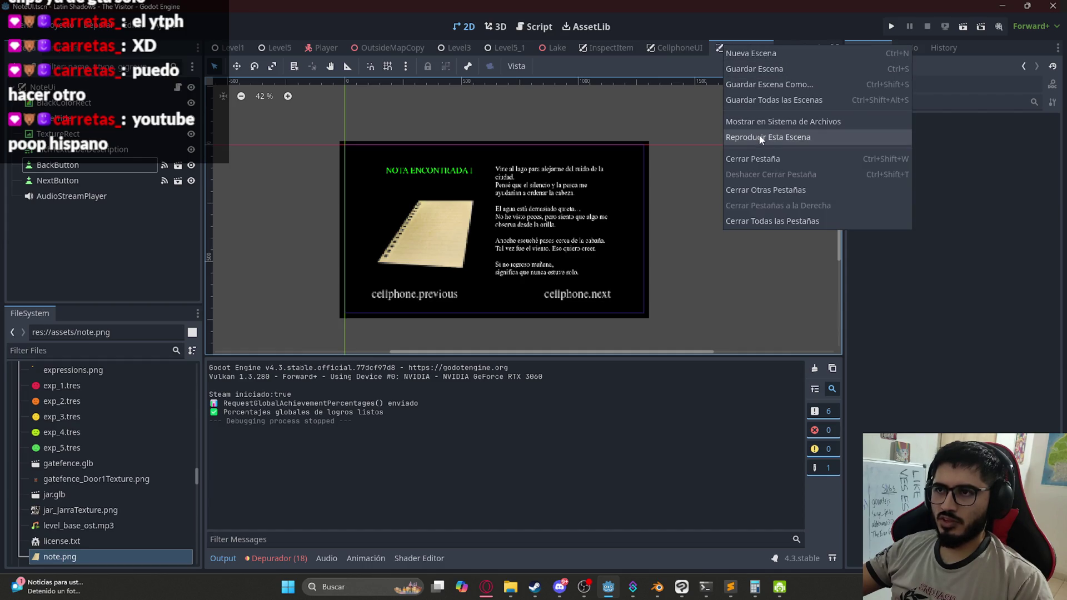
left_click(525, 28)
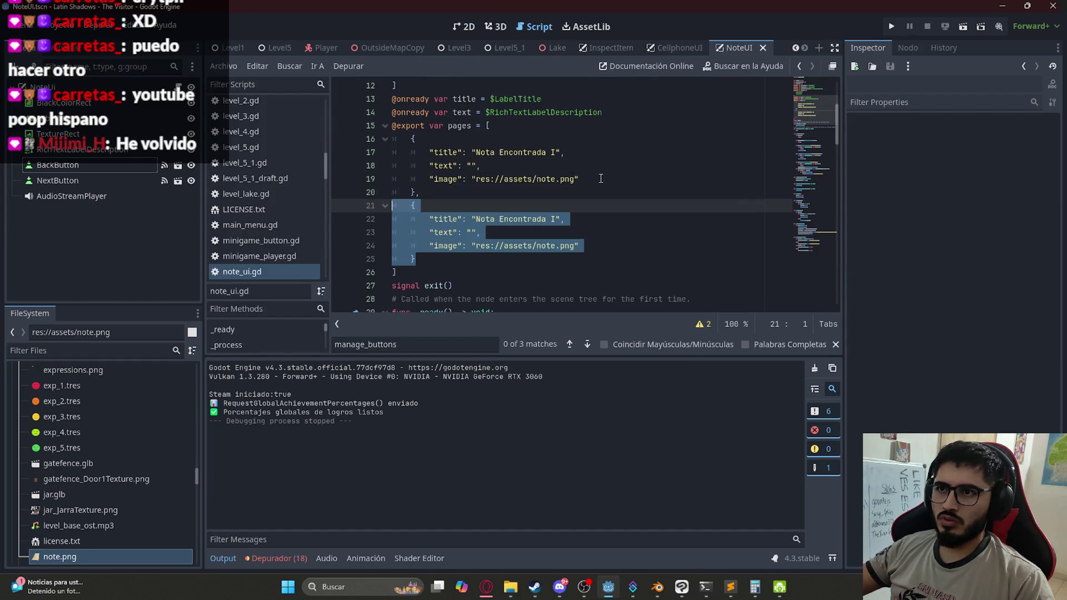
right_click(740, 48)
left_click(778, 139)
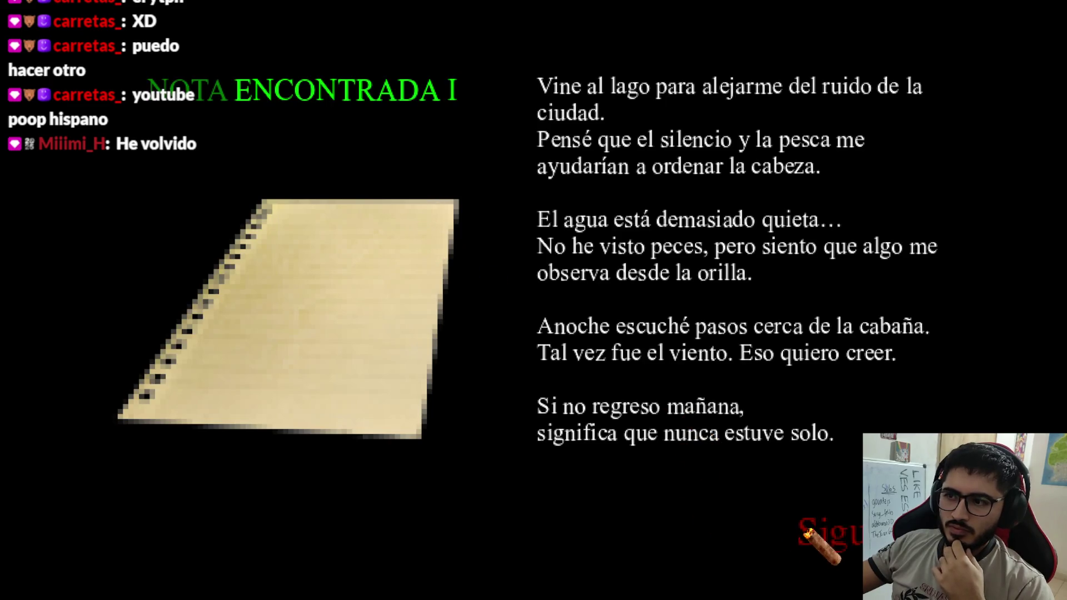
- Page forward, back and forward to the second note page, close the game, then switch to the translations spreadsheet
left_click(807, 533)
left_click(345, 541)
left_click(807, 532)
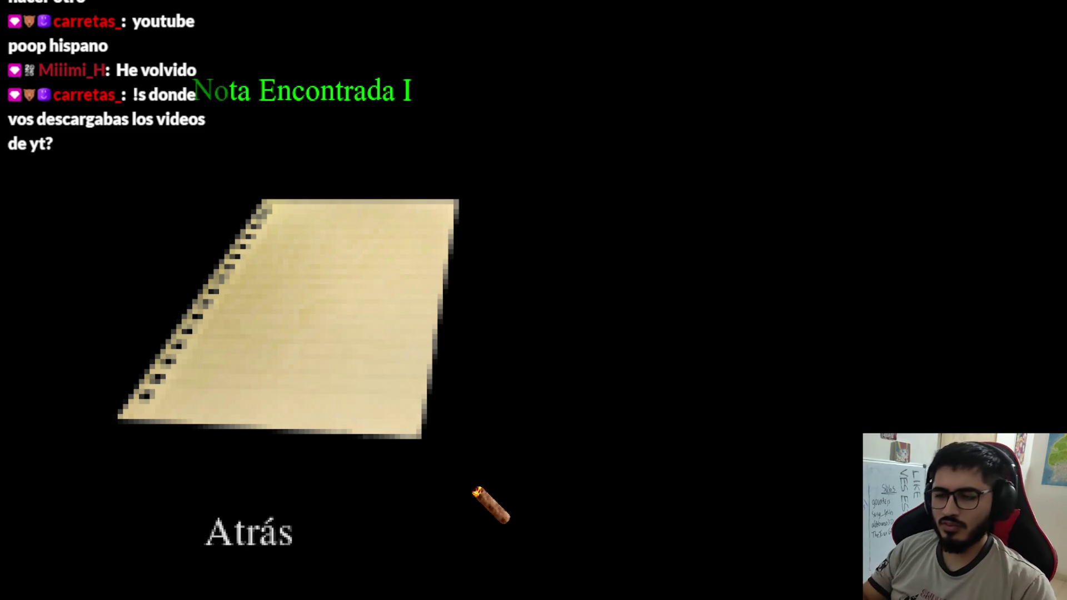
key("alt+F4")
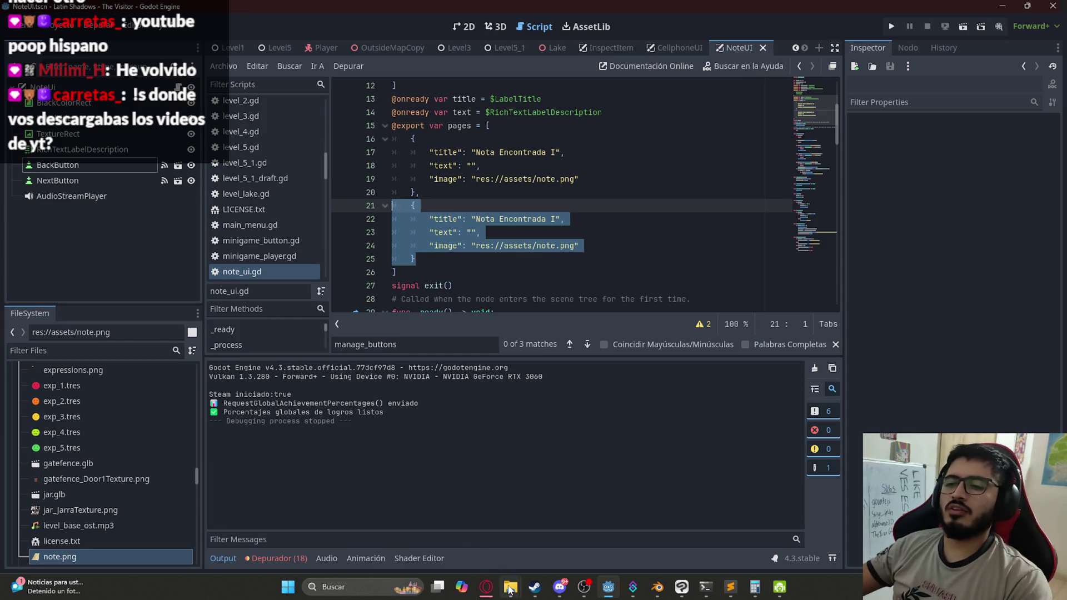
left_click(486, 587)
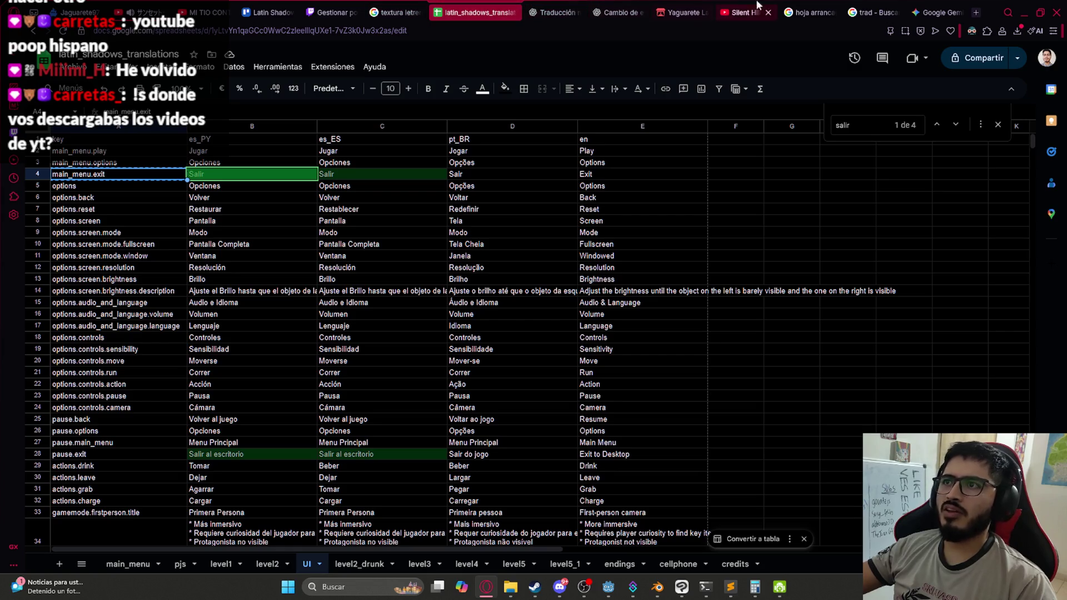
left_click(976, 12)
type("descar")
left_click(153, 45)
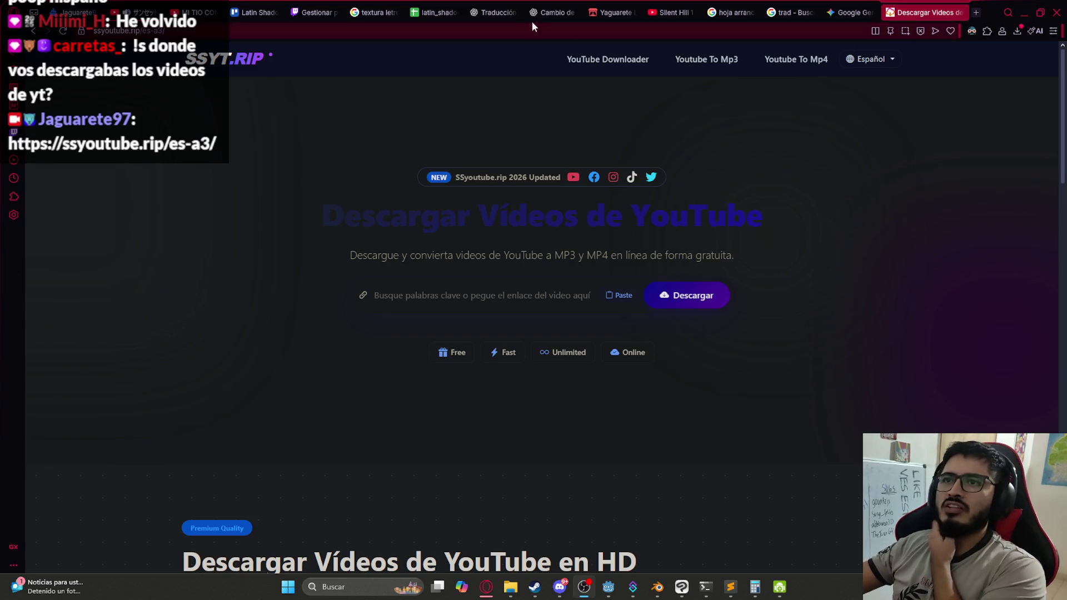
left_click(1024, 14)
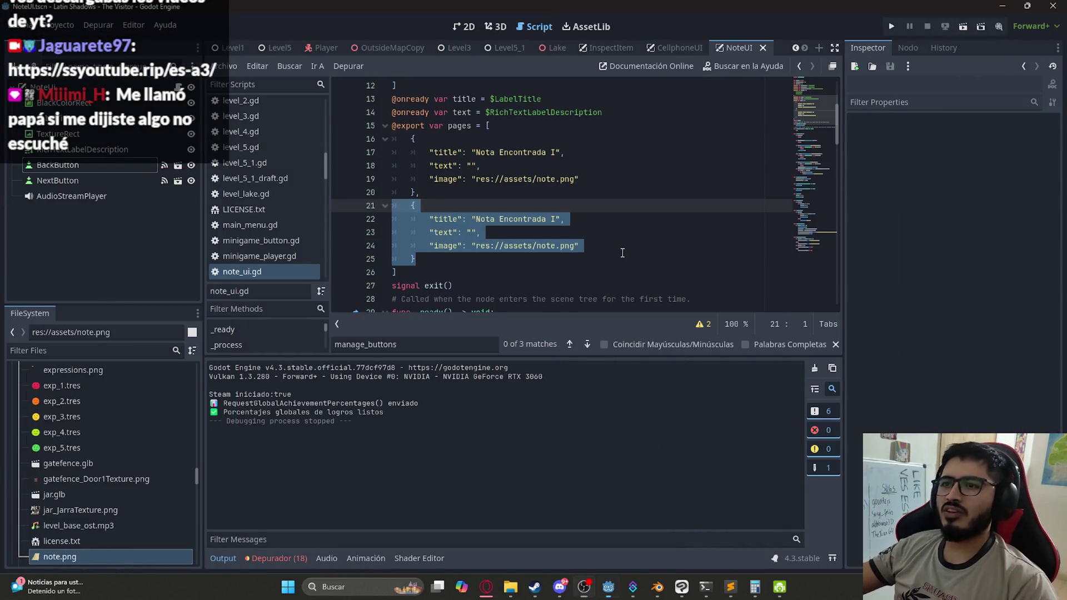
- Scroll note_ui.gd to manage_buttons, close the find bar, and switch to the NoteUI 2D view
left_click(623, 253)
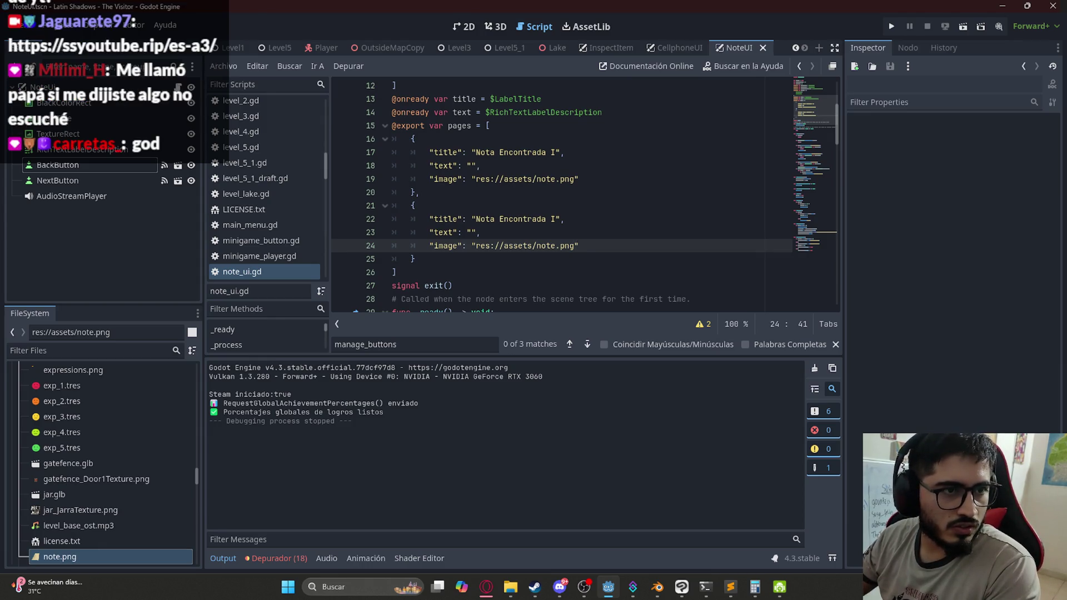
key("alt+Tab")
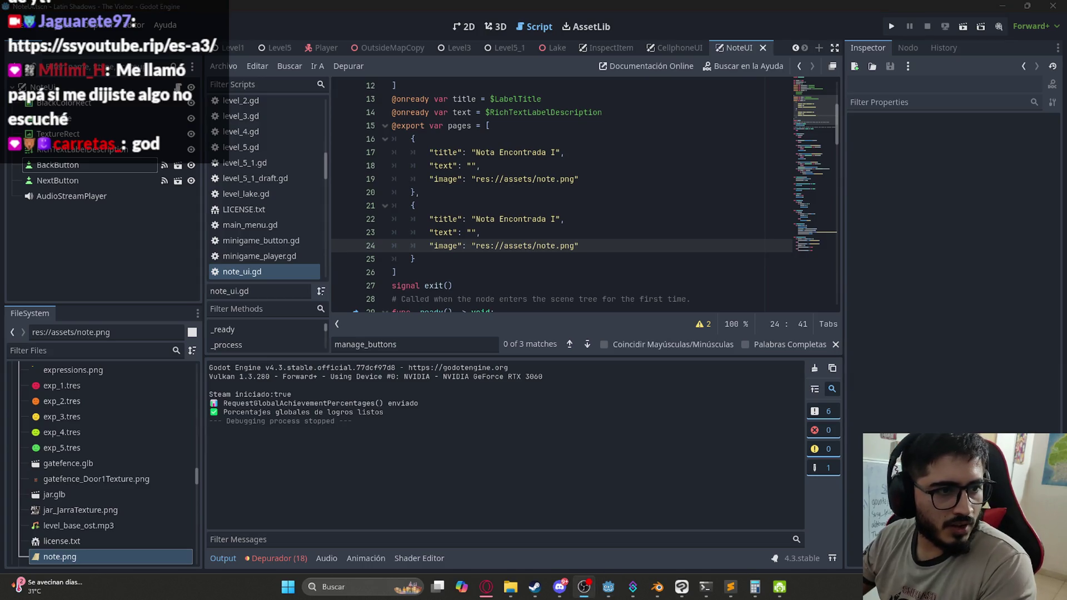
left_click(464, 258)
left_click(414, 285)
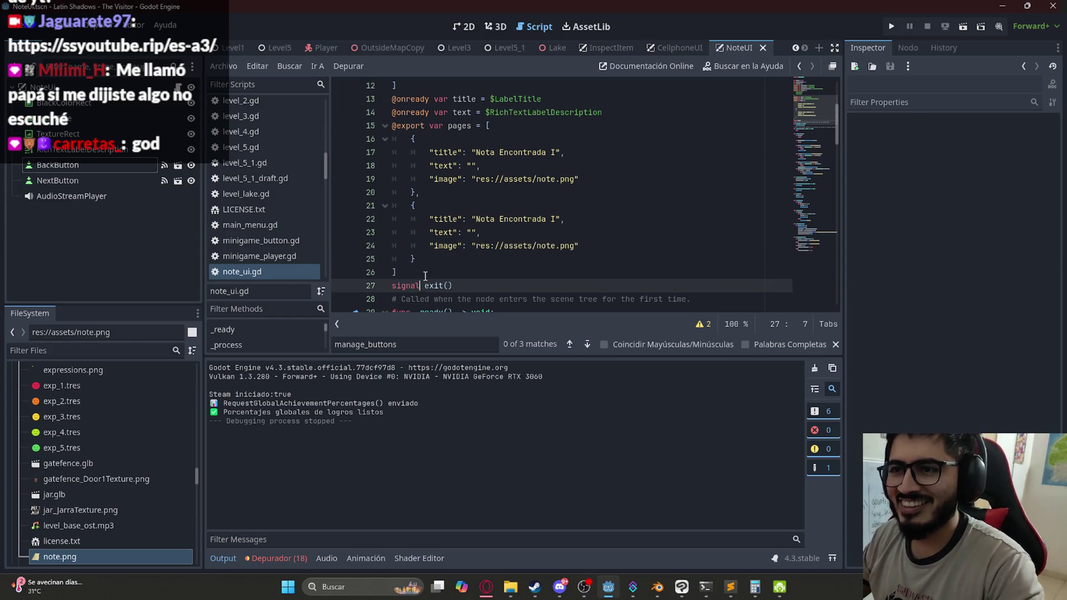
left_click(428, 272)
mouse_move(806, 111)
left_mouse_down()
mouse_move(825, 161)
mouse_move(808, 272)
left_mouse_up()
left_click(664, 245)
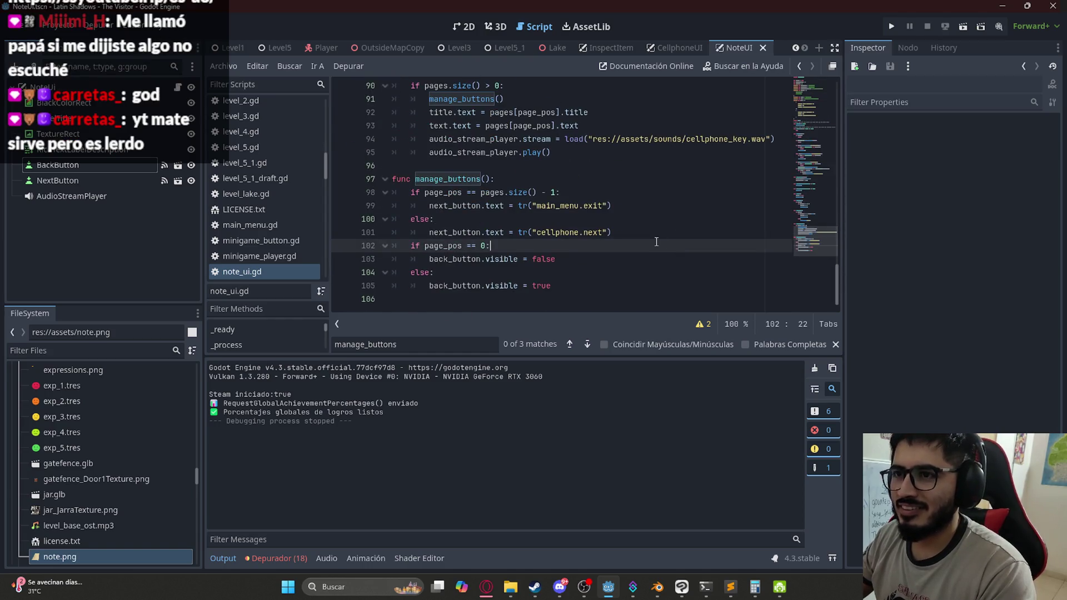
left_click(835, 345)
scroll(790, 211, "up", 4)
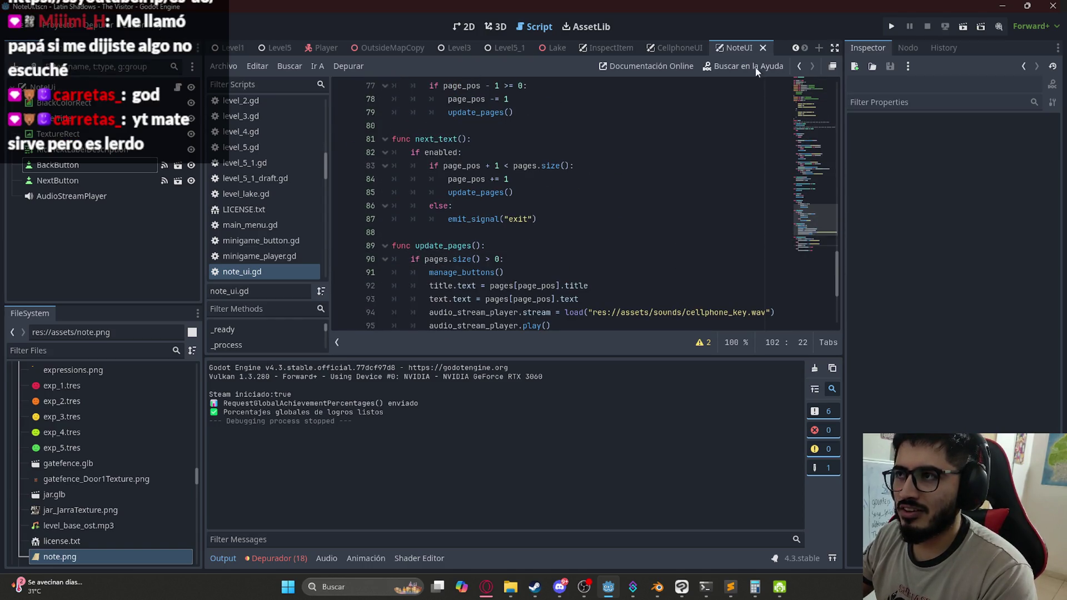
left_click(466, 27)
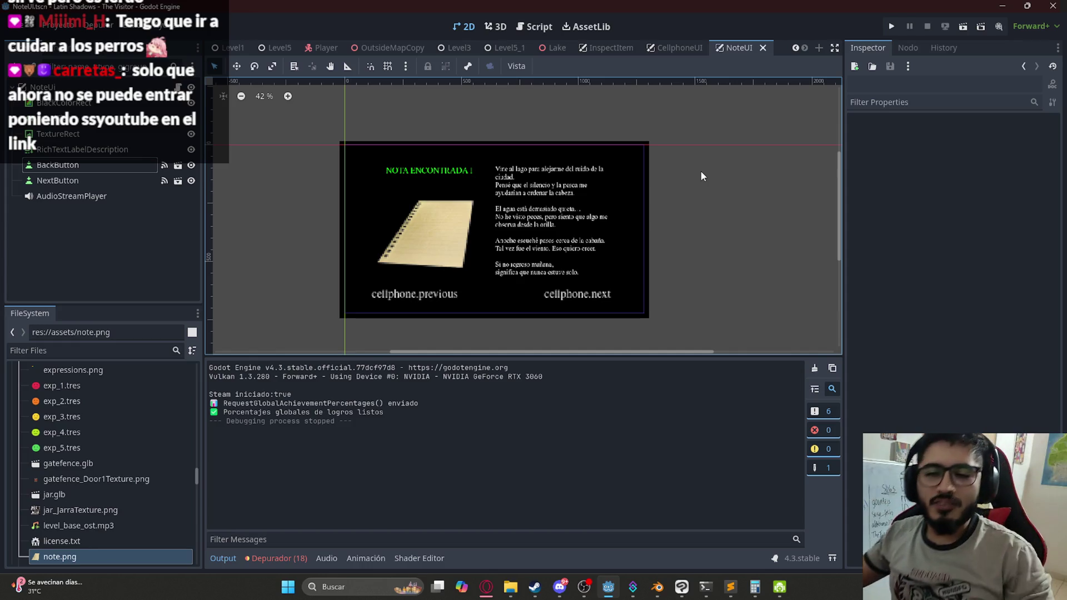
left_click(588, 289)
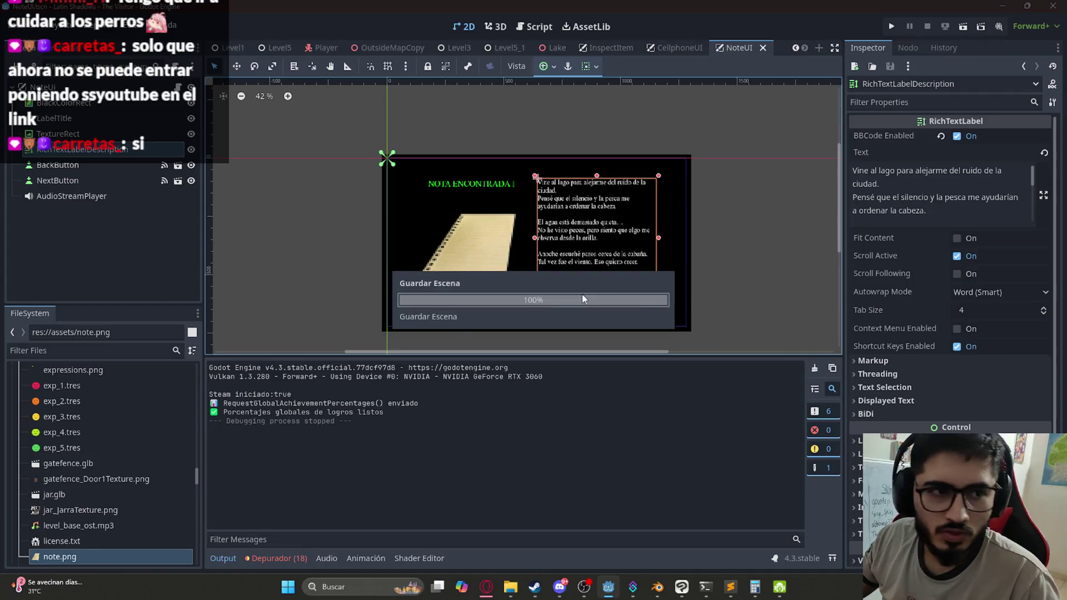
left_click(324, 234)
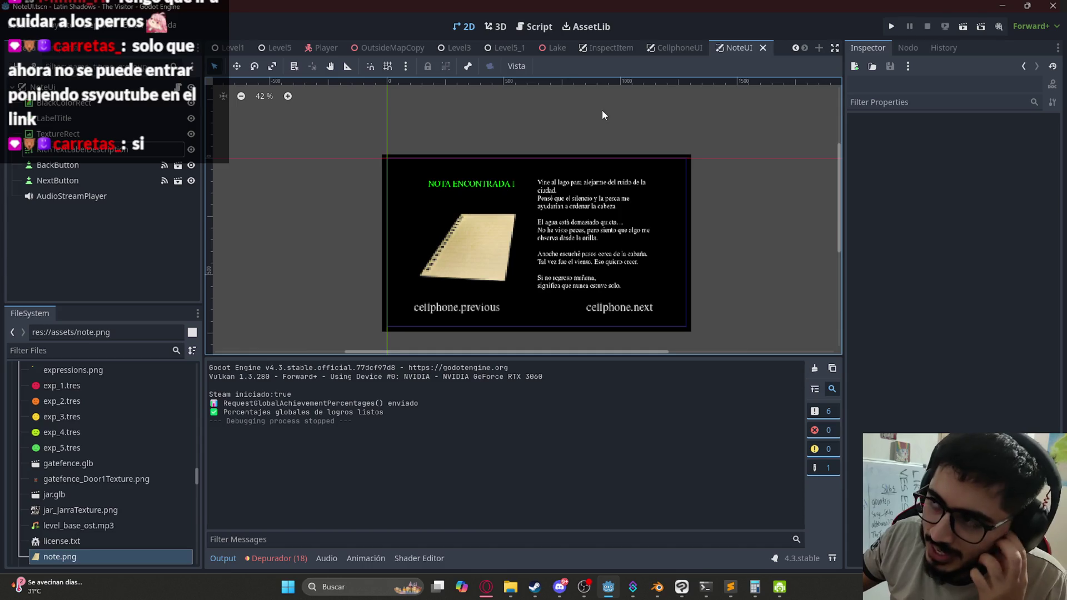
mouse_move(543, 49)
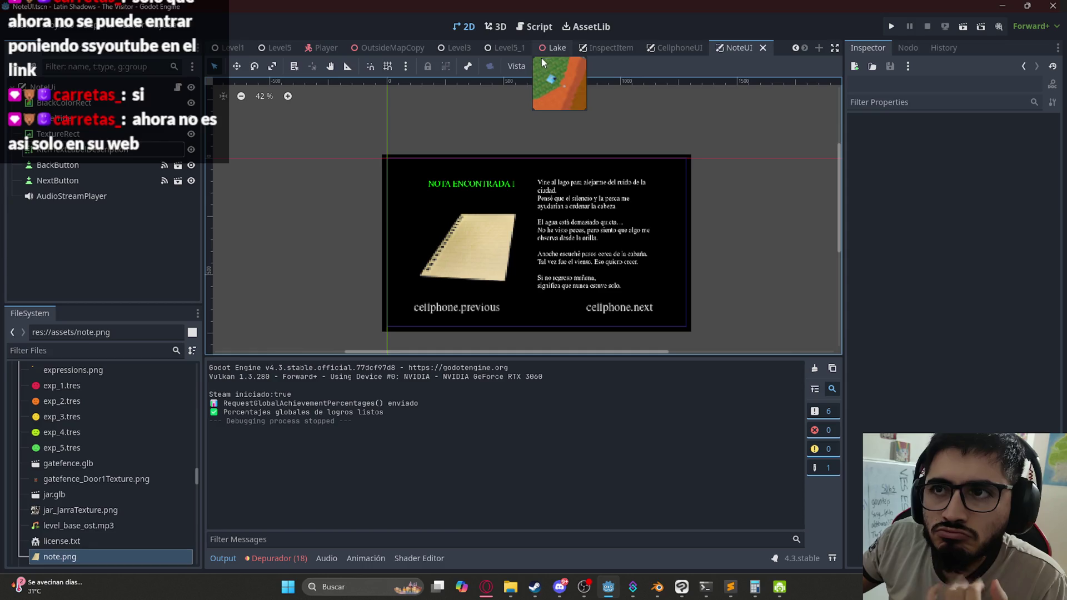
- Filter the FileSystem for 'player' and open Player.tscn
left_click(78, 370)
left_click(81, 351)
type("player")
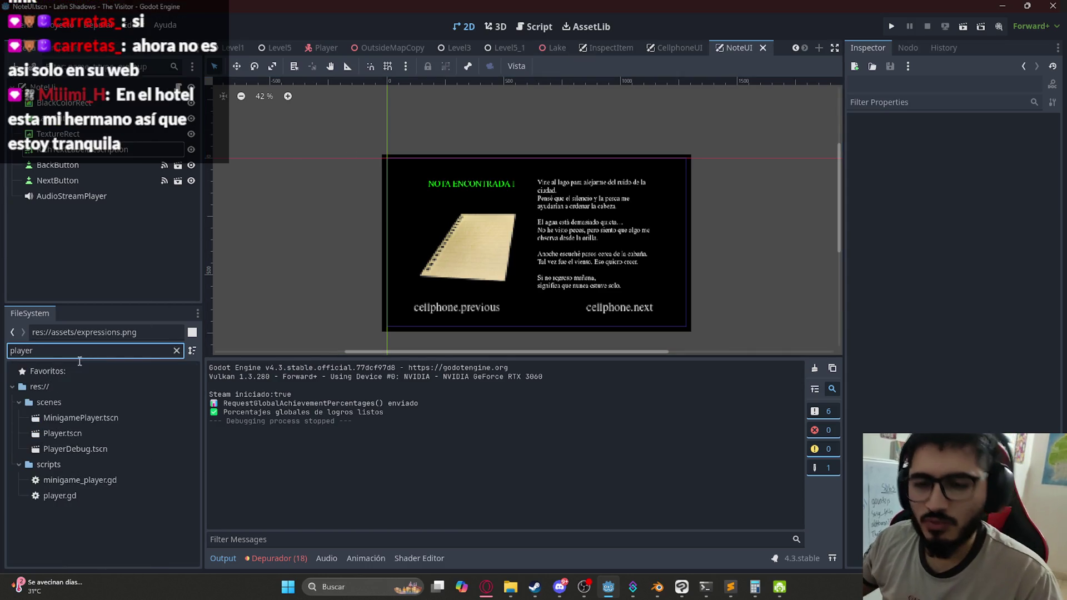
double_click(58, 433)
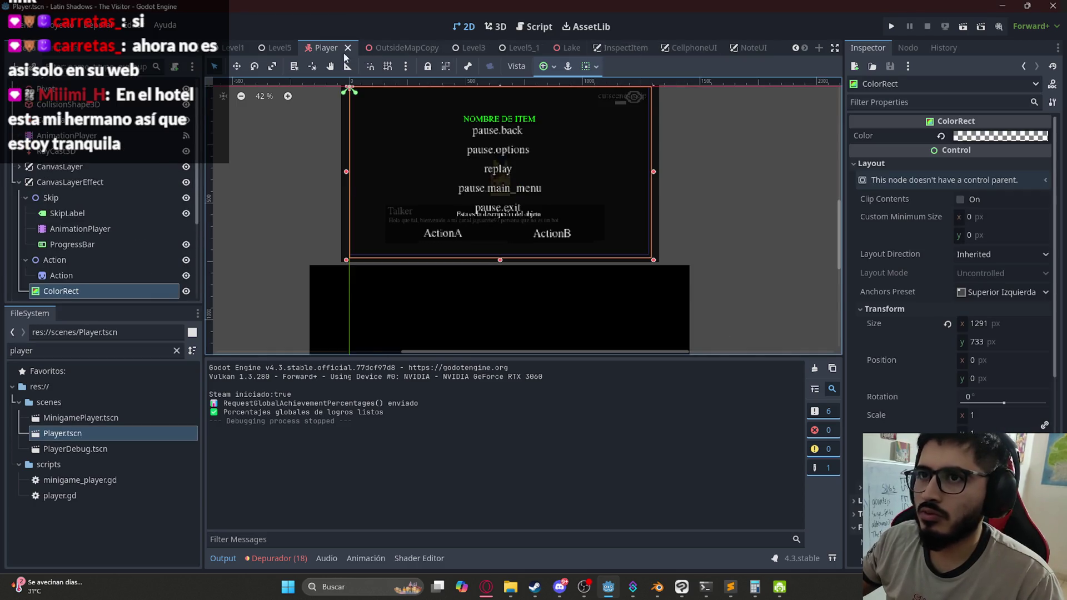
left_click(20, 183)
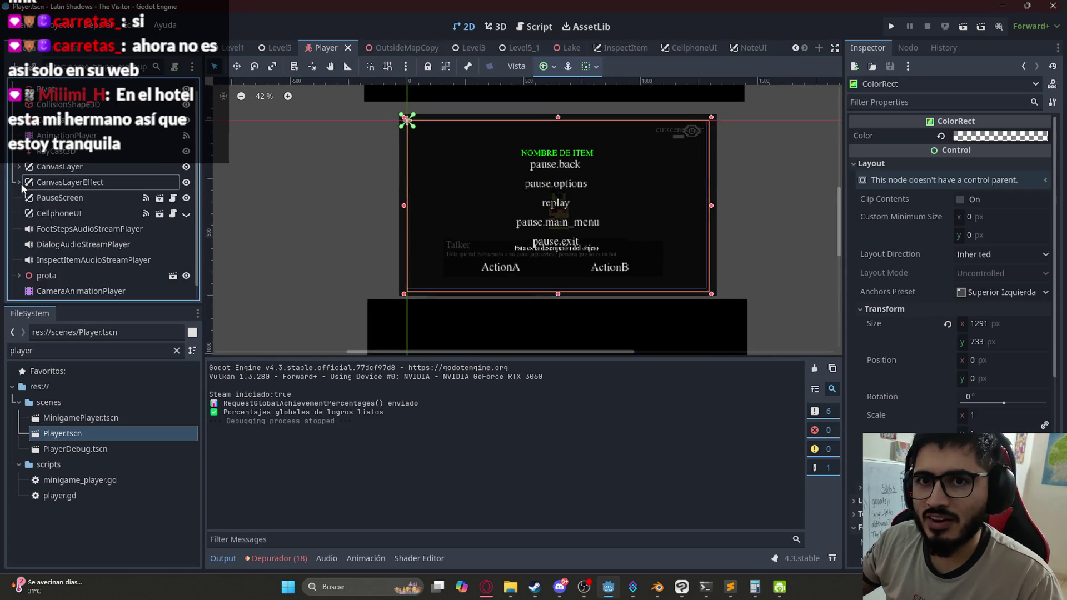
- Rename the note scene's root node from NoteUi to NoteUI and save the scene
left_click_drag(732, 52, 363, 49)
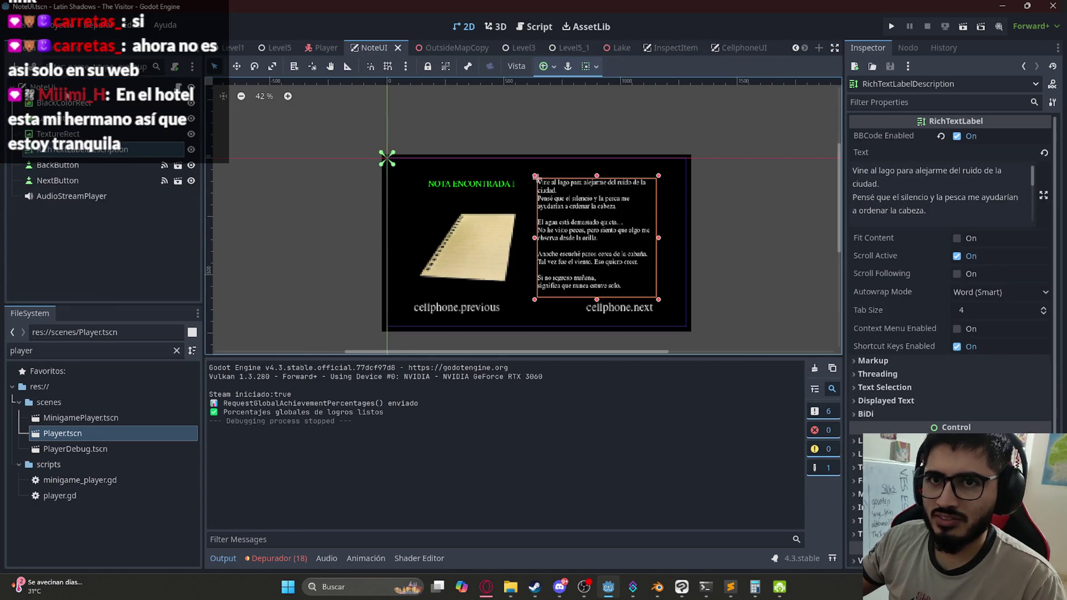
left_click(59, 87)
double_click(110, 90)
key("BackSpace")
type("I")
key("Return")
key("ctrl+s")
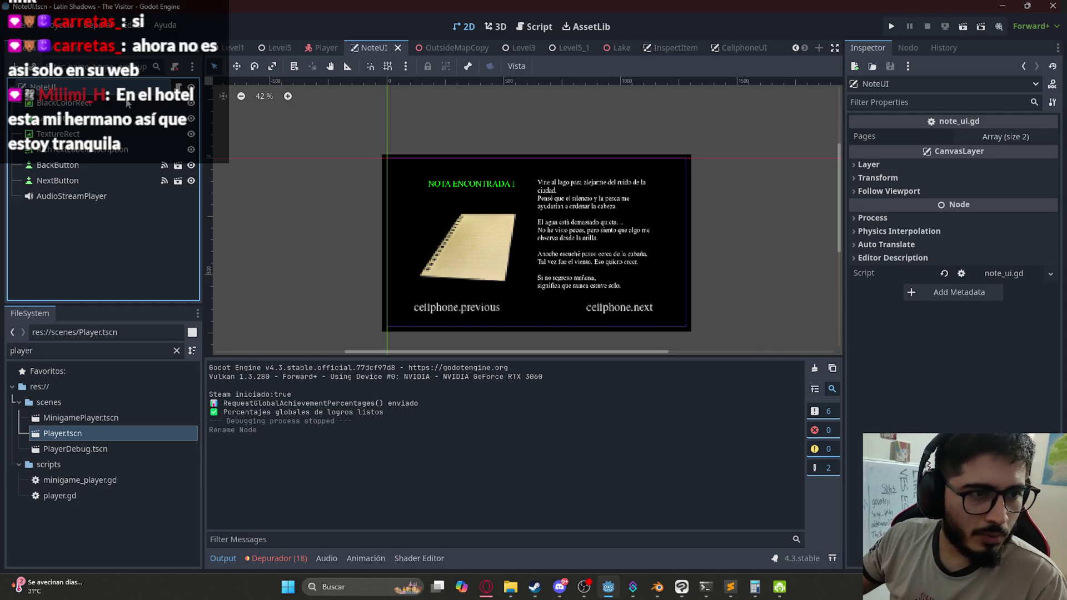
- Return to the Player scene and filter the FileSystem for 'noteui'
left_click(325, 48)
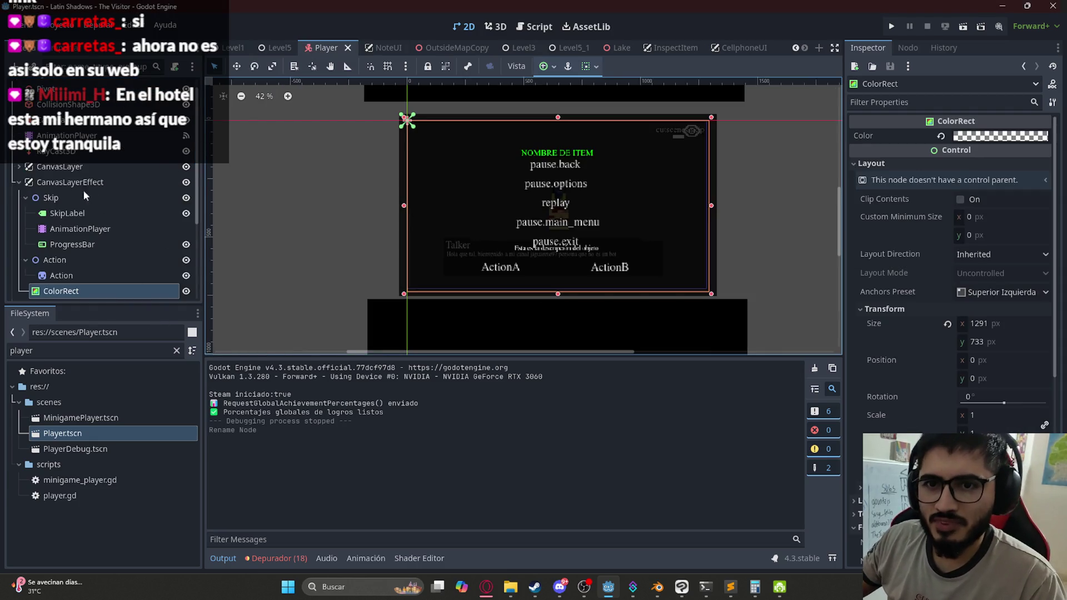
left_click(19, 182)
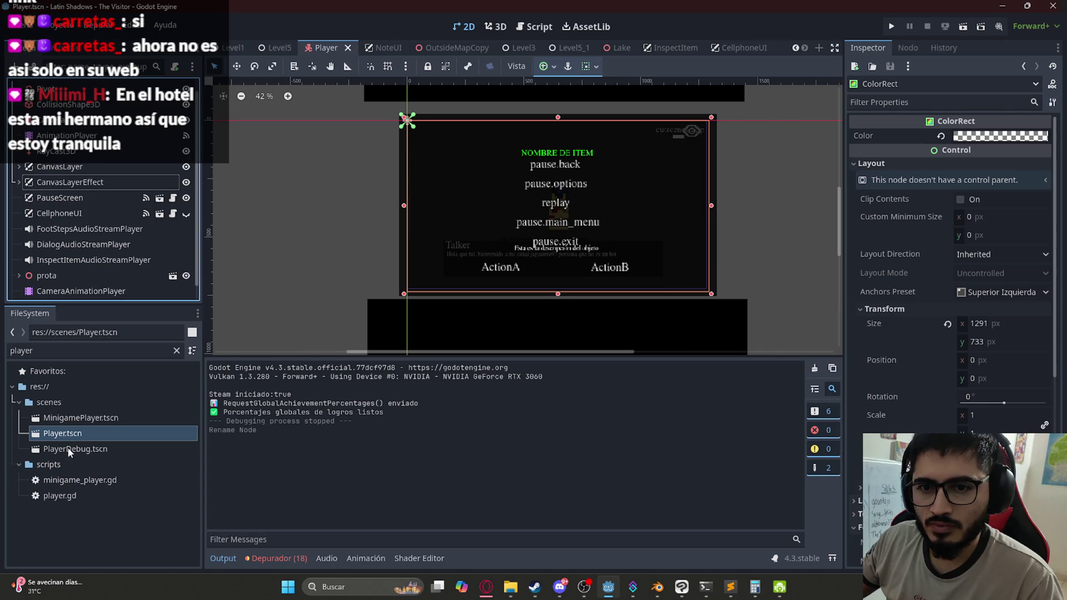
double_click(34, 350)
type("noteui")
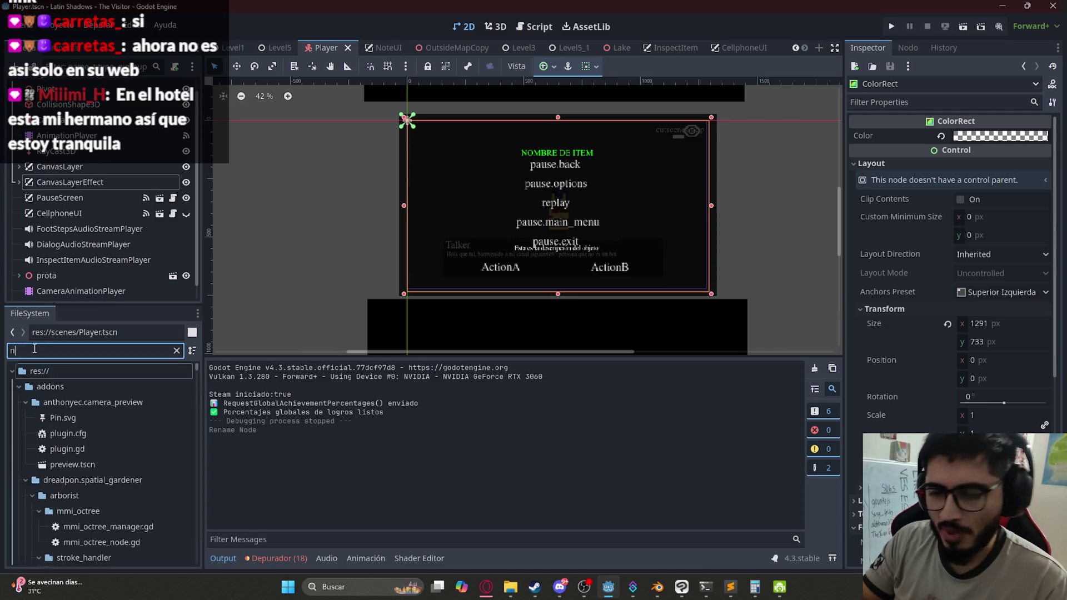
- Instance NoteUI.tscn under CellphoneUI and connect its exit signal to the Player script
mouse_move(47, 417)
left_mouse_down()
mouse_move(74, 293)
mouse_move(68, 208)
left_mouse_up()
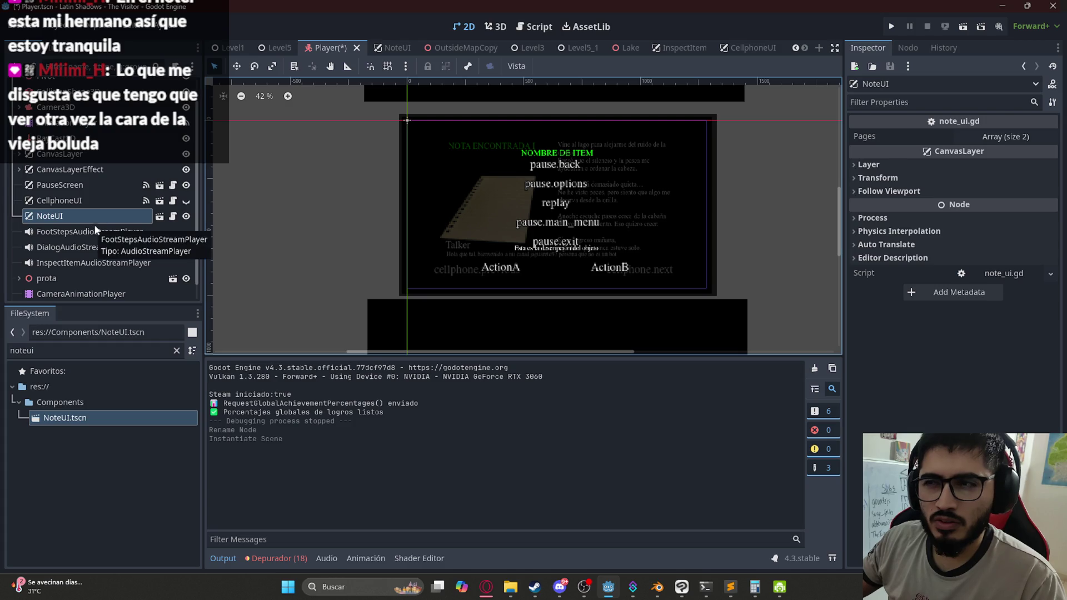
left_click(898, 49)
double_click(896, 120)
left_click(479, 431)
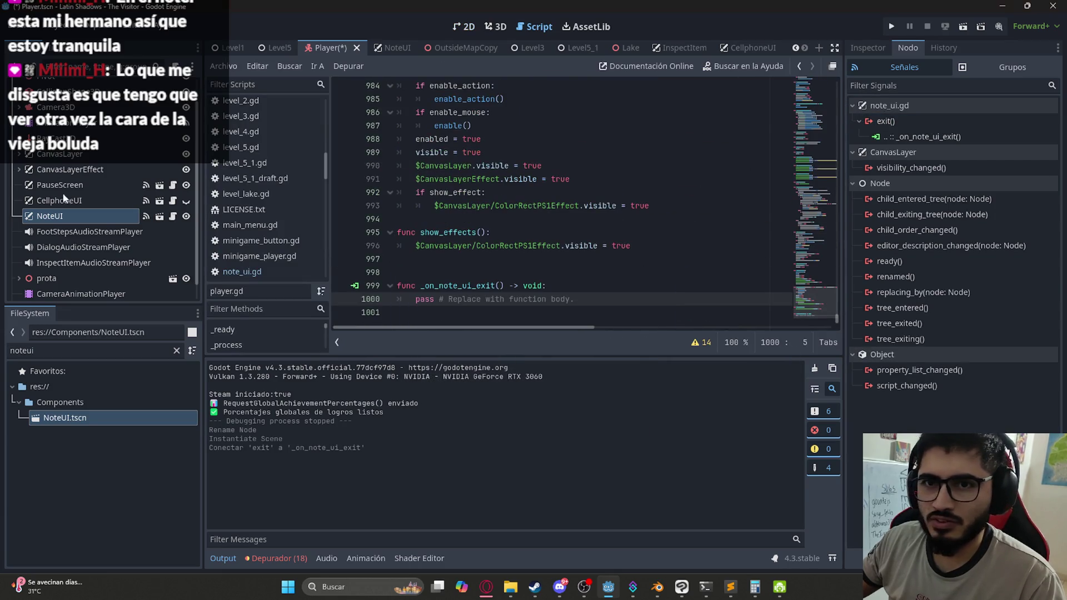
- Save the Player scene and search player.gd for CellphoneUI
key("ctrl+s")
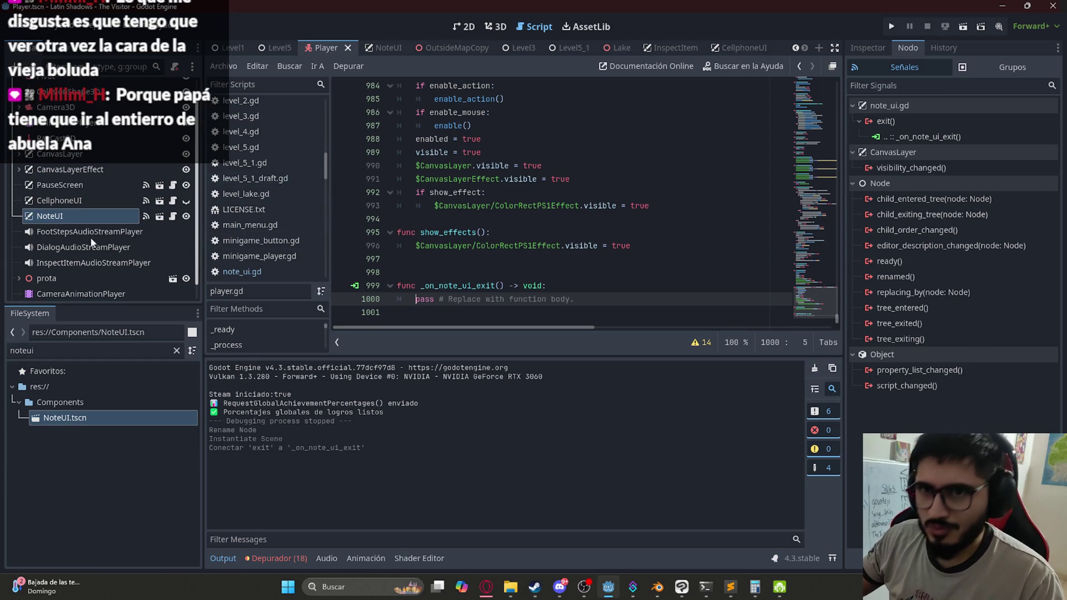
left_click(92, 201)
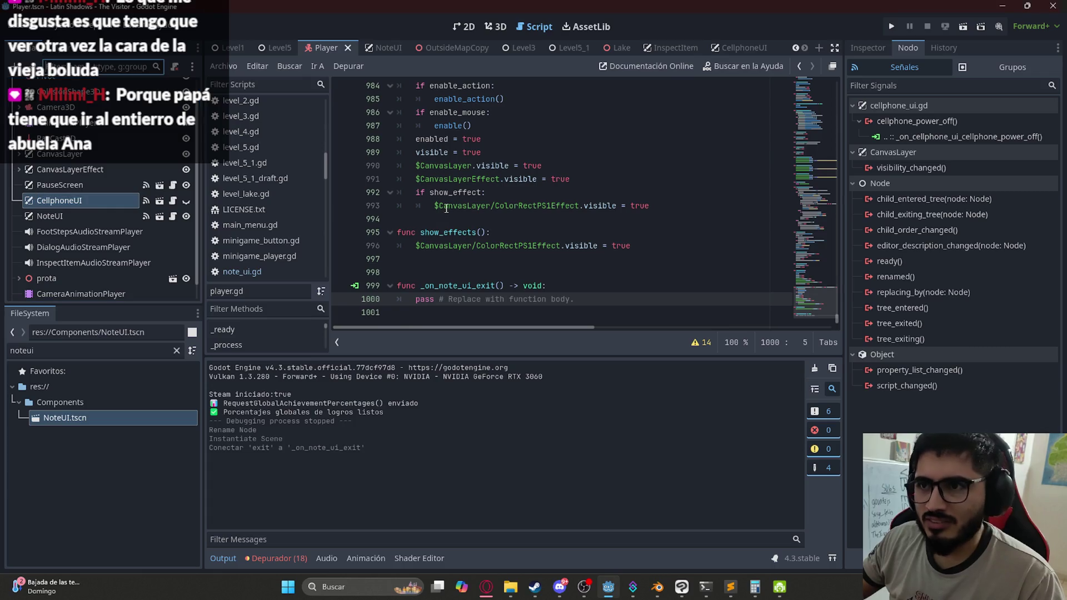
key("ctrl+f")
type("CellphoneUI")
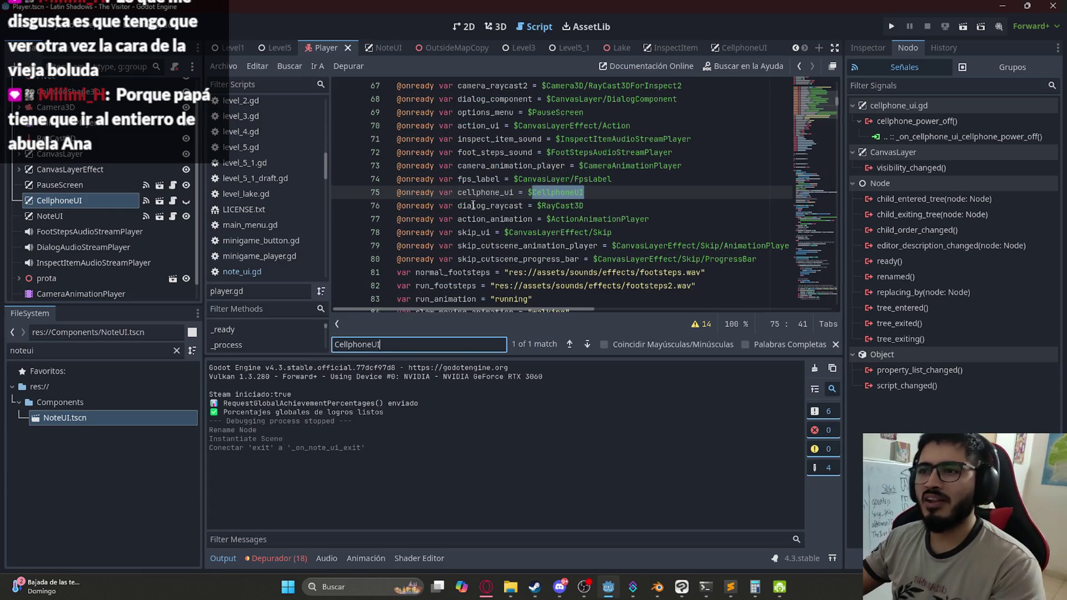
- Duplicate the cellphone_ui declaration from line 75 onto a new line 76
left_click(595, 192)
key("Return")
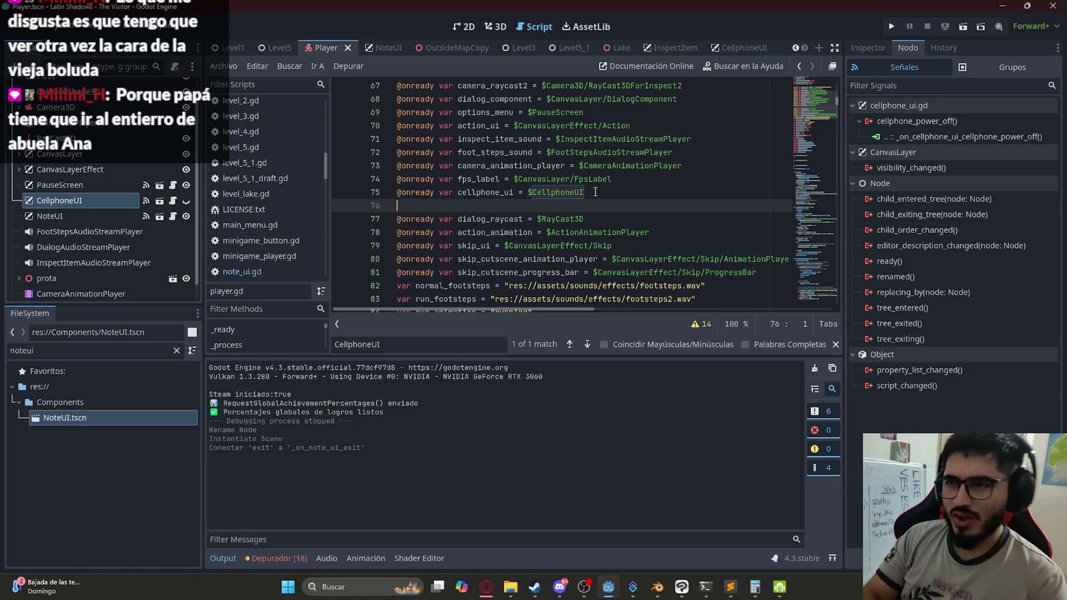
triple_click(556, 192)
key("ctrl+c")
left_click(543, 206)
key("ctrl+v")
key("BackSpace")
key("BackSpace")
- Rename the duplicate to note_ui referencing $NoteUI and save player.gd
double_click(486, 206)
type("note_ui")
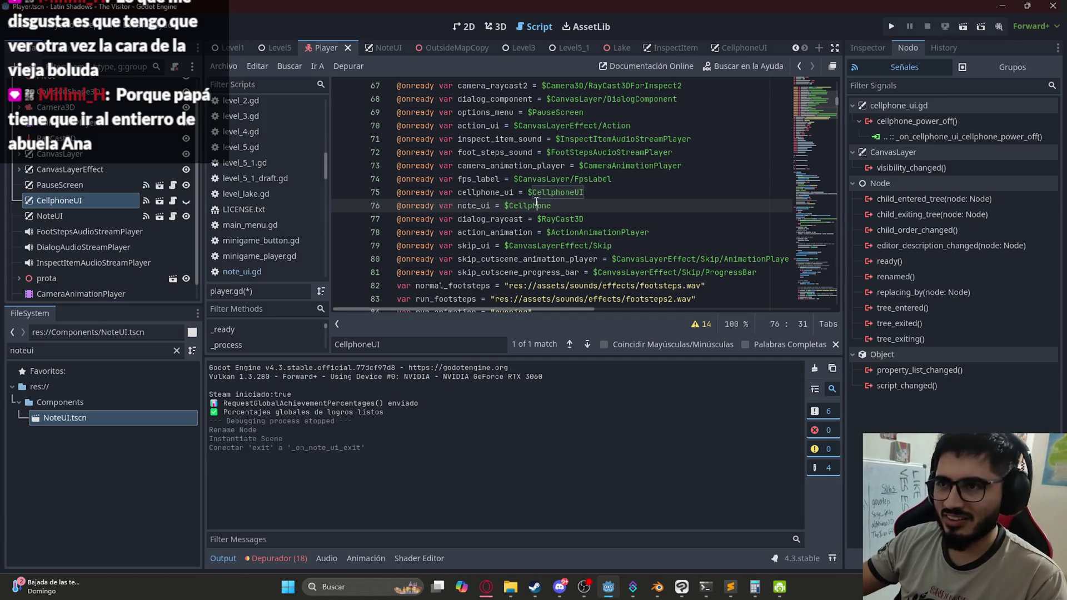
double_click(535, 205)
key("BackSpace")
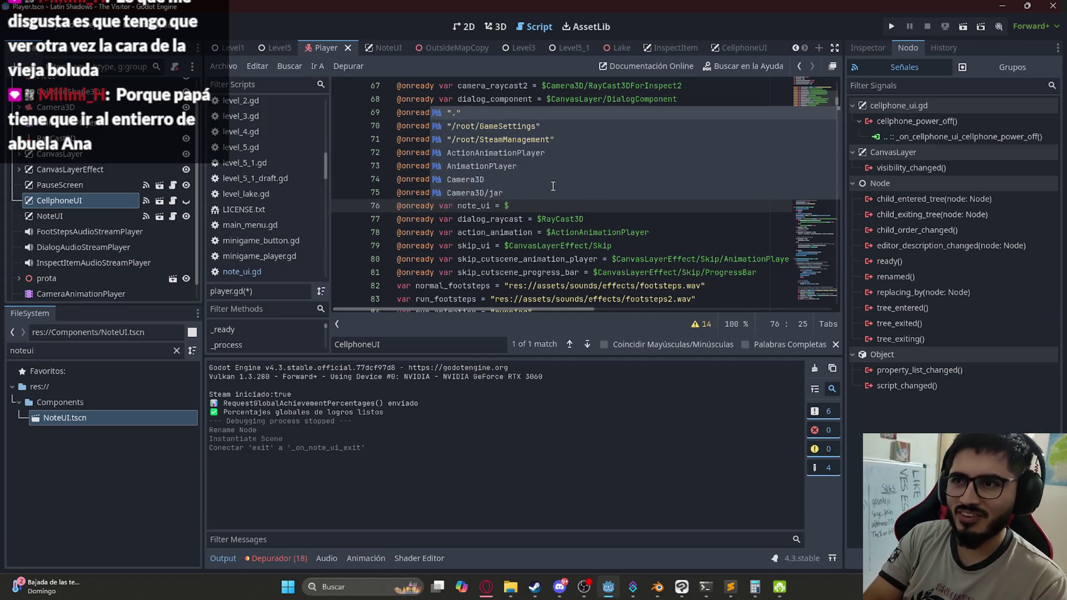
type("NoteUI")
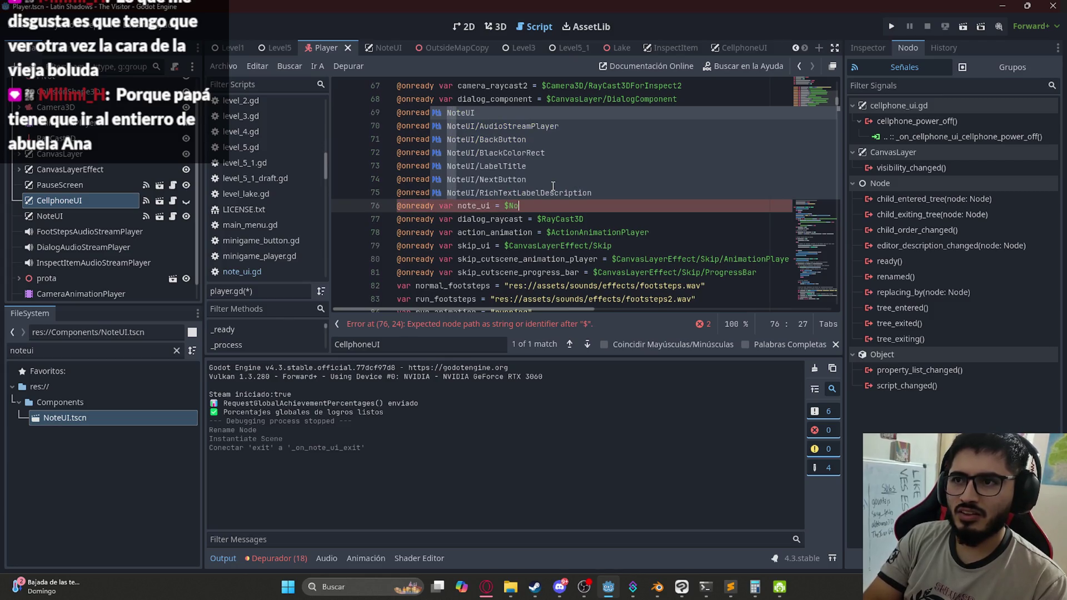
key("ctrl+s")
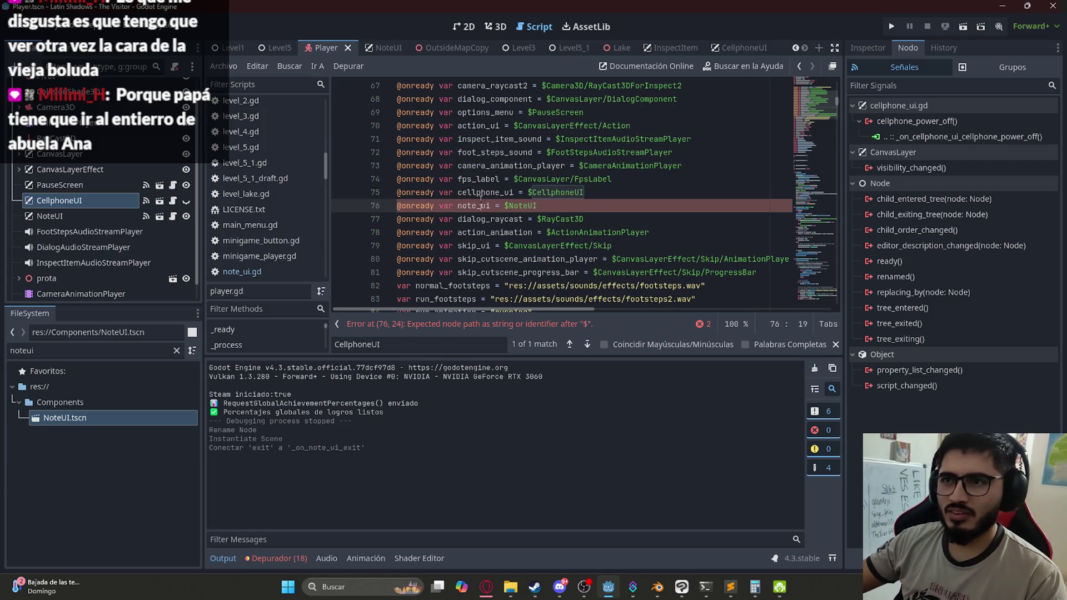
- Search player.gd for the next cellphone_ui occurrence
double_click(483, 192)
key("ctrl+f")
key("Return")
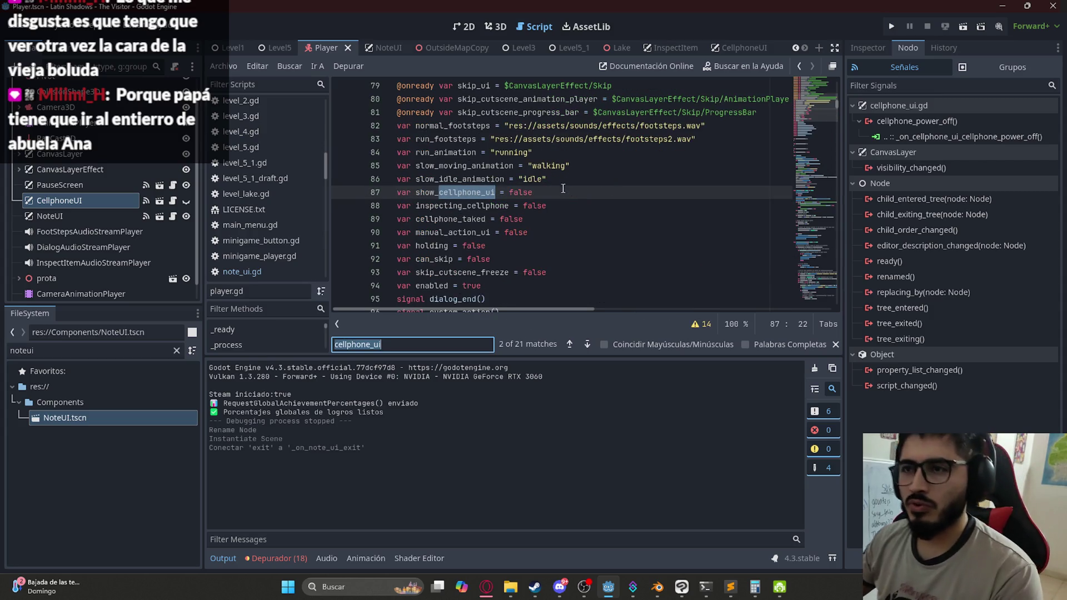
- Copy the show_cellphone_ui declaration to line 88 and rename it show_note_ui
left_click_drag(533, 192, 449, 179)
key("Right")
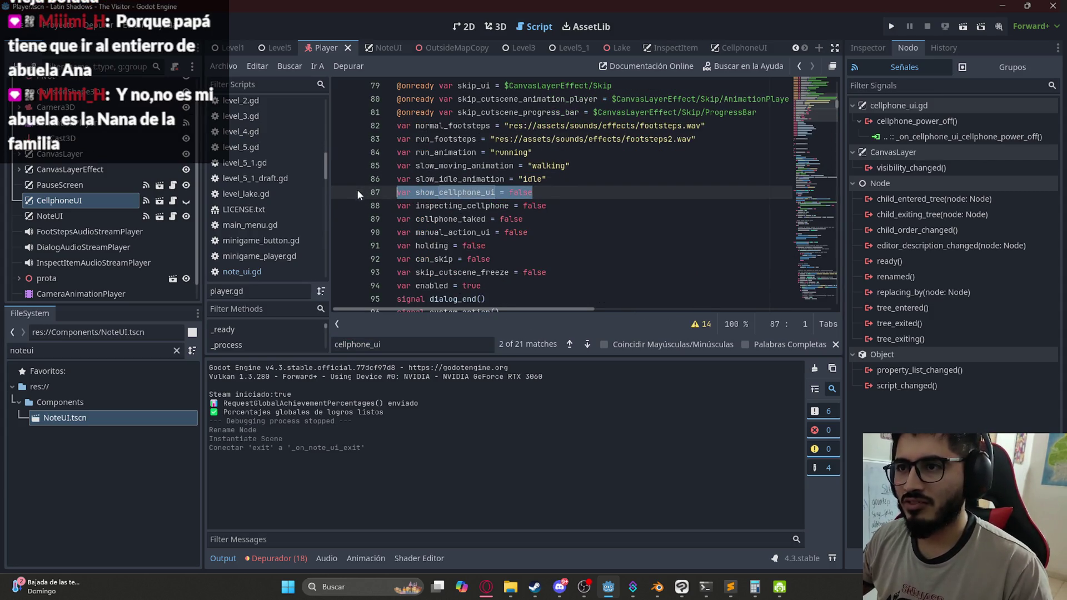
key("Return")
key("ctrl+v")
left_click_drag(439, 205, 483, 208)
type("note")
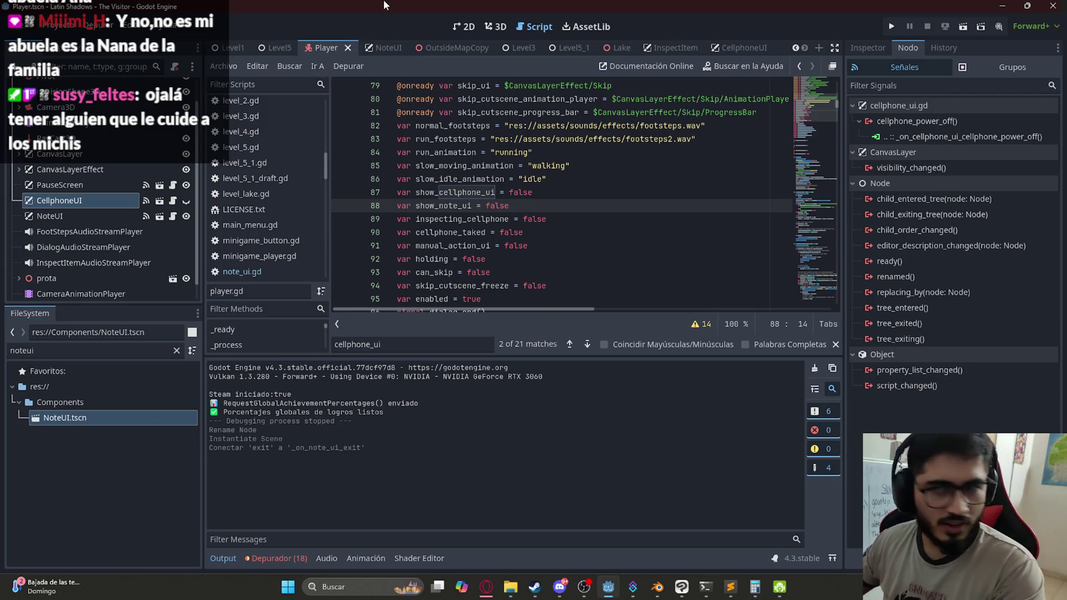
- Jump to the next cellphone_ui occurrence in player.gd
left_click(465, 191)
double_click(465, 191)
left_click(430, 344)
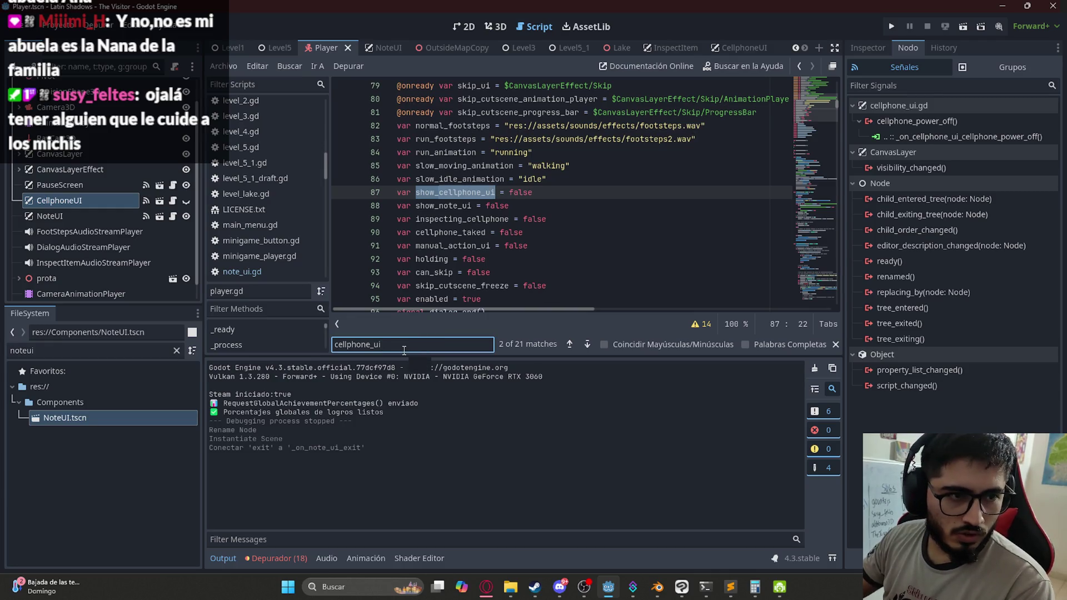
key("Return")
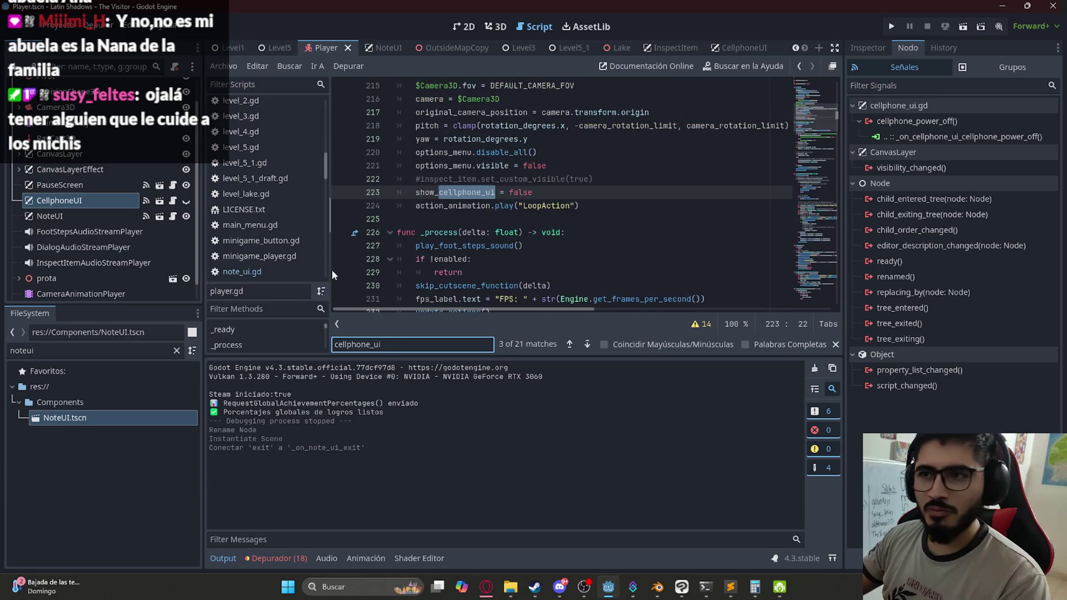
- Add 'show_note_ui = false' below the show_cellphone_ui reset
left_click(539, 202)
type("show_note_ui = ")
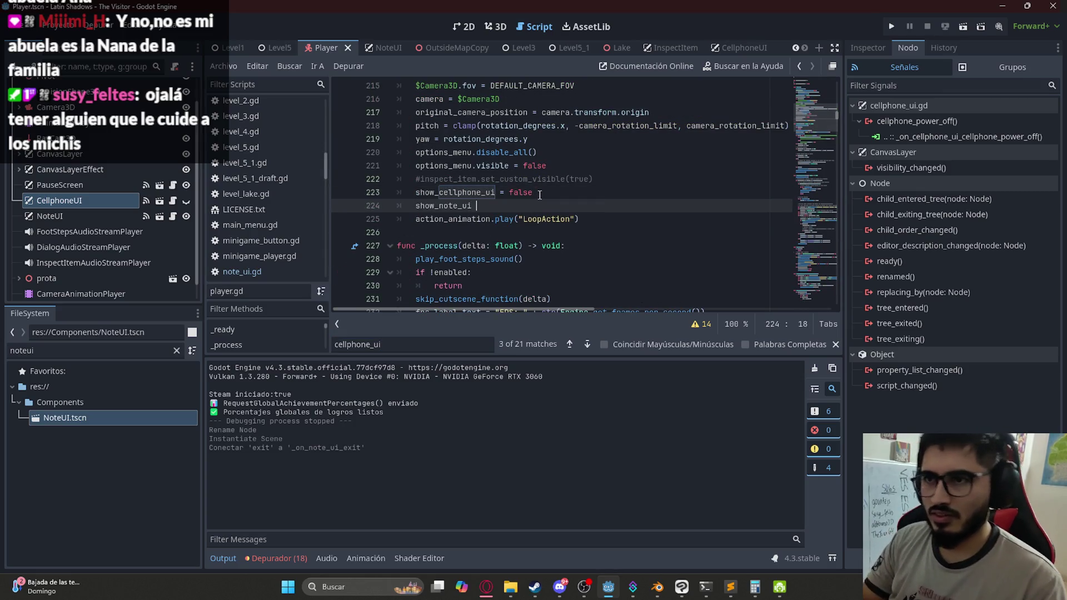
type("false")
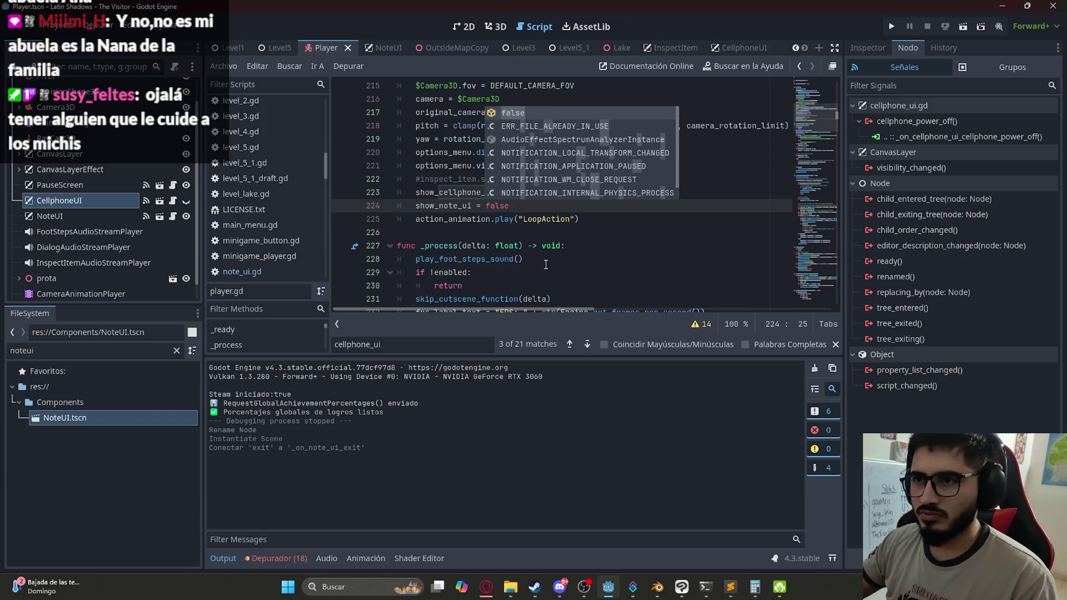
left_click(546, 259)
scroll(546, 257, "up", 2)
scroll(546, 258, "down", 2)
- Append 'or !show_note_ui' to the pause-menu mouse condition and save the script
key("ctrl+f")
key("Return")
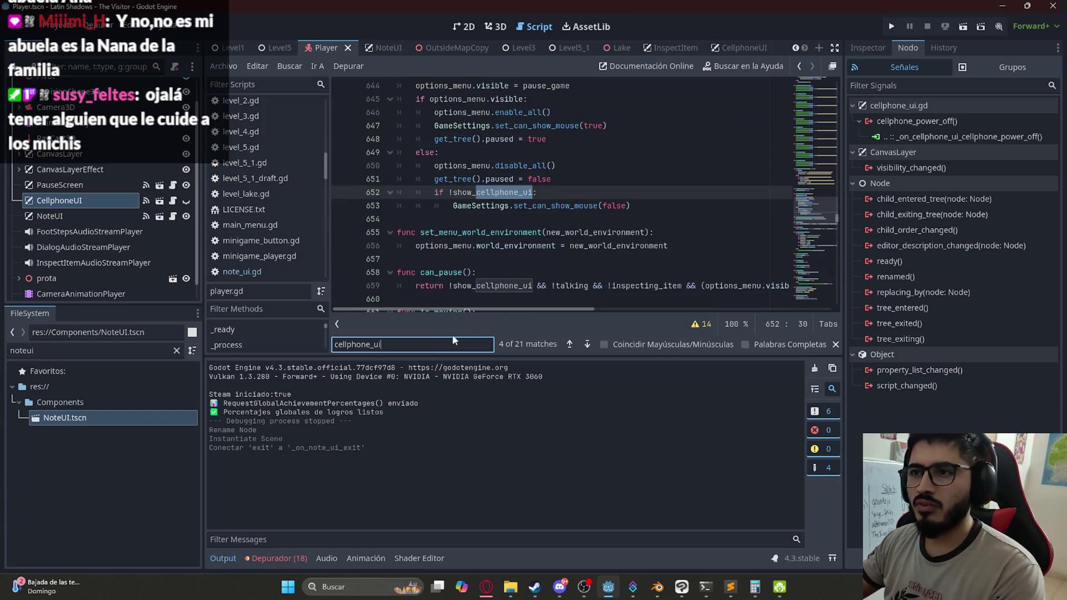
scroll(587, 167, "up", 3)
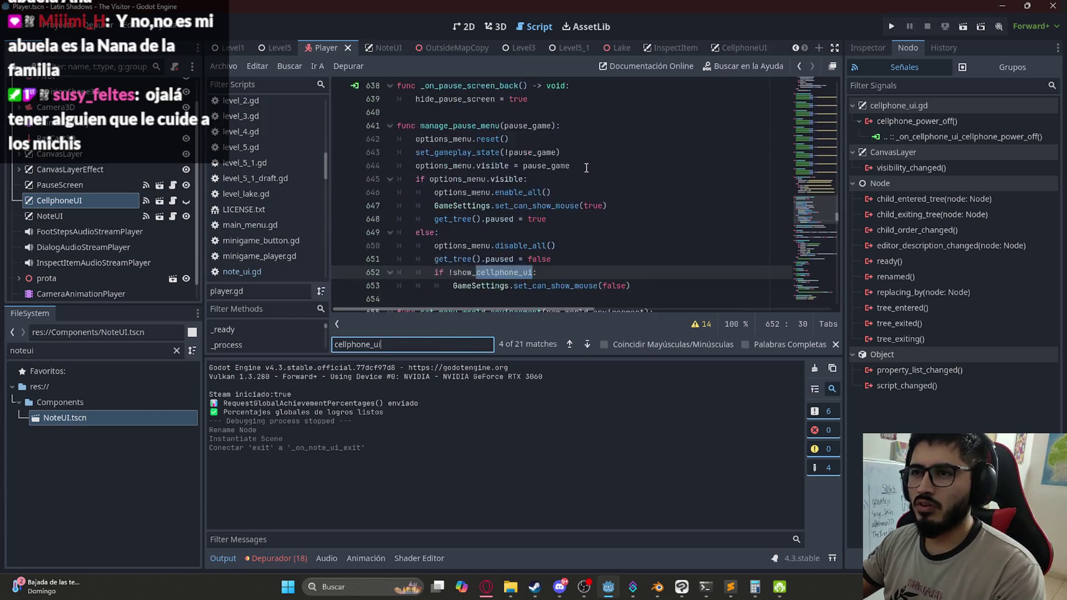
scroll(478, 130, "down", 1)
left_click(677, 247)
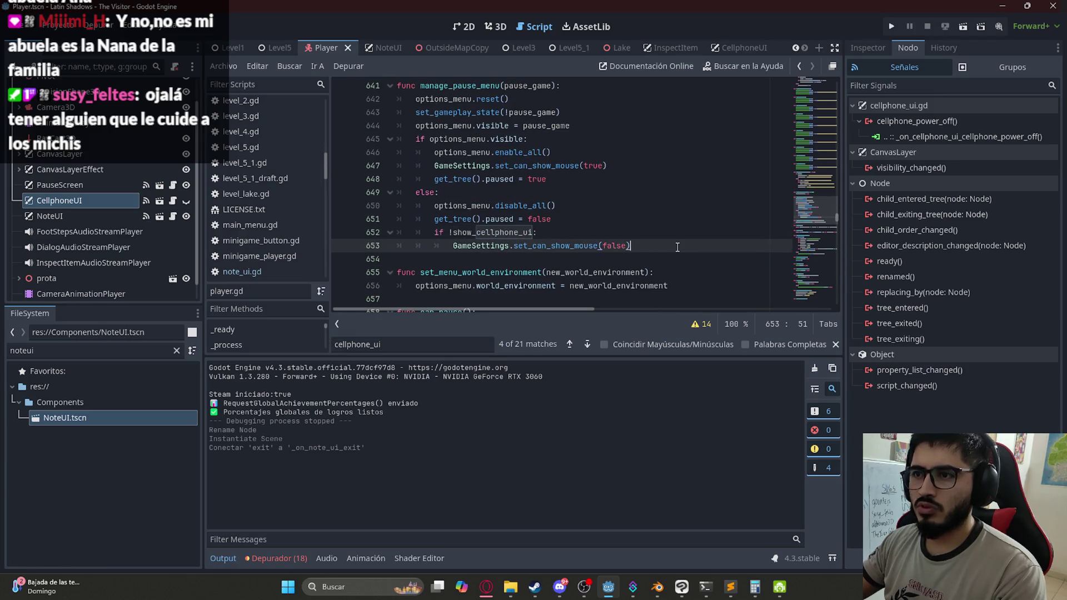
key("Return")
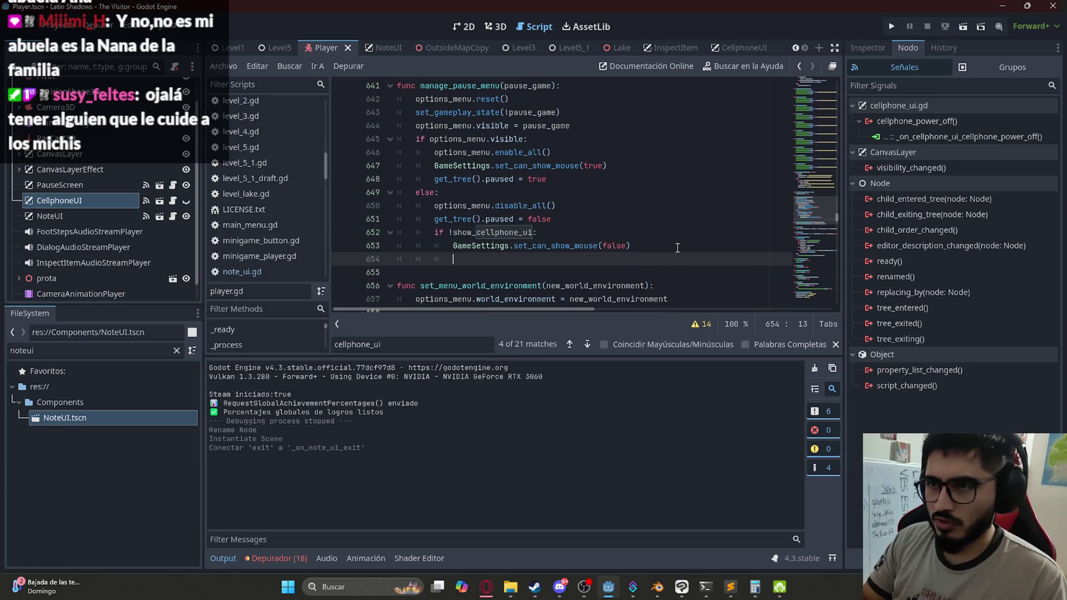
key("ctrl+z")
key("Up")
type("or !show_note_ui")
key("ctrl+s")
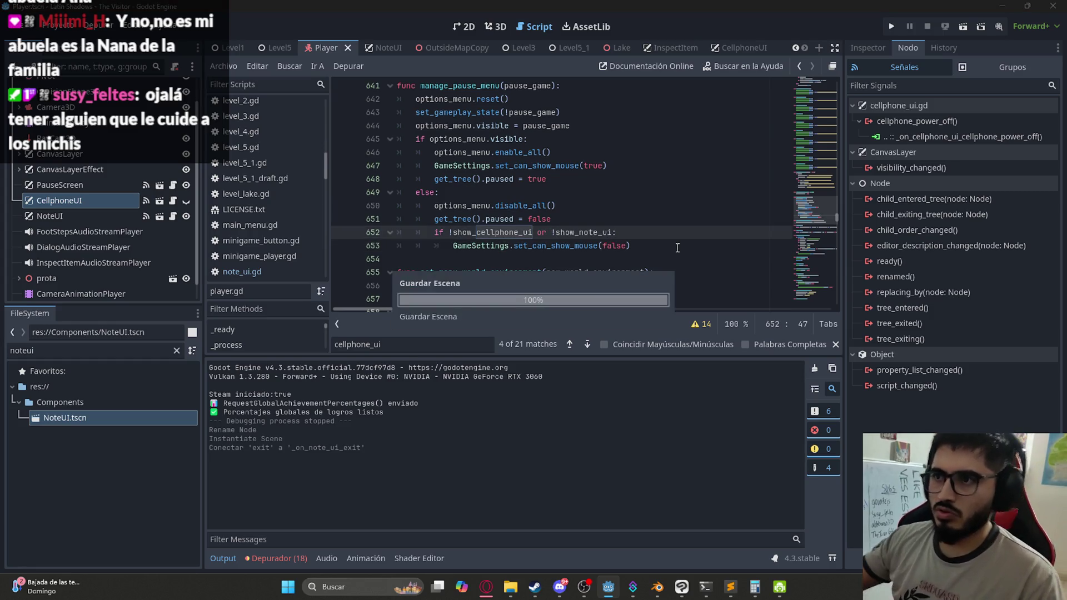
- Add '&& !show_note_ui' to the can_pause return condition
key("ctrl+f")
key("Return")
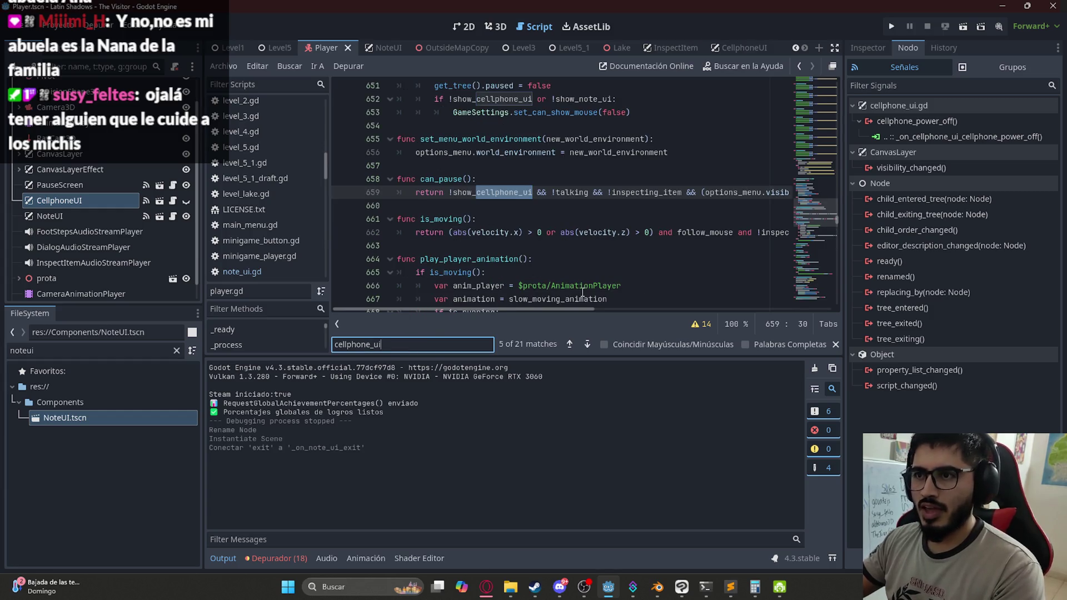
left_click_drag(635, 314, 580, 314)
left_click(517, 193)
type("&& !show_note_ui")
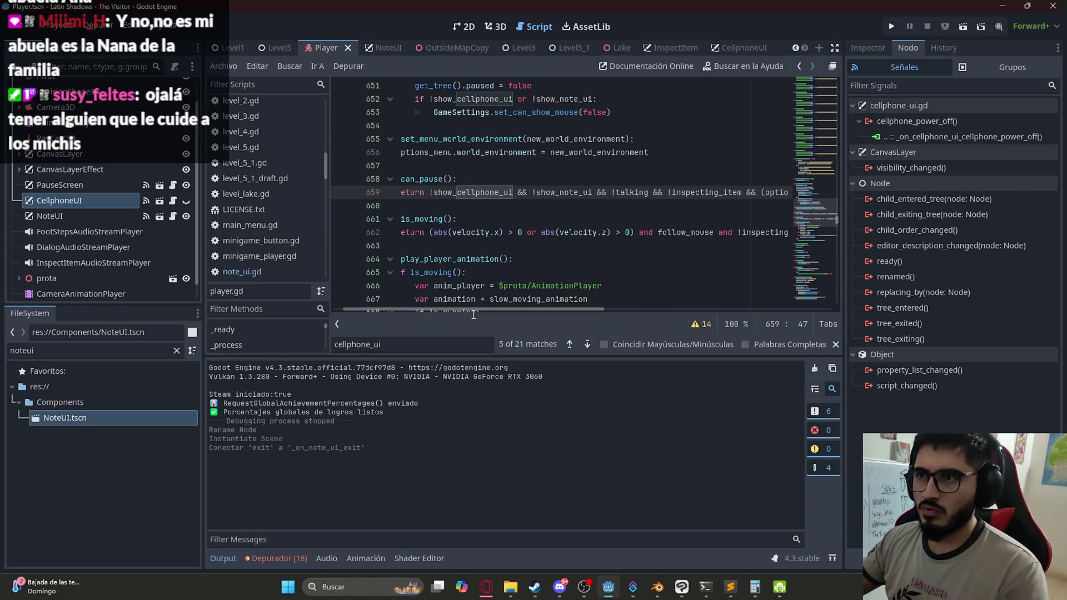
left_click(418, 344)
key("Return")
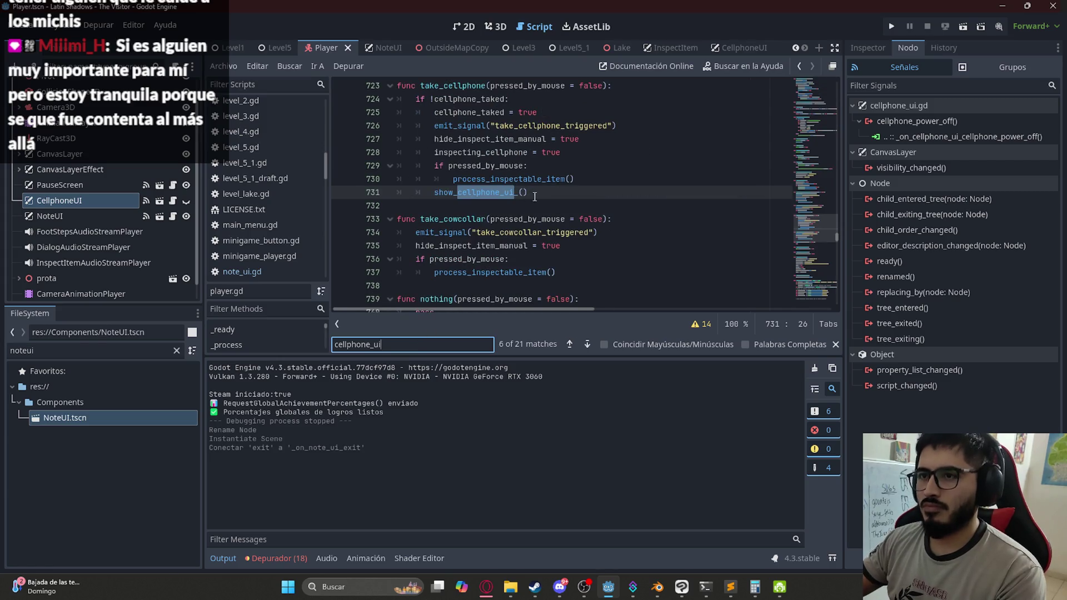
scroll(488, 140, "up", 2)
double_click(447, 175)
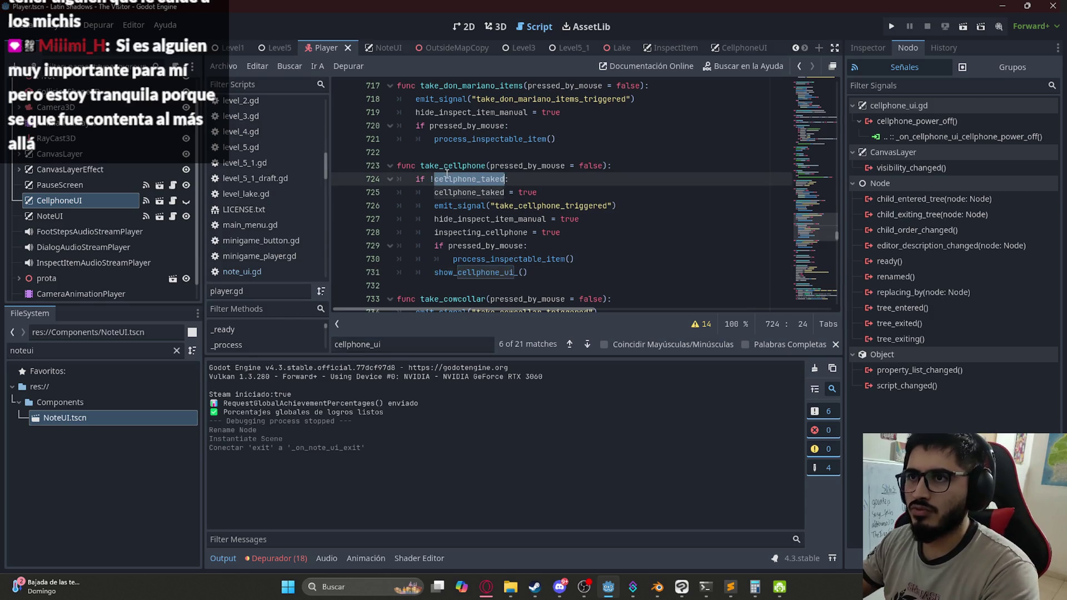
double_click(452, 166)
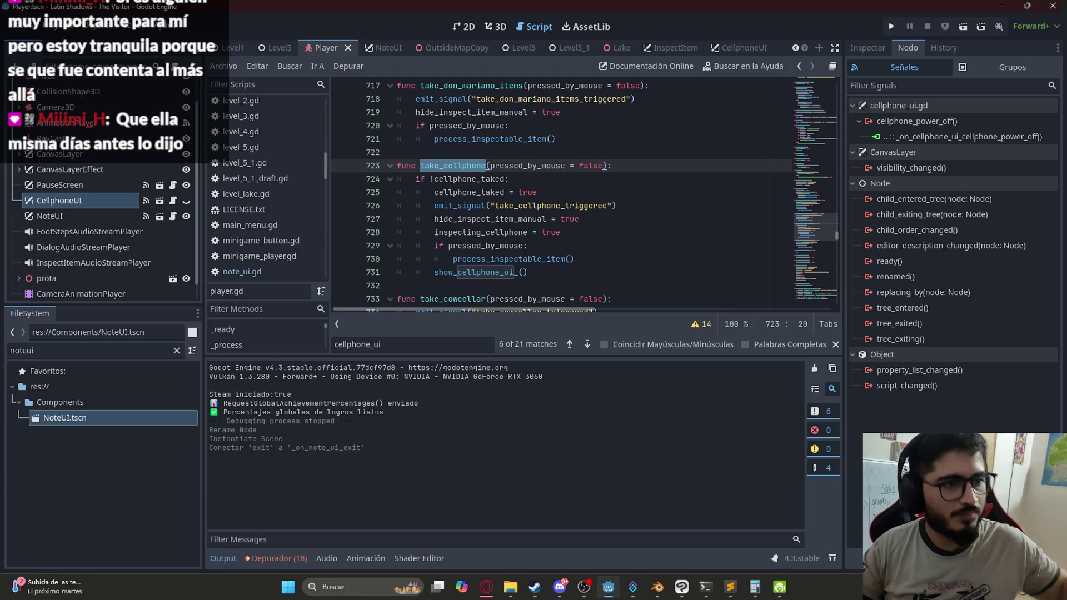
key("Down")
key("Down")
key("Down")
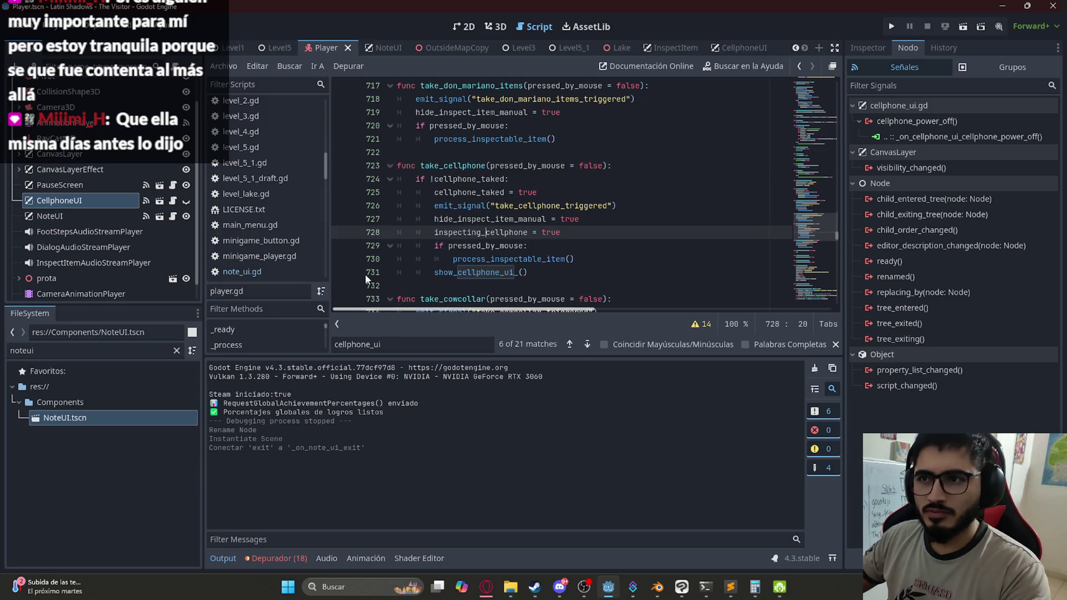
scroll(460, 278, "down", 2)
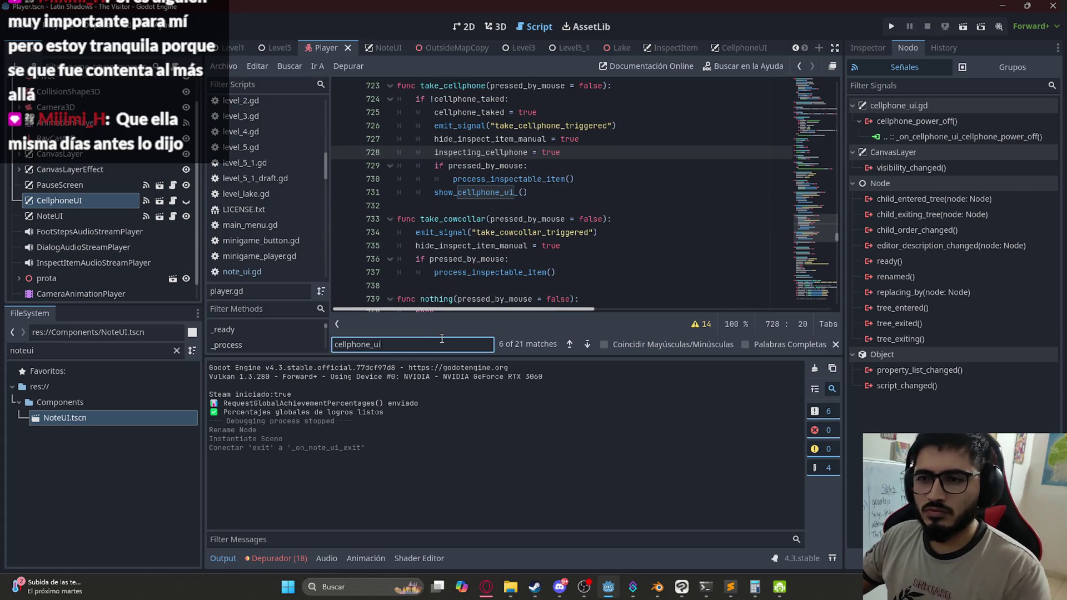
key("Return")
key("Return")
scroll(490, 217, "down", 2)
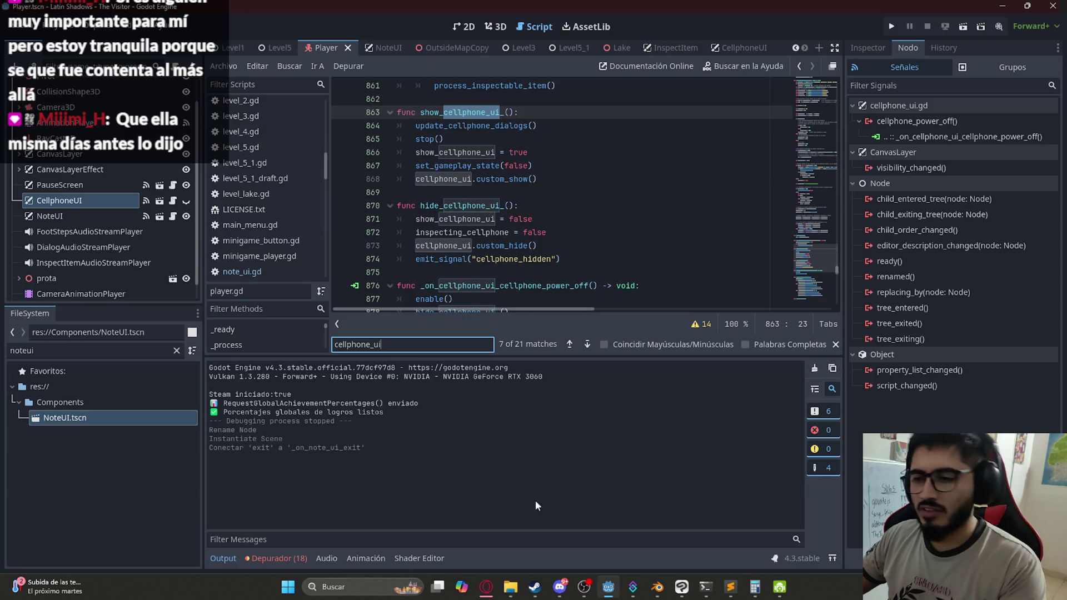
left_click(493, 586)
left_click(139, 13)
- Pause the other video and play the MI TIO CONTRA EL POMBERO video fullscreen
key("space")
left_click(203, 12)
left_click(291, 355)
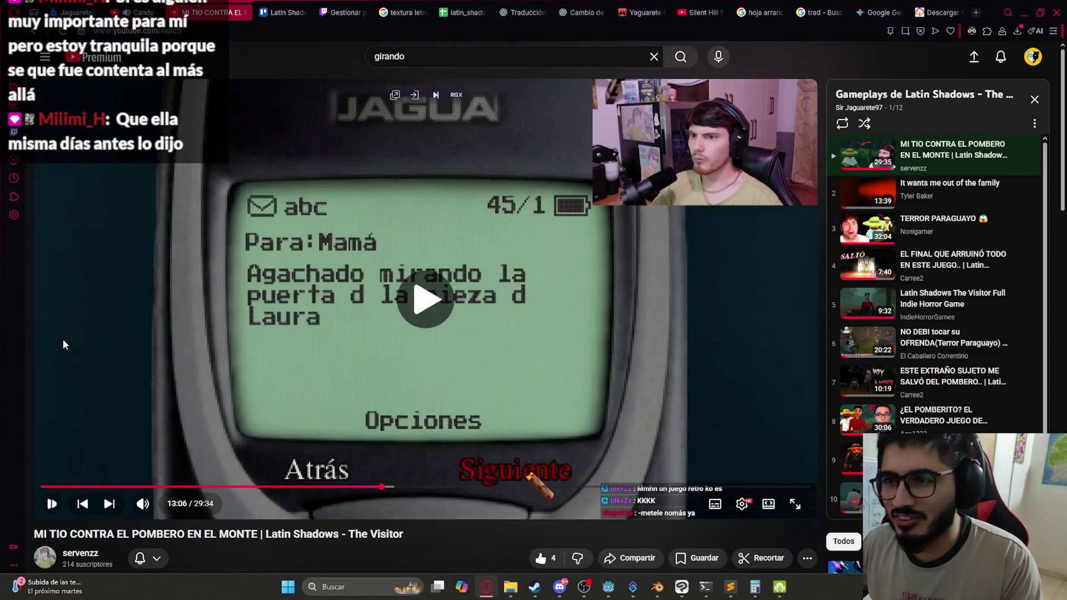
key("f")
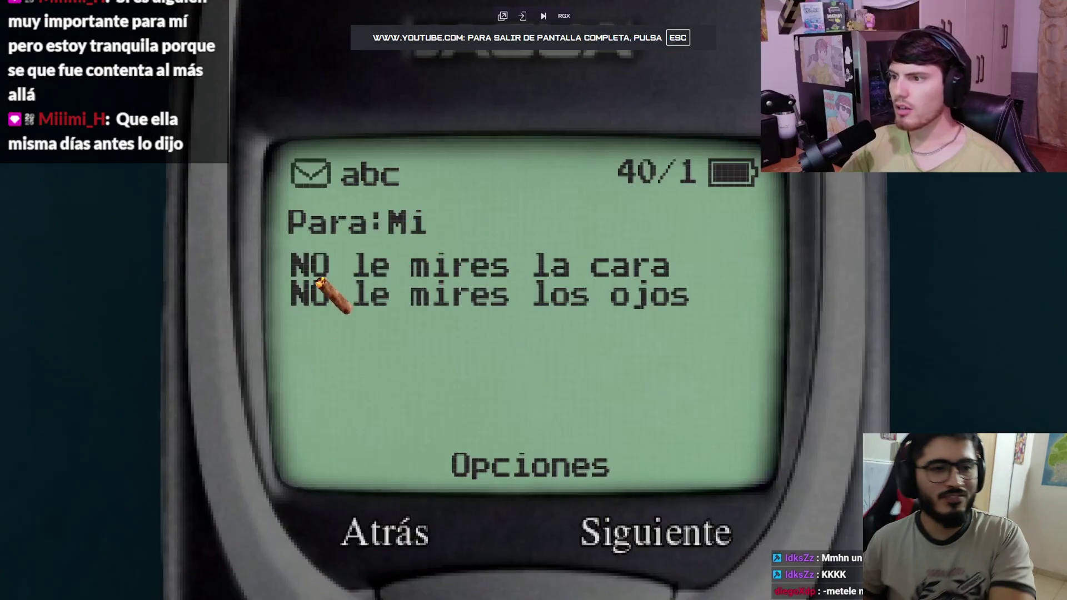
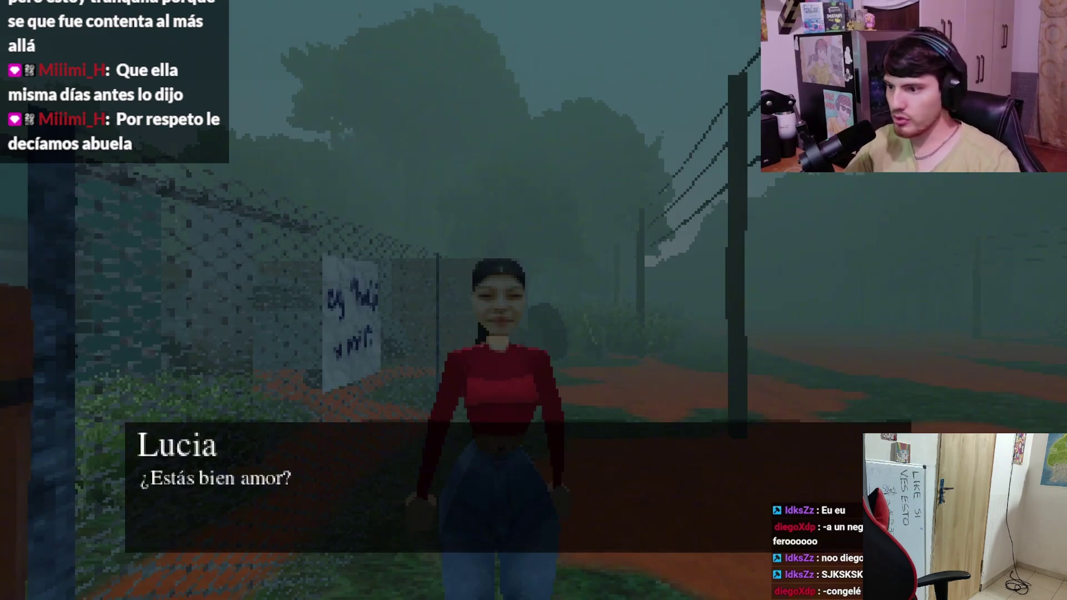
- Pause the Latin Shadows gameplay video at 15:44 and leave fullscreen playback
key("space")
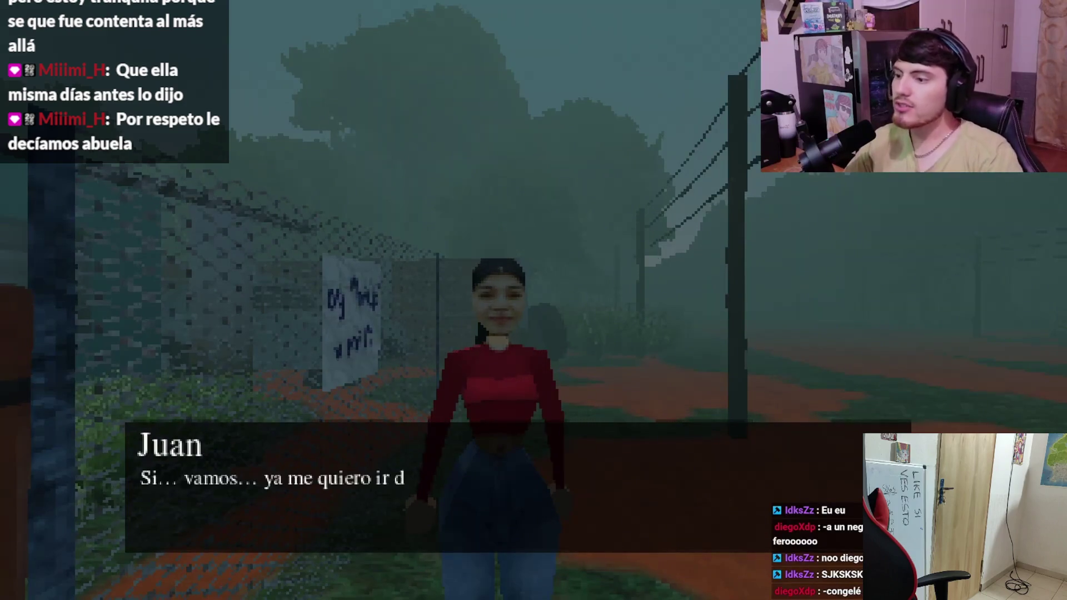
key("space")
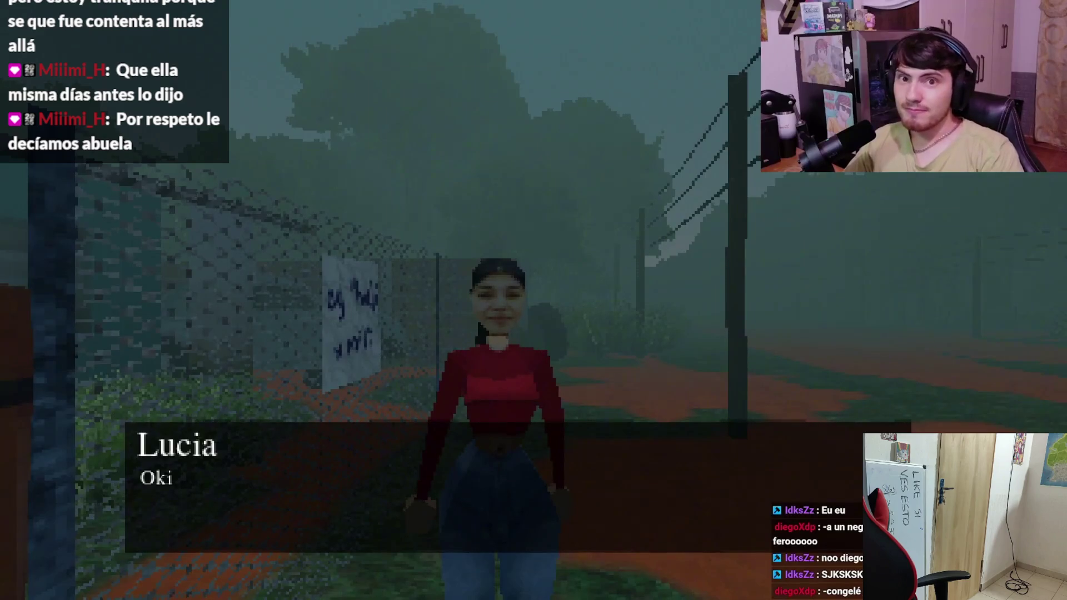
key("space")
key("w")
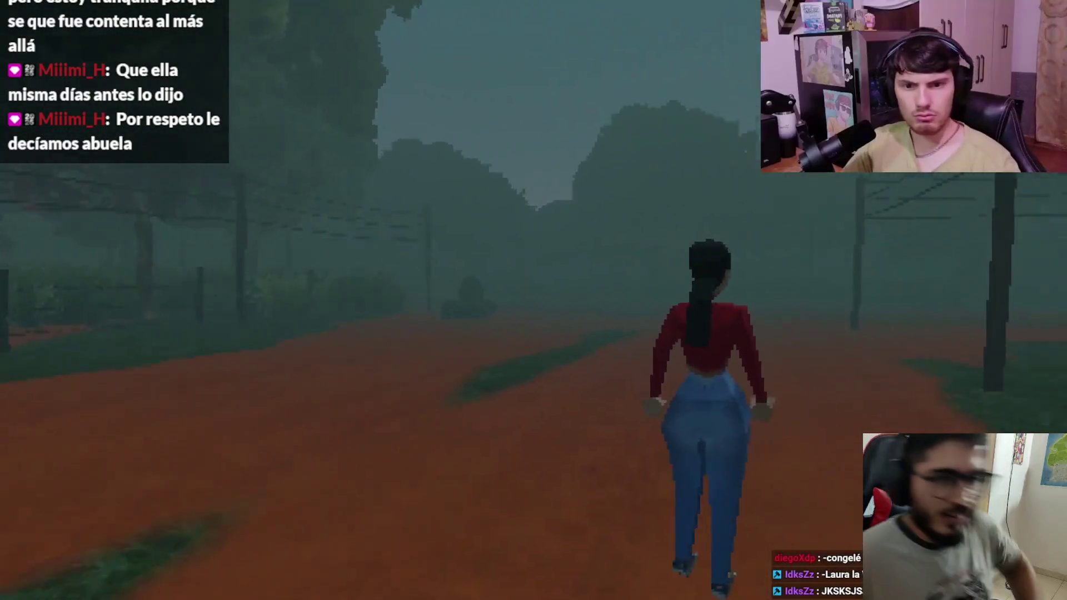
key("space")
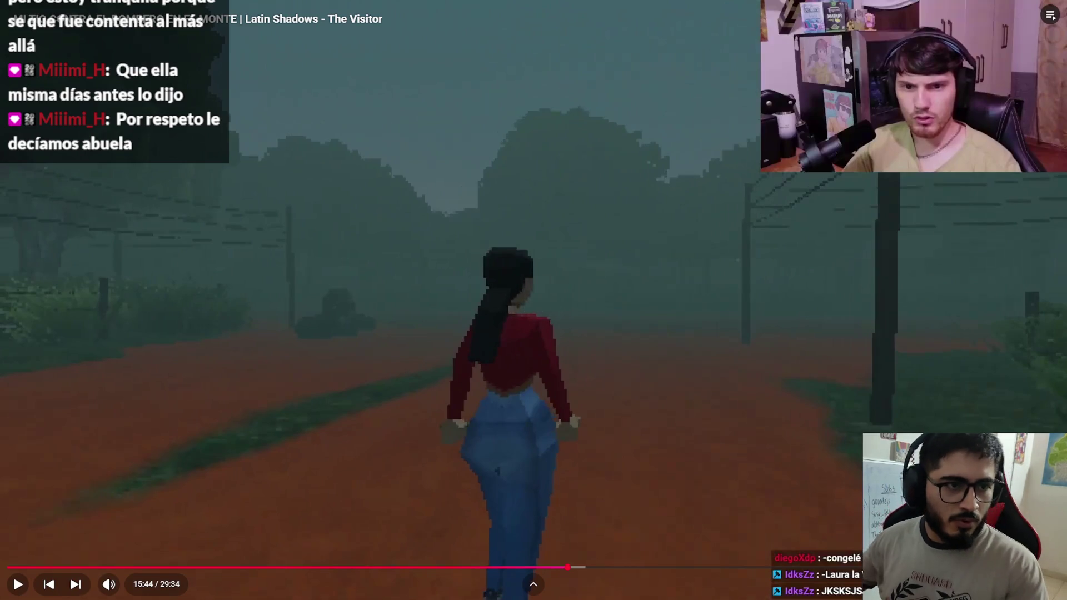
scroll(55, 278, "down", 1)
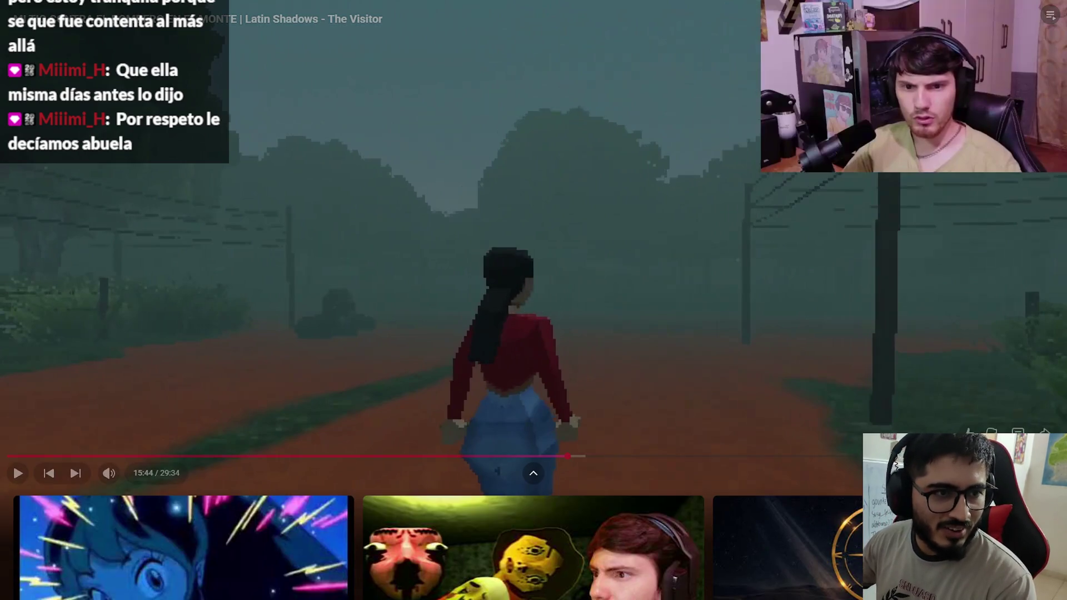
double_click(350, 249)
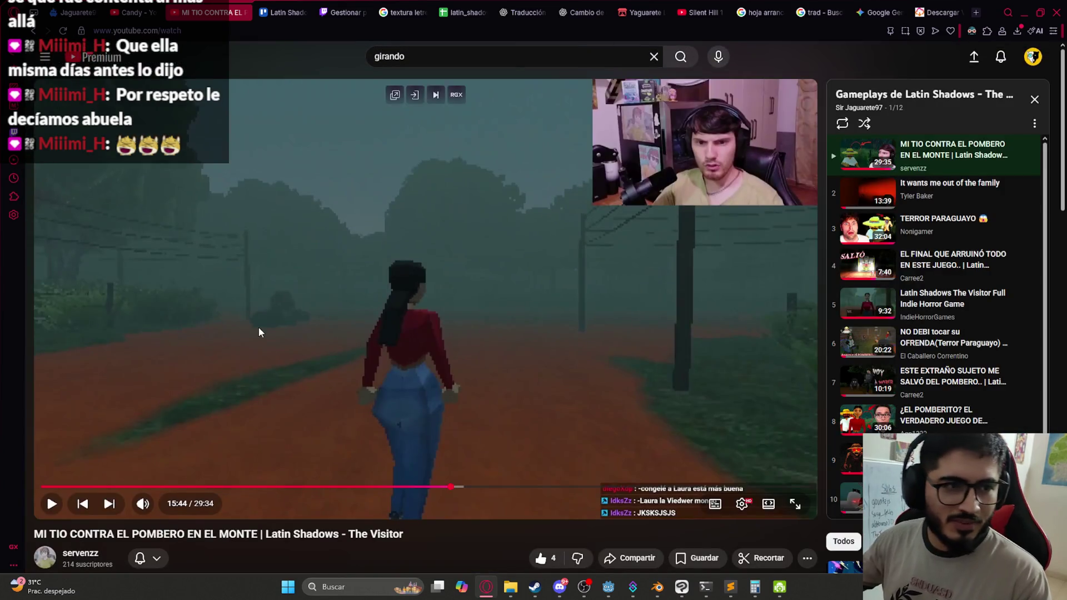
- Play the Candy music video in its tab, then return to player.gd in Godot
key("ctrl+shift+Tab")
left_click(406, 341)
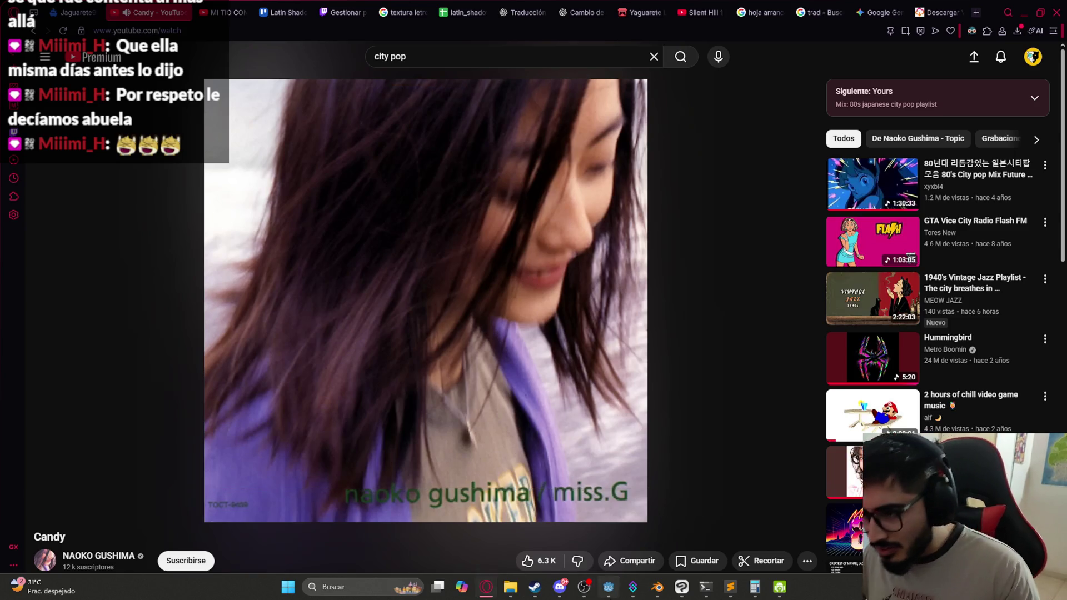
left_click(609, 588)
left_click(542, 273)
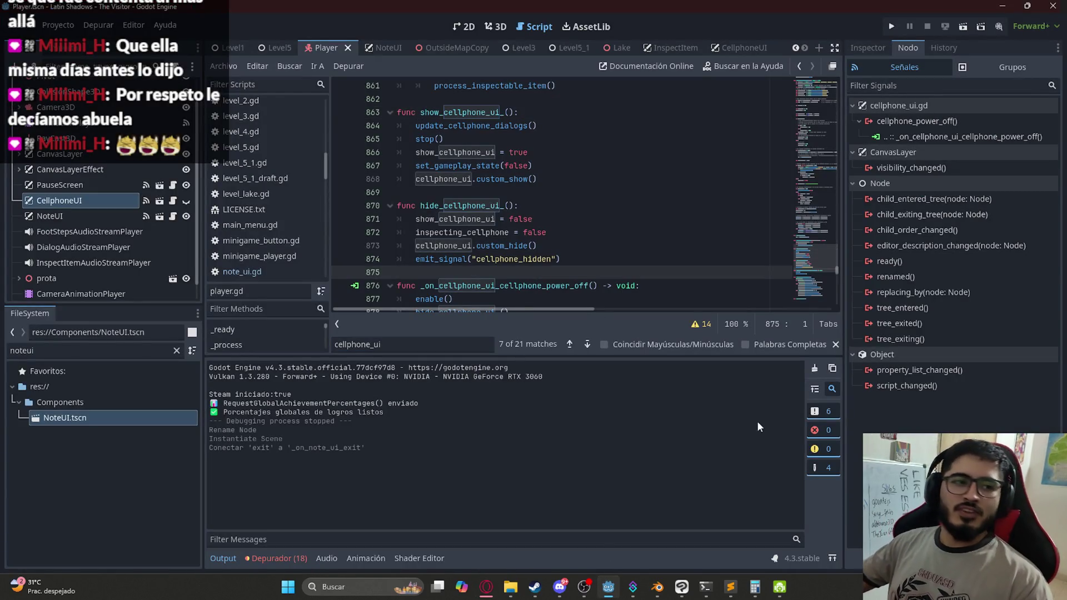
- Step through the cellphone_ui matches in player.gd down to the last one
left_click(709, 243)
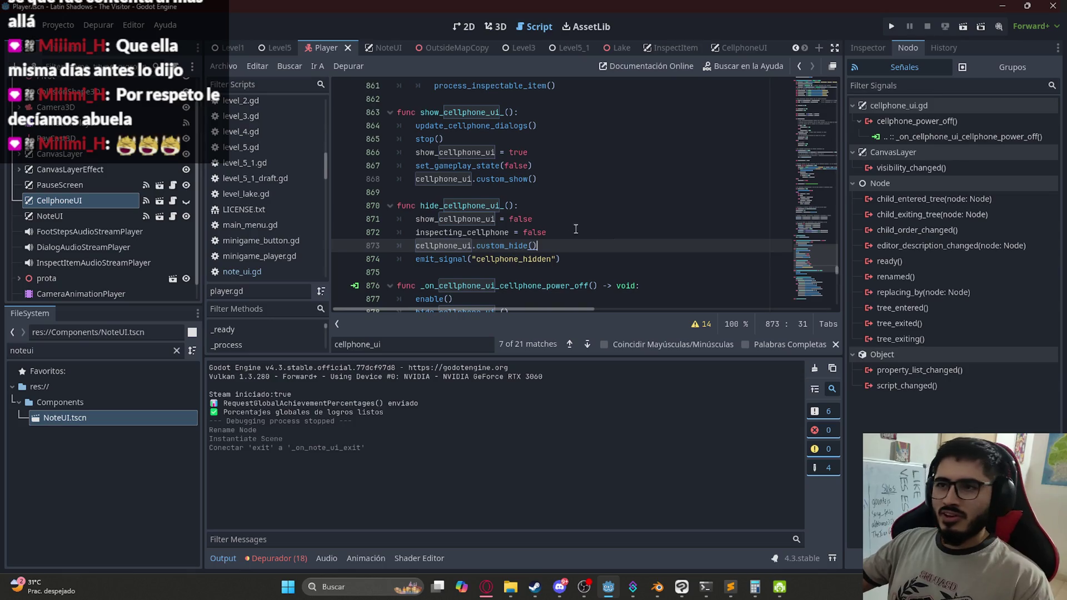
scroll(585, 231, "up", 2)
left_click(419, 344)
key("Return")
key("Return")
key("Return")
key("Return")
key("Return")
scroll(475, 203, "up", 3)
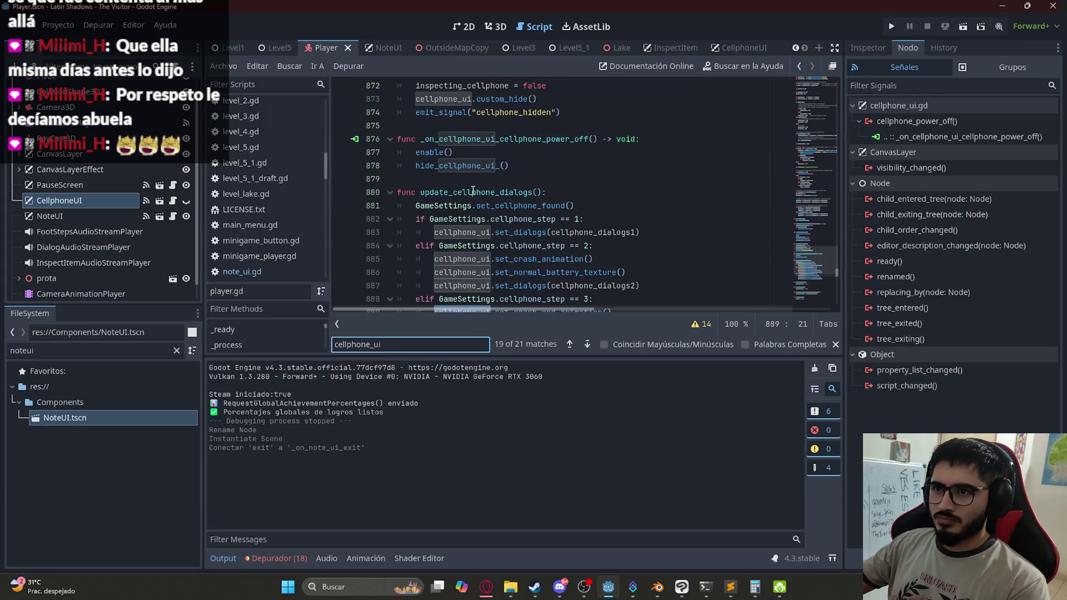
key("Return")
key("Return")
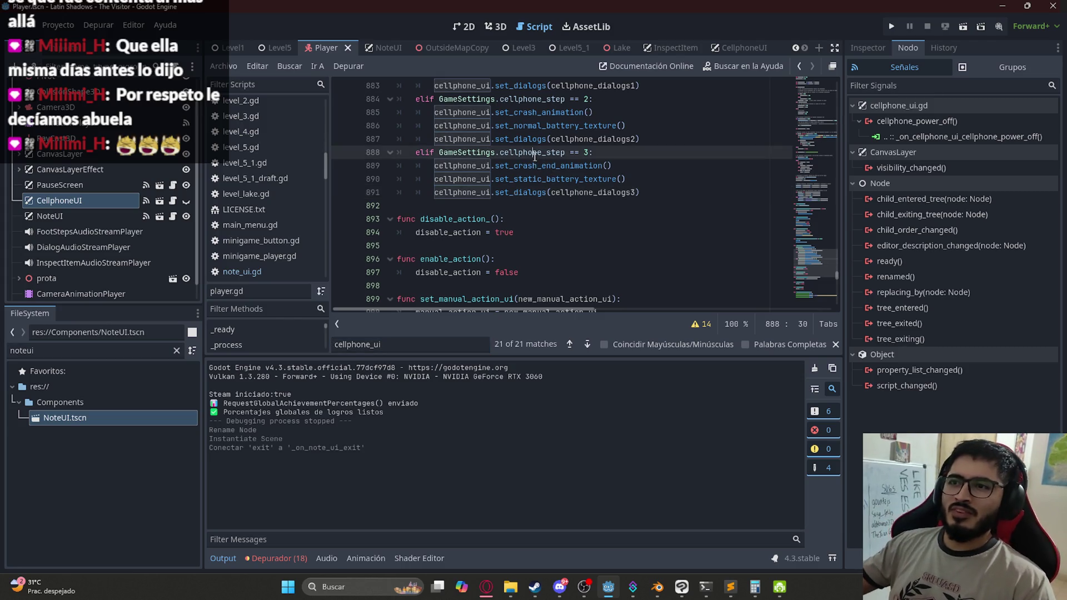
left_click(538, 153)
scroll(542, 166, "up", 2)
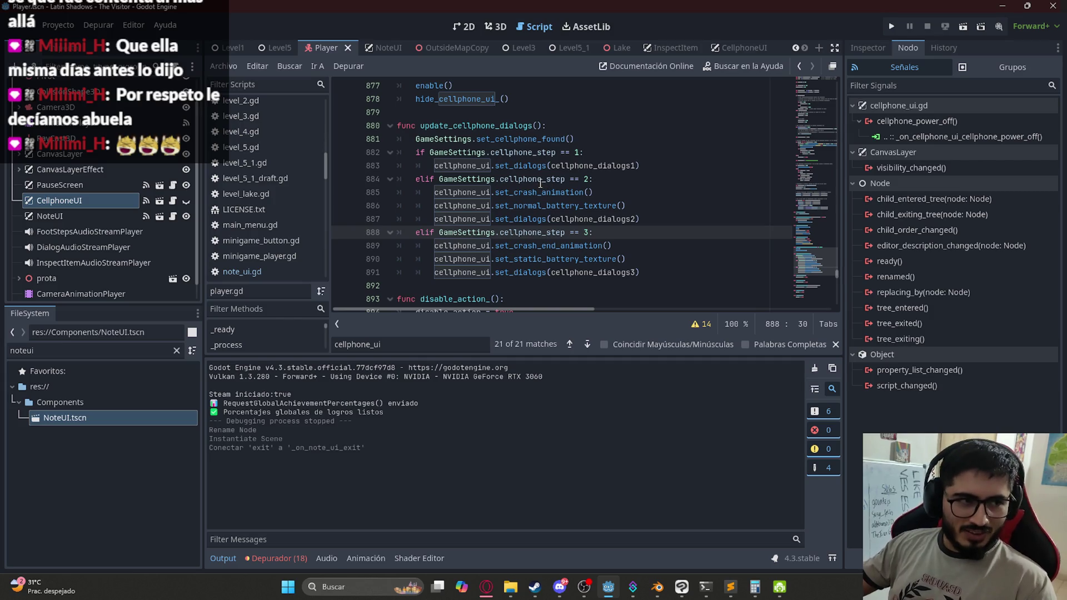
left_click(522, 207)
- Wrap the search around to take_cellphone and select its lines 723–731
key("ctrl+f")
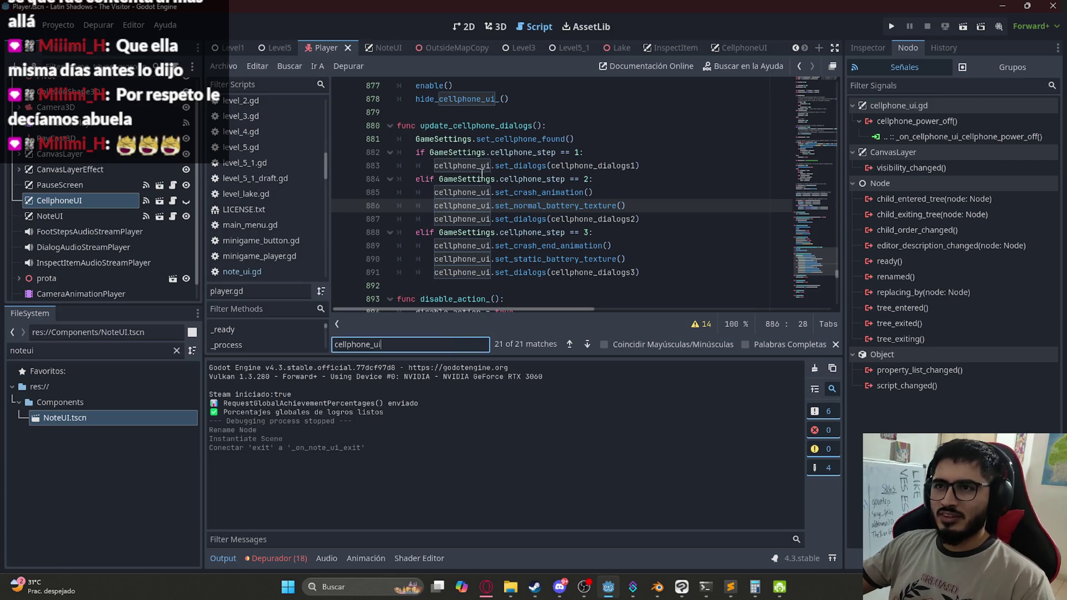
key("Return")
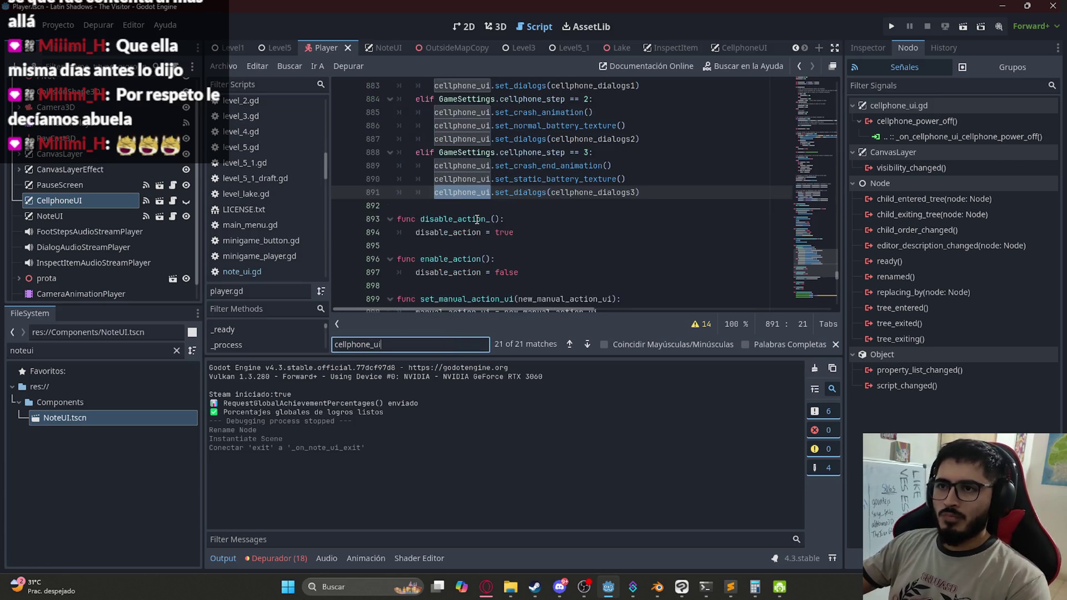
key("Return")
key("Return")
key("Return")
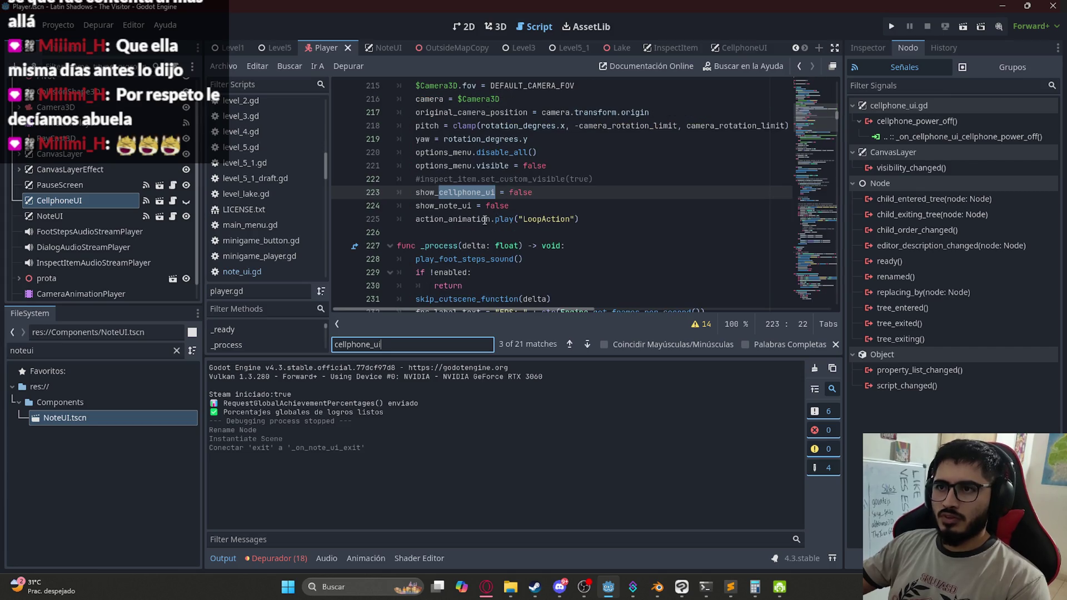
key("Return")
key("Return")
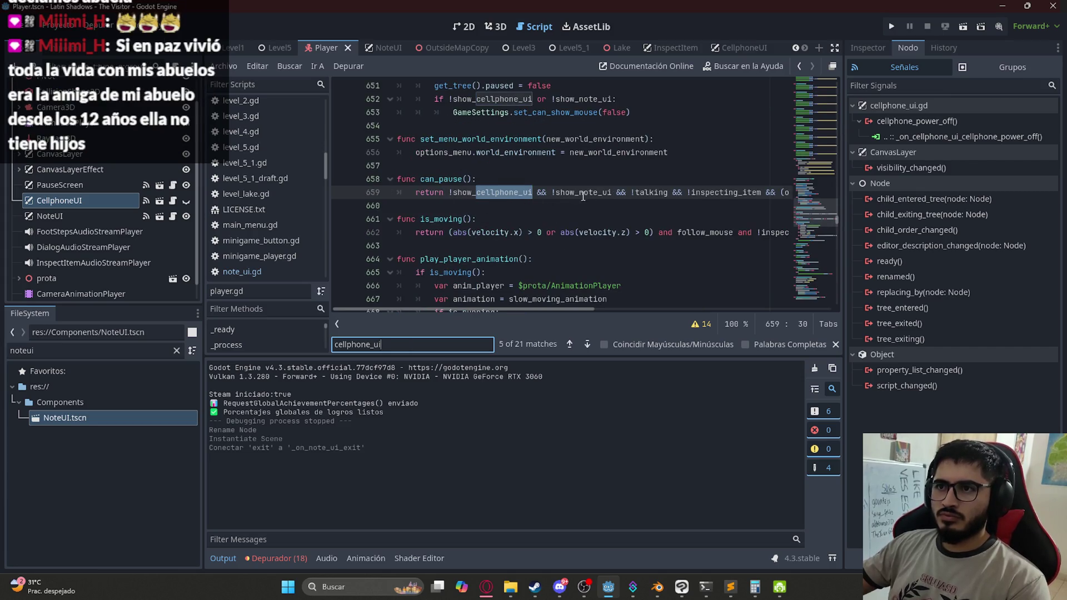
left_click(556, 195)
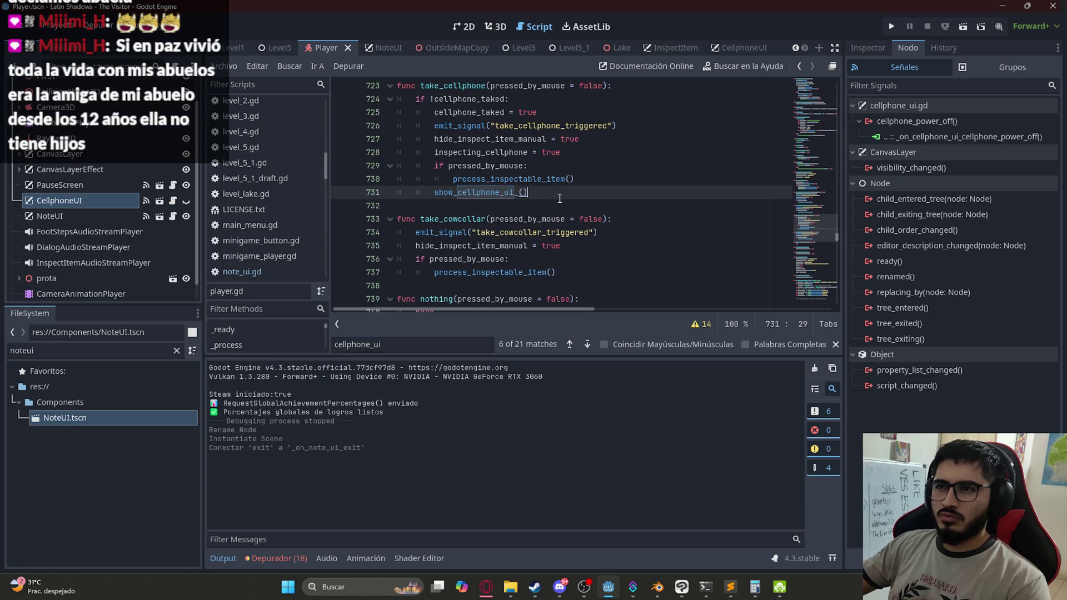
scroll(556, 211, "up", 1)
mouse_move(562, 236)
left_mouse_down()
mouse_move(319, 164)
mouse_move(310, 125)
left_mouse_up()
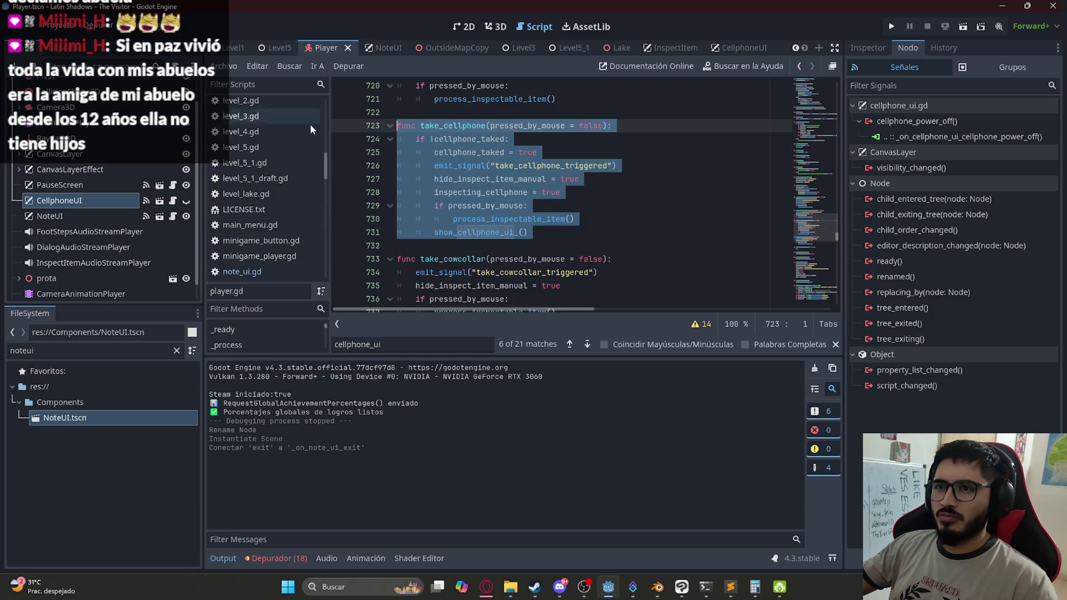
- Paste the copied take_cellphone below the original and rename the copy take_note
left_click(587, 230)
key("Return")
key("Return")
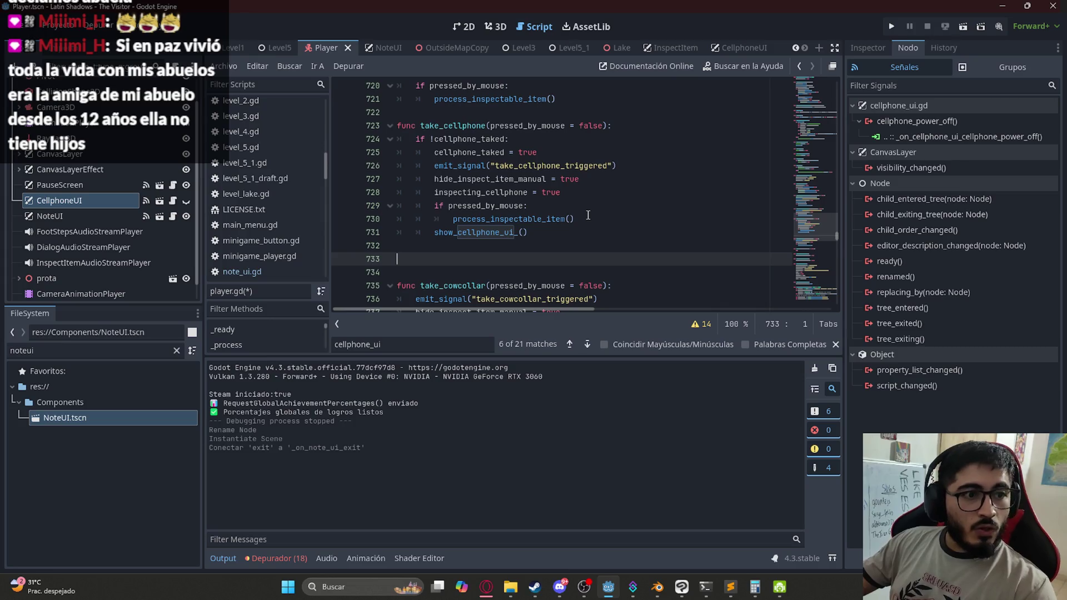
type("func take_cellphone(pressed_by_mouse = false): \tif !cellphone_taked: \t\tcellphone_taked = true \t\temit_signal(\"take_cellphone_triggered\") \t\thide_inspect_item_manual = true \t\tinspecting_cellphone = true \t\tif pressed_by_mouse: \t\t\tprocess_inspectable_item() \t\tshow_cellphone_ui_()")
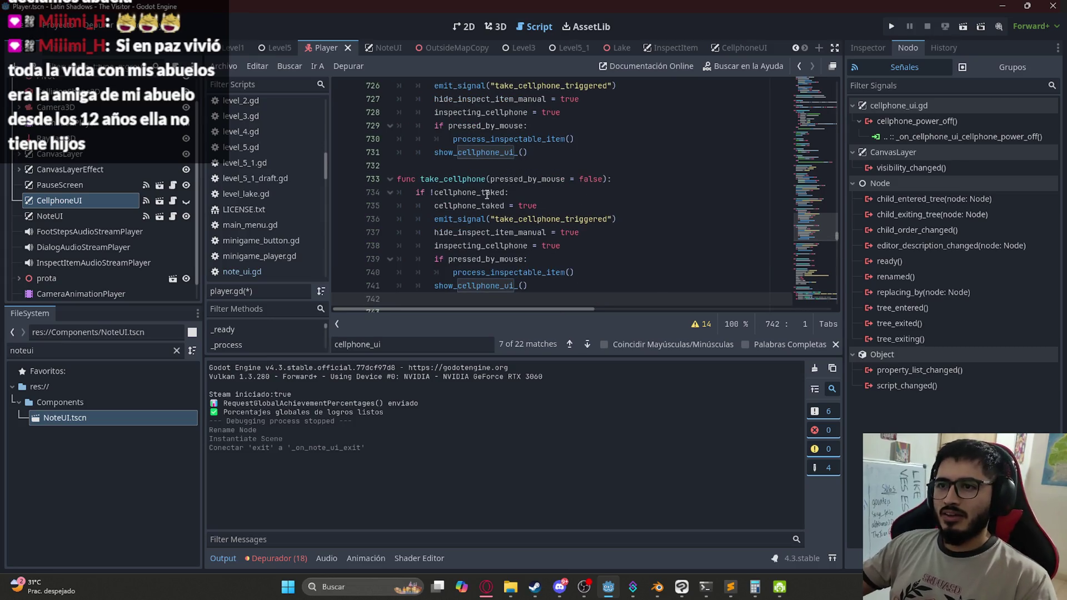
double_click(465, 179)
type("take_no")
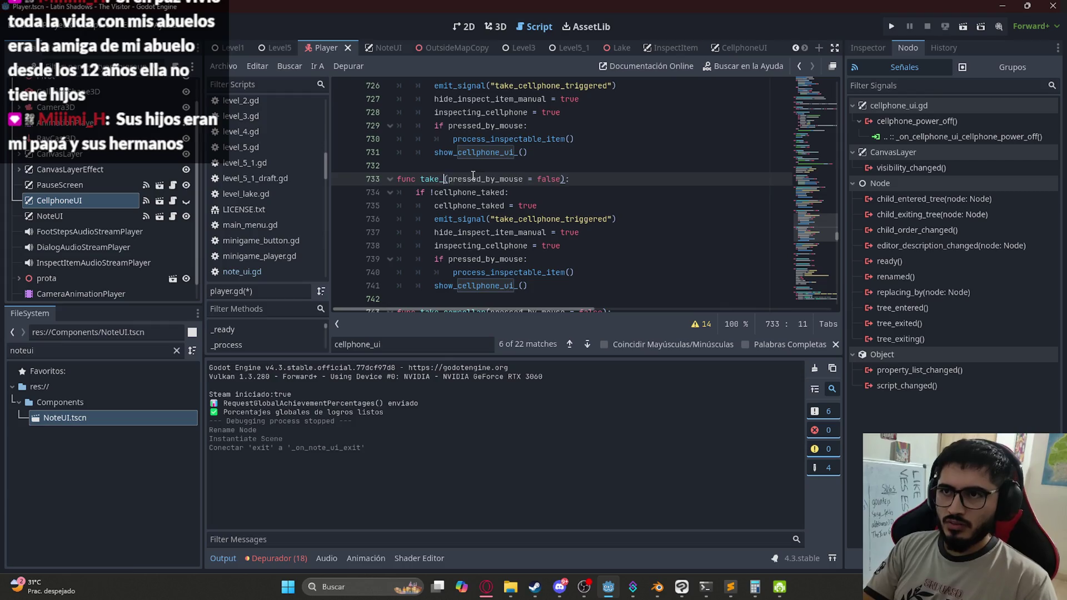
type("te_")
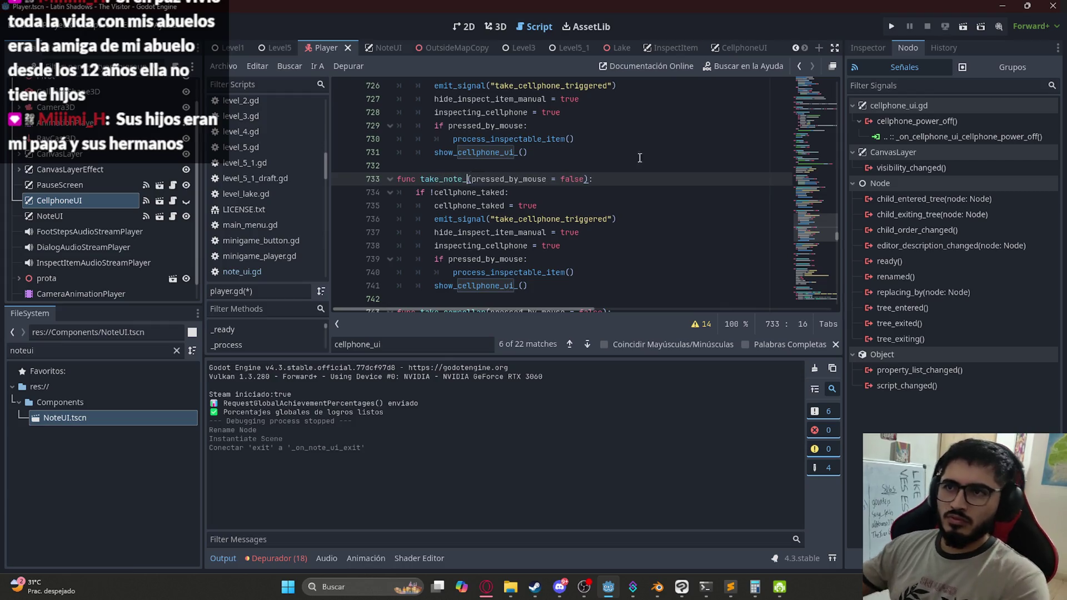
scroll(662, 160, "up", 3)
scroll(661, 160, "down", 2)
key("BackSpace")
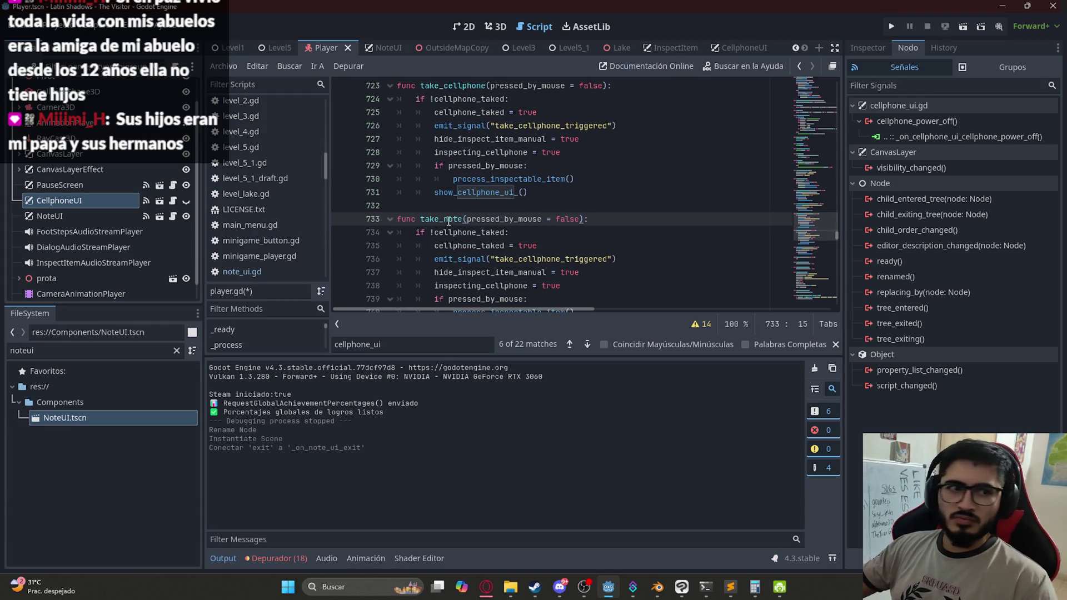
- Inspect the take_note body and jump to the cellphone_taked declaration near line 90
double_click(453, 218)
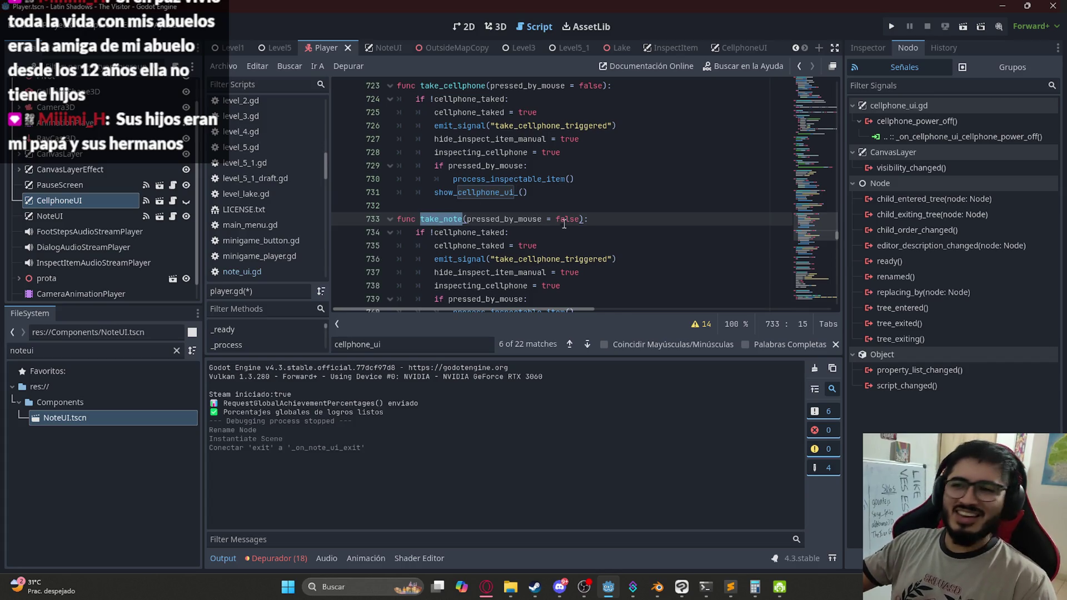
double_click(539, 219)
scroll(539, 219, "down", 1)
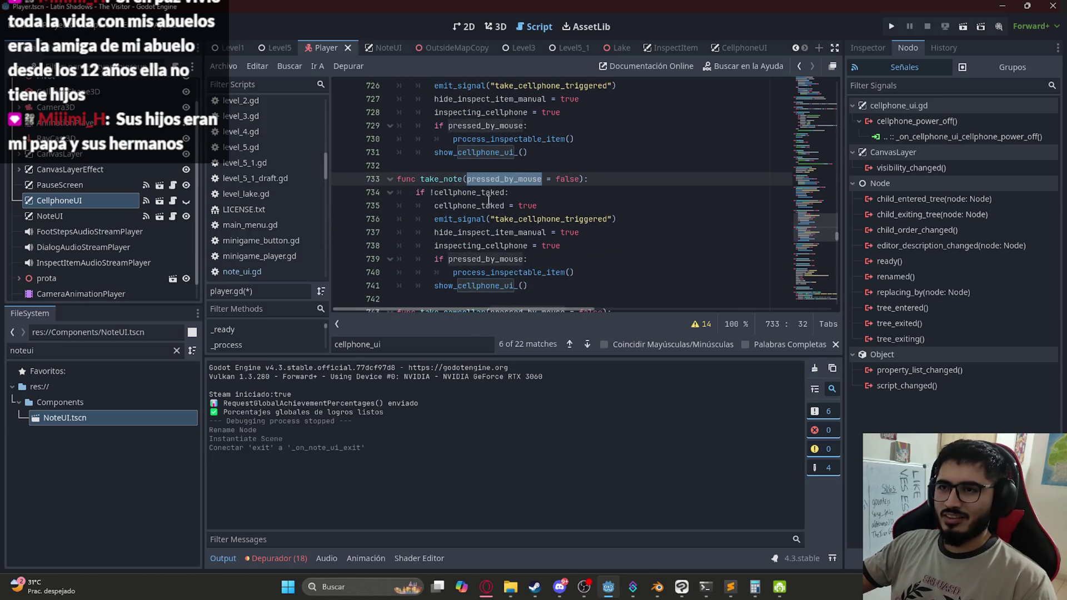
double_click(441, 179)
scroll(645, 291, "up", 2)
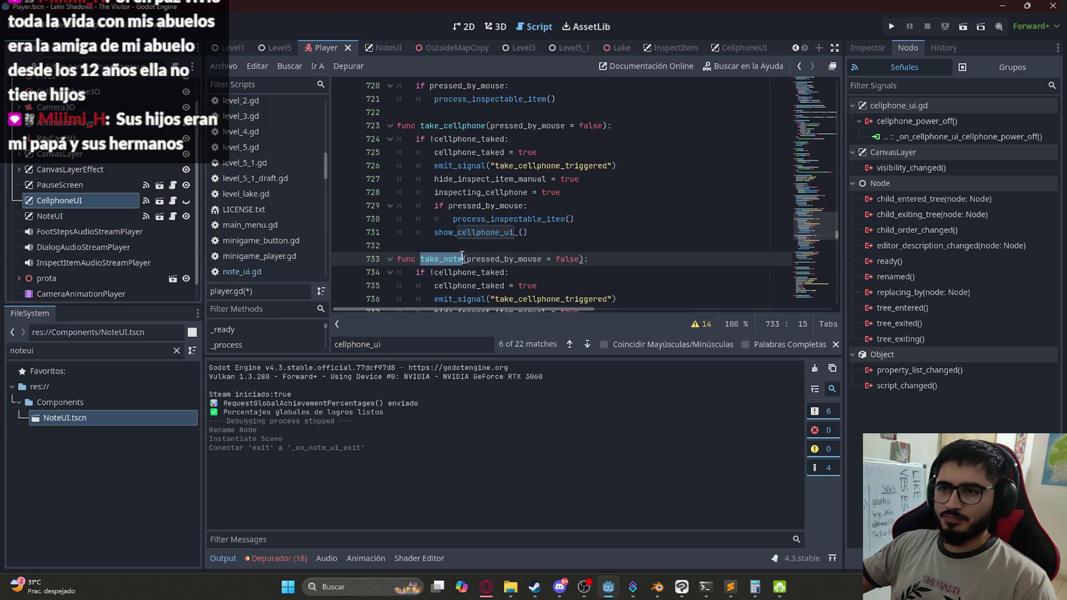
scroll(472, 236, "down", 3)
scroll(551, 193, "up", 1)
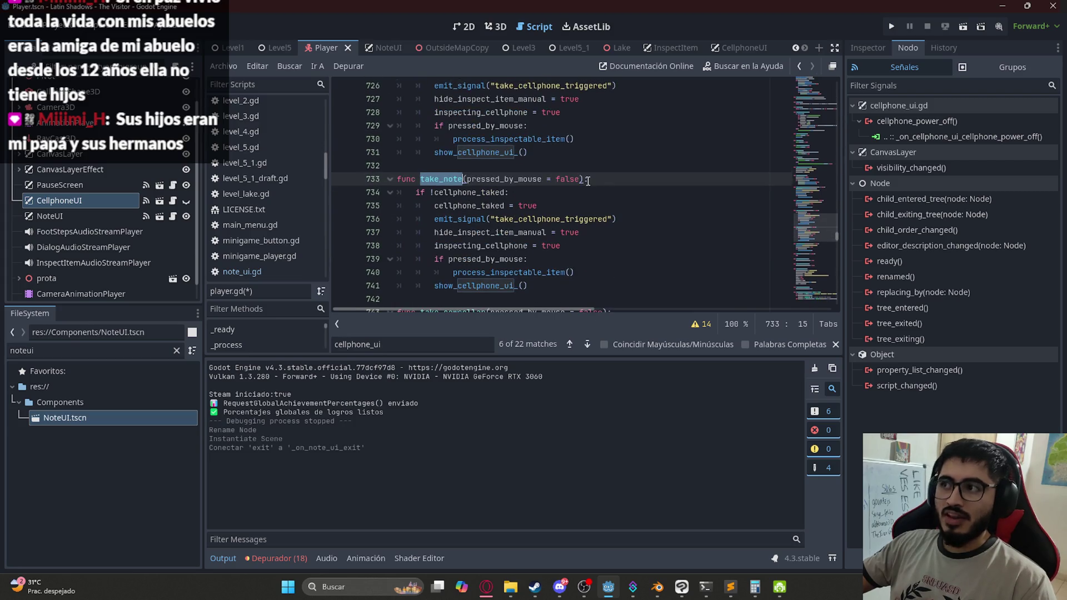
double_click(460, 189)
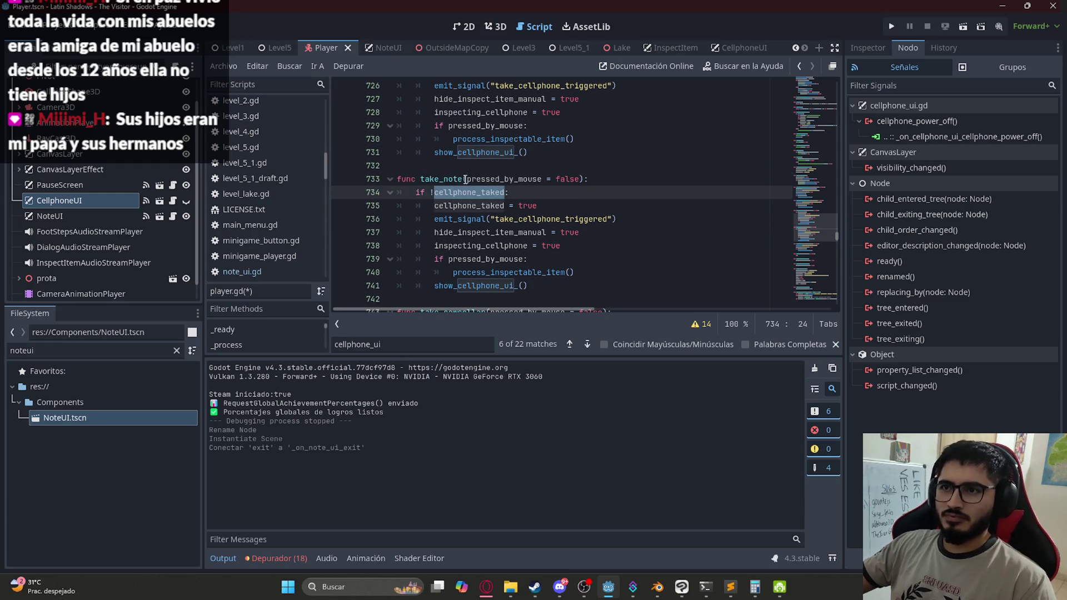
left_click(461, 192, "ctrl")
left_click(535, 190)
- Declare 'var note_taked = false' below the cellphone_taked declaration
key("Return")
type("var ")
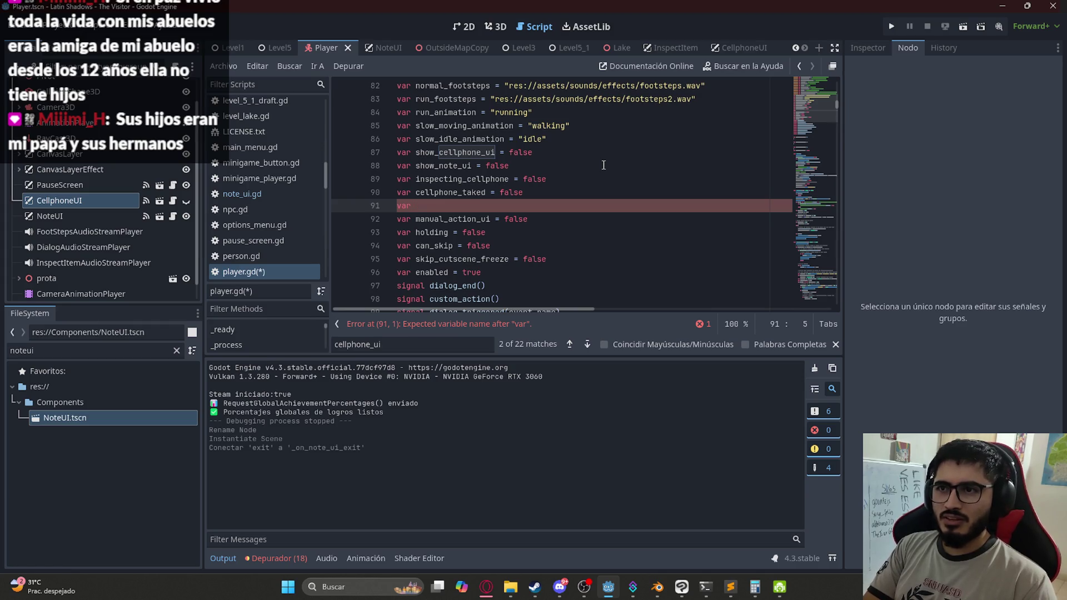
type("note_taked =[")
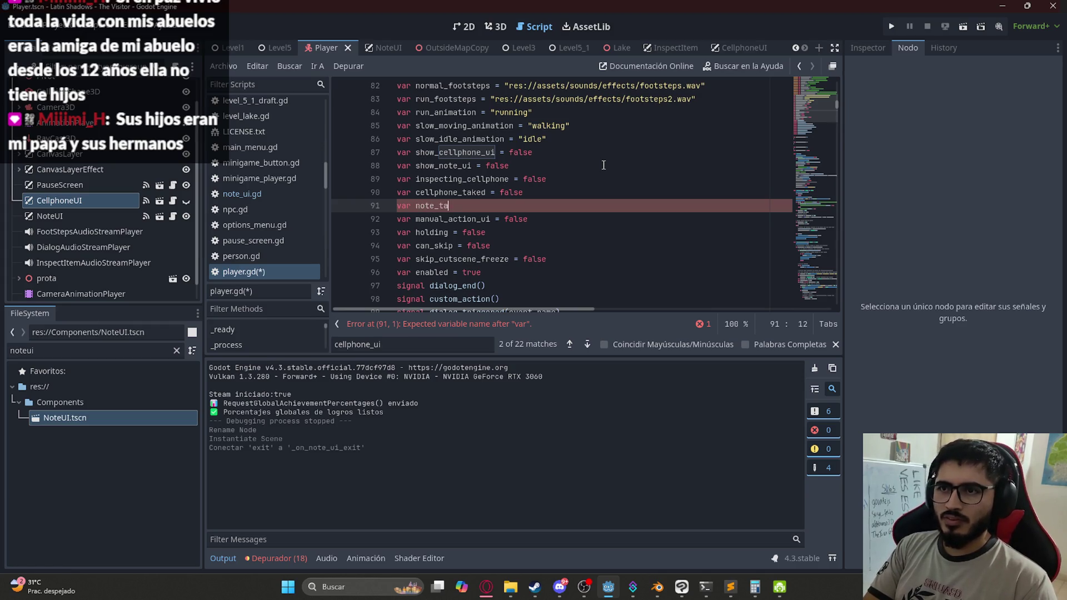
key("BackSpace")
type("false")
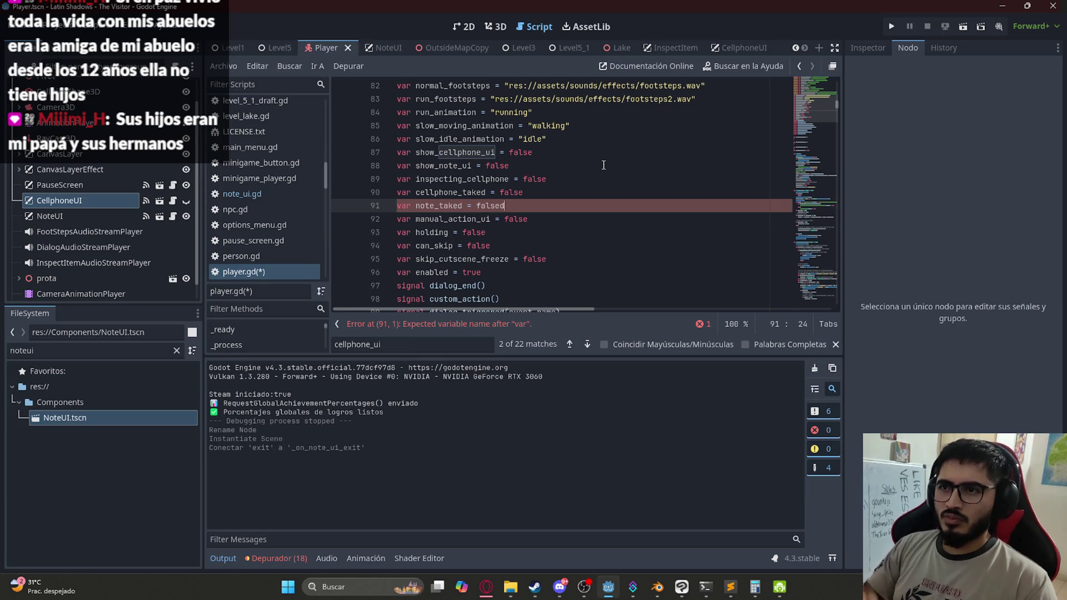
- Replace cellphone_taked with note_taked in take_note's condition and save the script
double_click(431, 207)
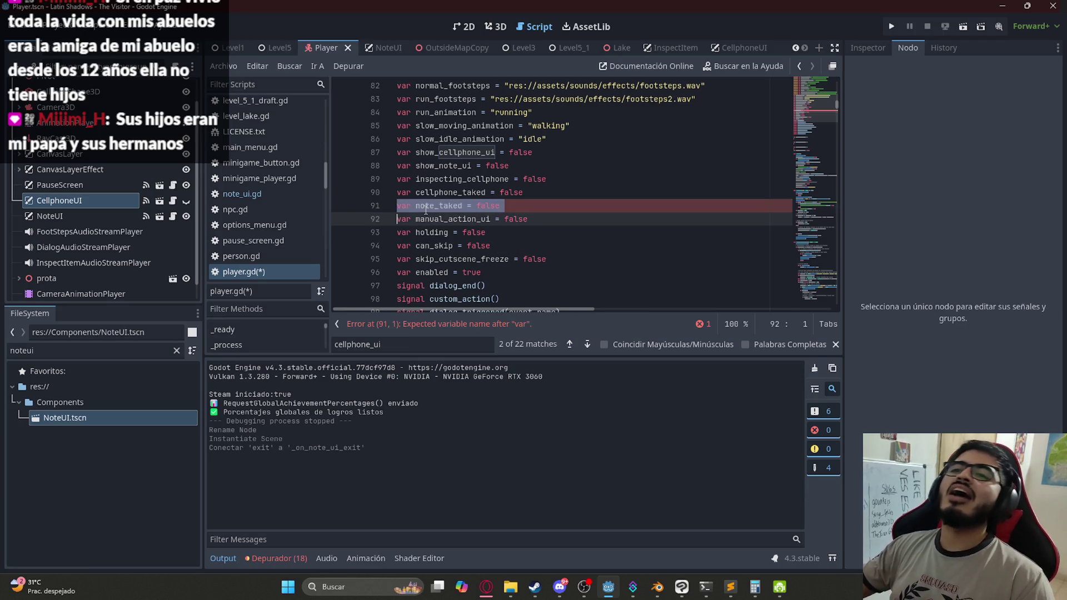
key("ctrl+f")
scroll(578, 189, "down", 1)
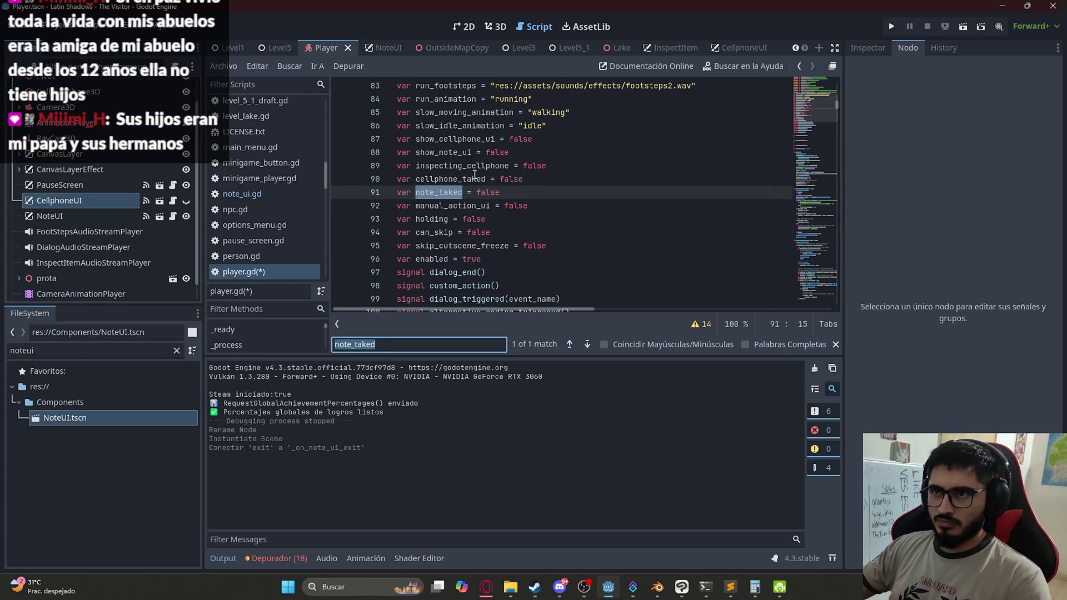
double_click(447, 179)
key("ctrl+f")
key("Return")
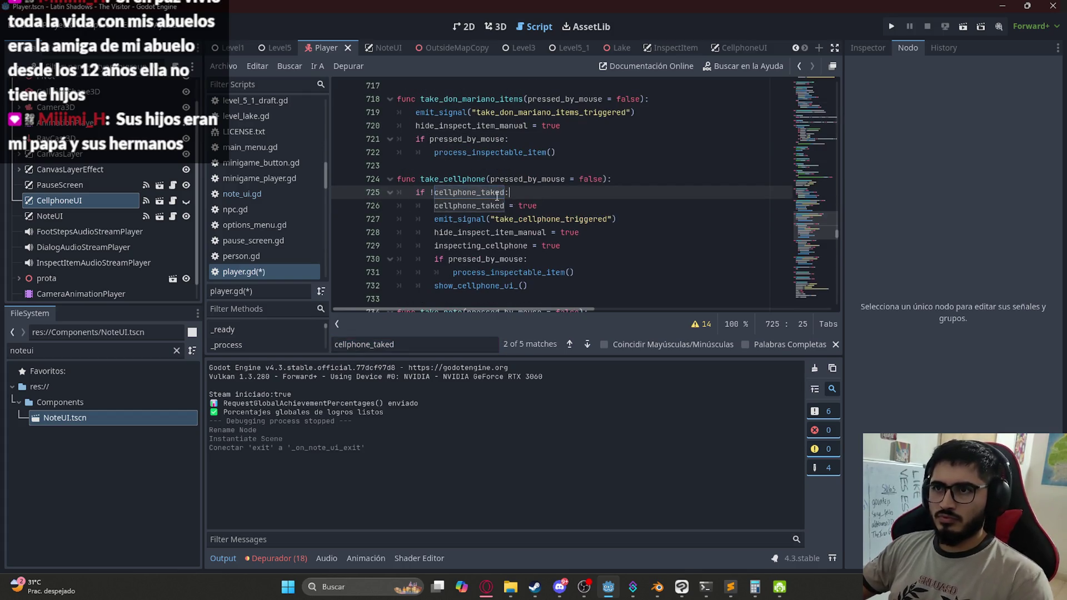
scroll(484, 166, "down", 5)
left_click(484, 166)
double_click(483, 166)
key("ctrl+d")
type("note_taked:")
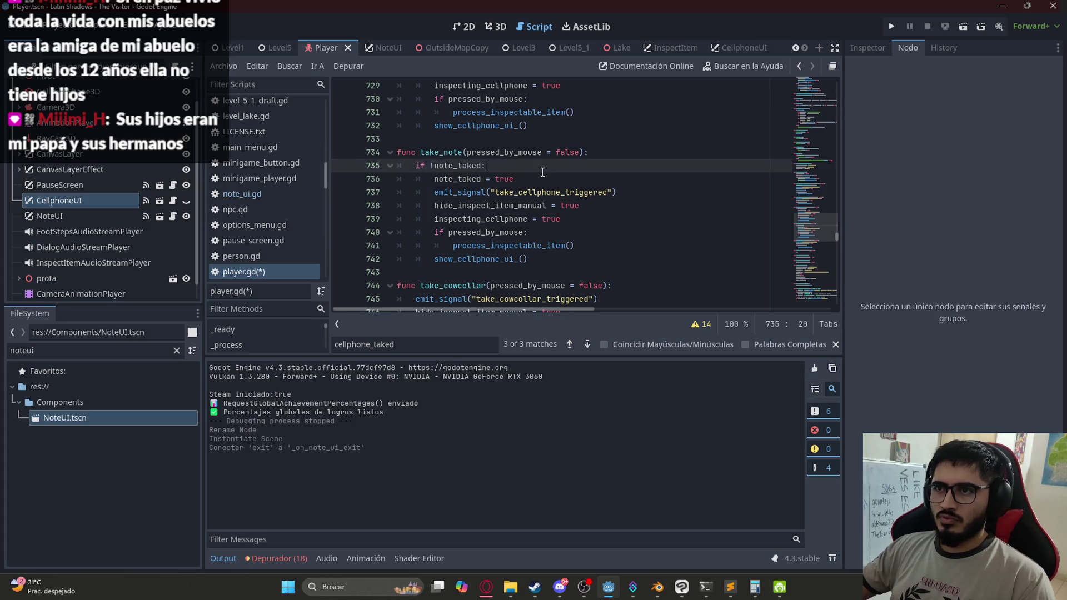
key("ctrl+s")
- Rename the emitted signal in take_note to take_note_triggered
left_click(563, 192)
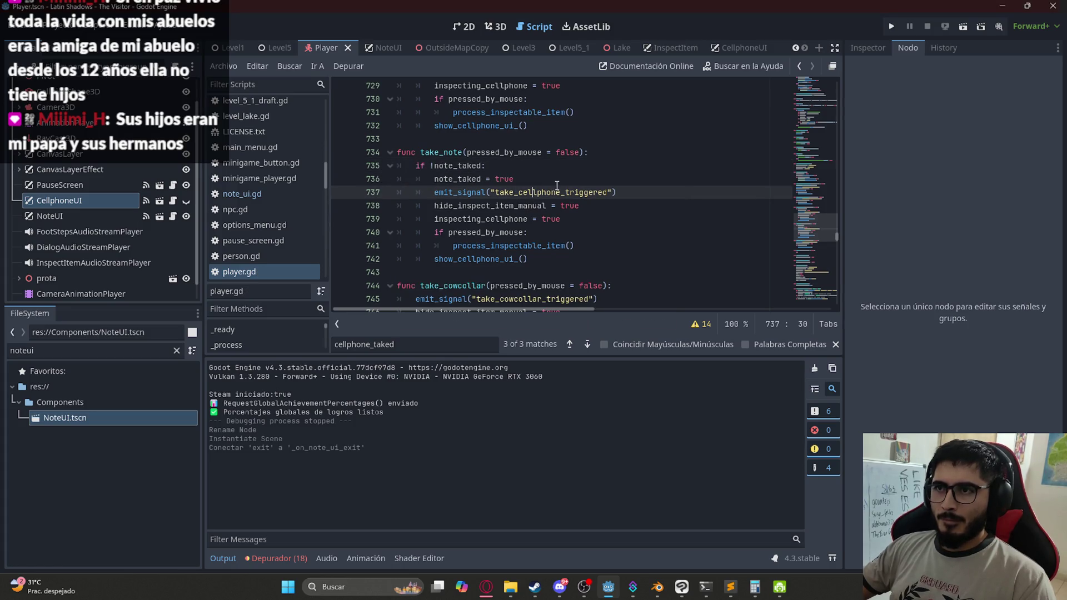
left_click_drag(563, 192, 515, 188)
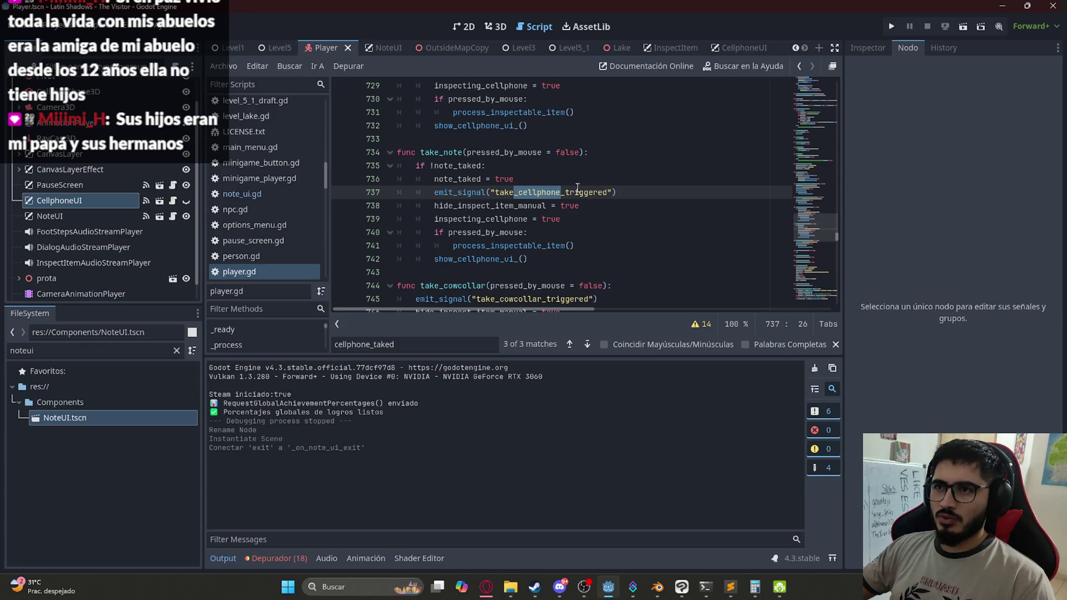
type("_note")
key("Up")
double_click(535, 192)
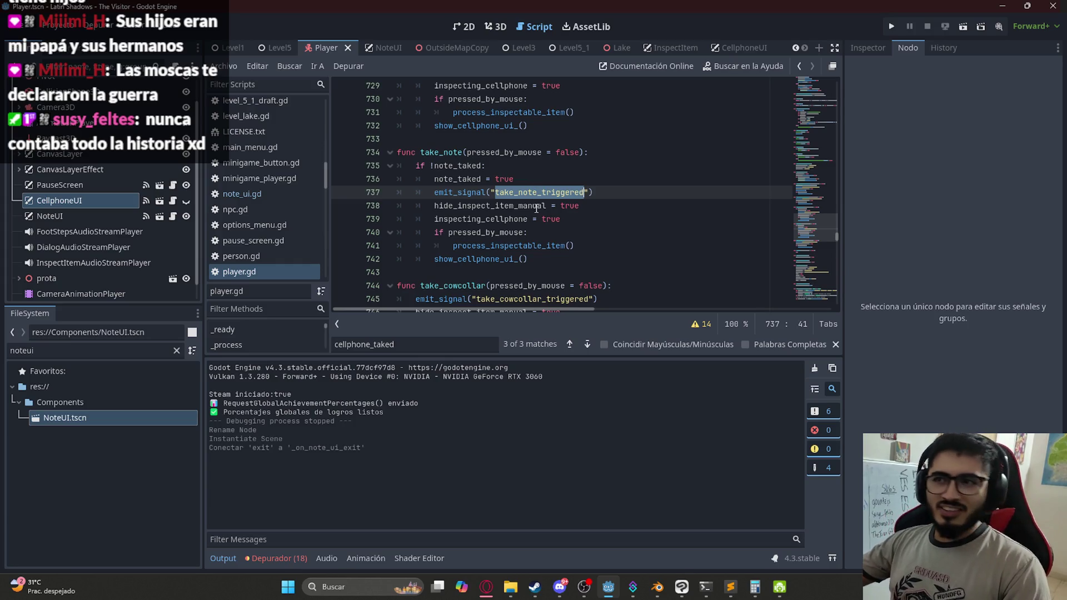
left_click(538, 232)
left_click(560, 178)
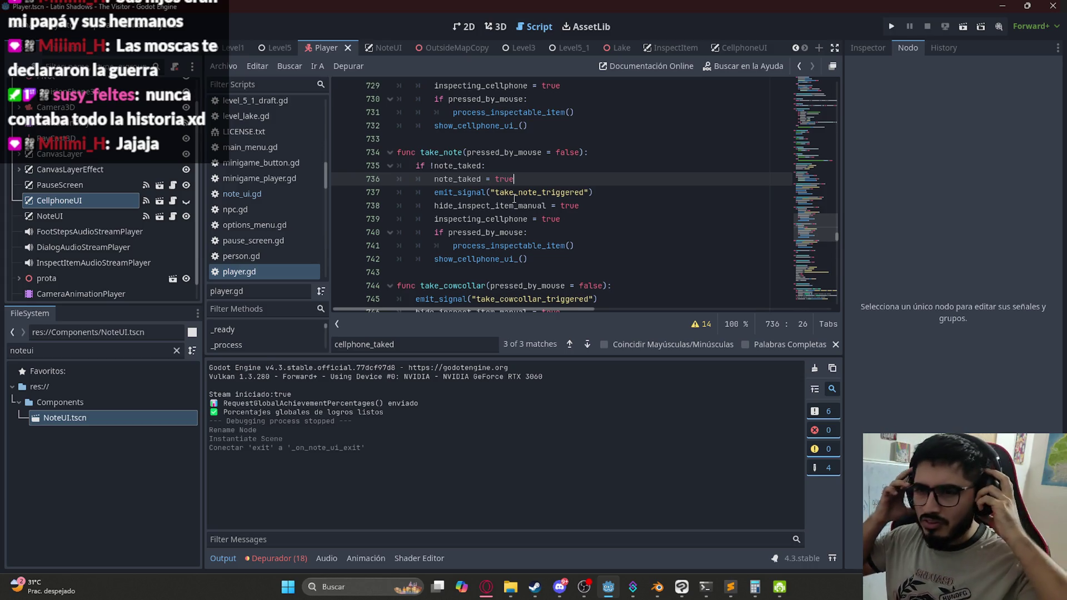
left_click(611, 157)
left_click(535, 182)
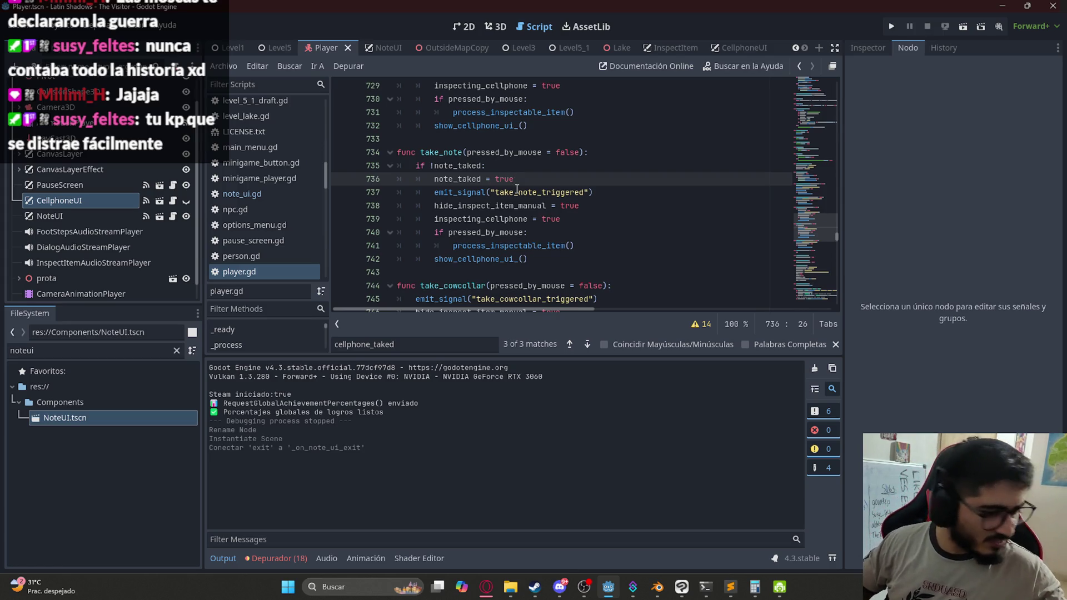
left_click(557, 192)
left_click_drag(541, 192, 519, 192)
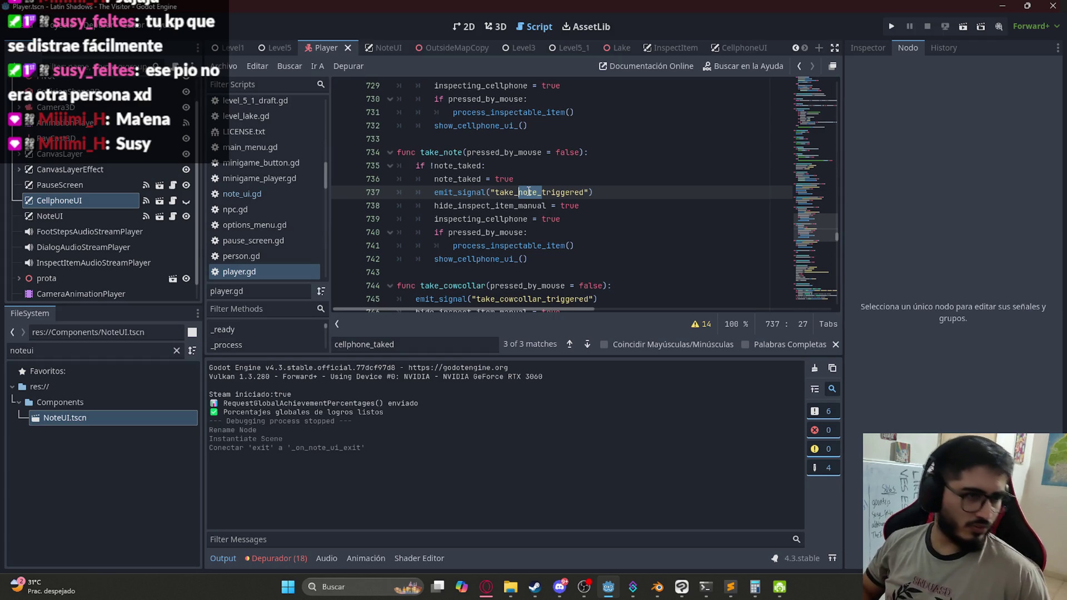
left_click(516, 205)
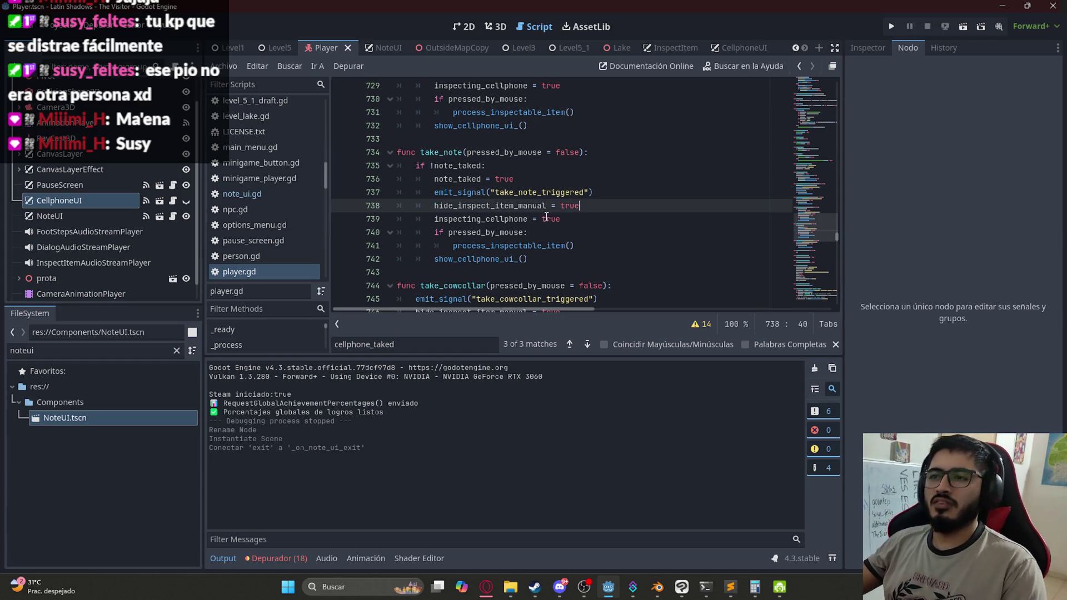
double_click(516, 206)
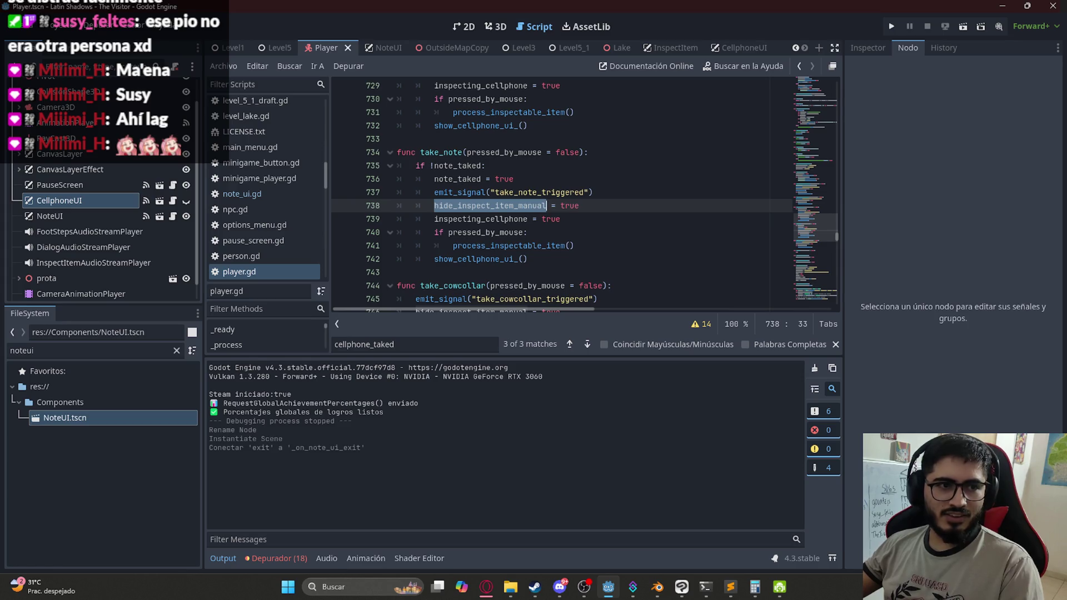
left_click(576, 234)
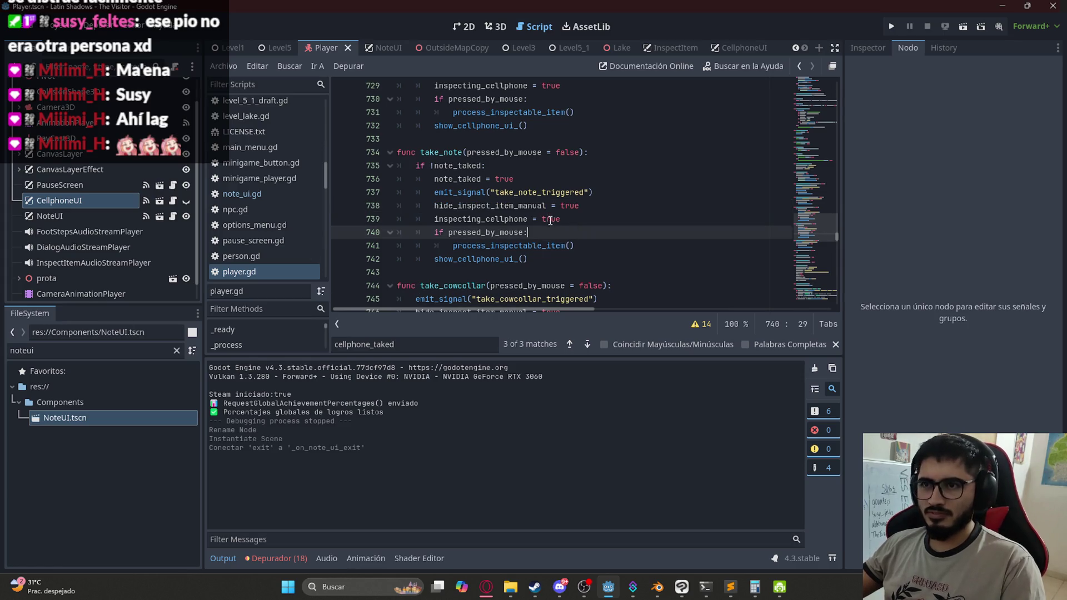
left_click(552, 218)
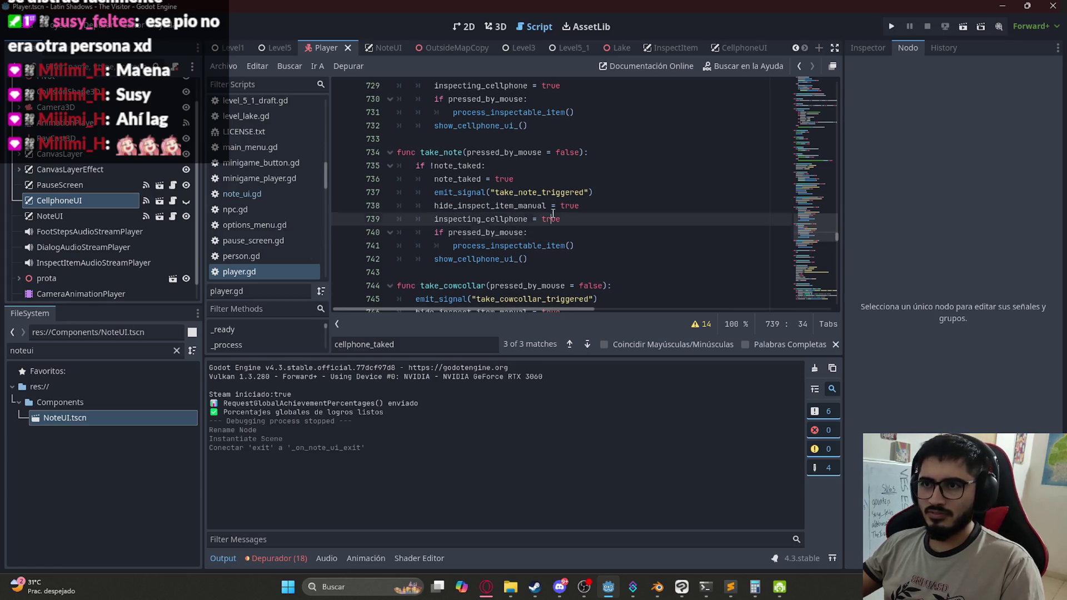
left_click(460, 208)
double_click(461, 208)
double_click(470, 219)
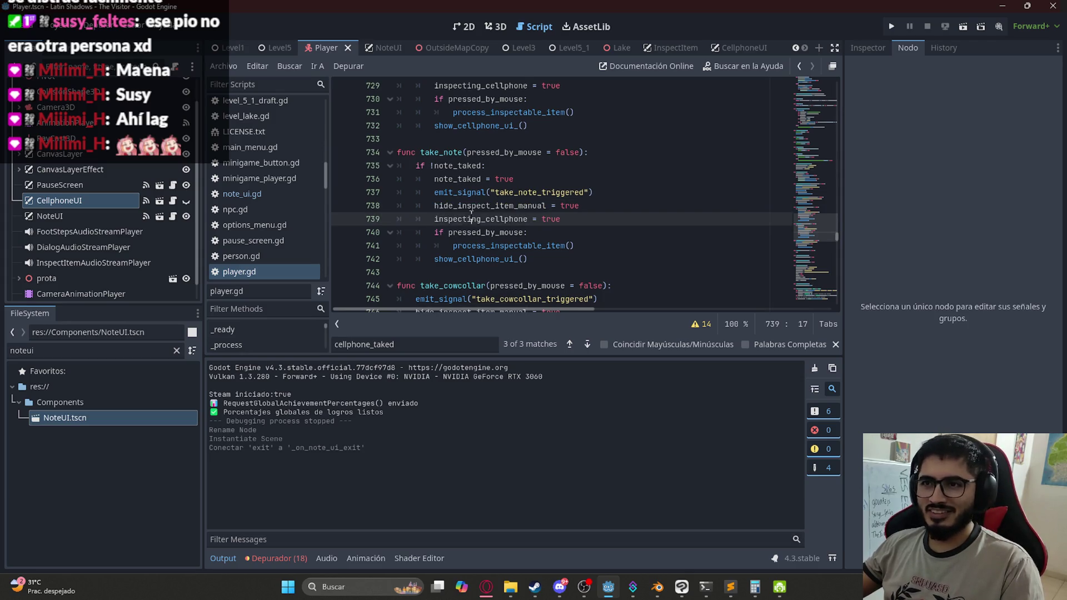
- Add 'var inspecting_note = false' below the inspecting_cellphone declaration at line 89
key("ctrl+f")
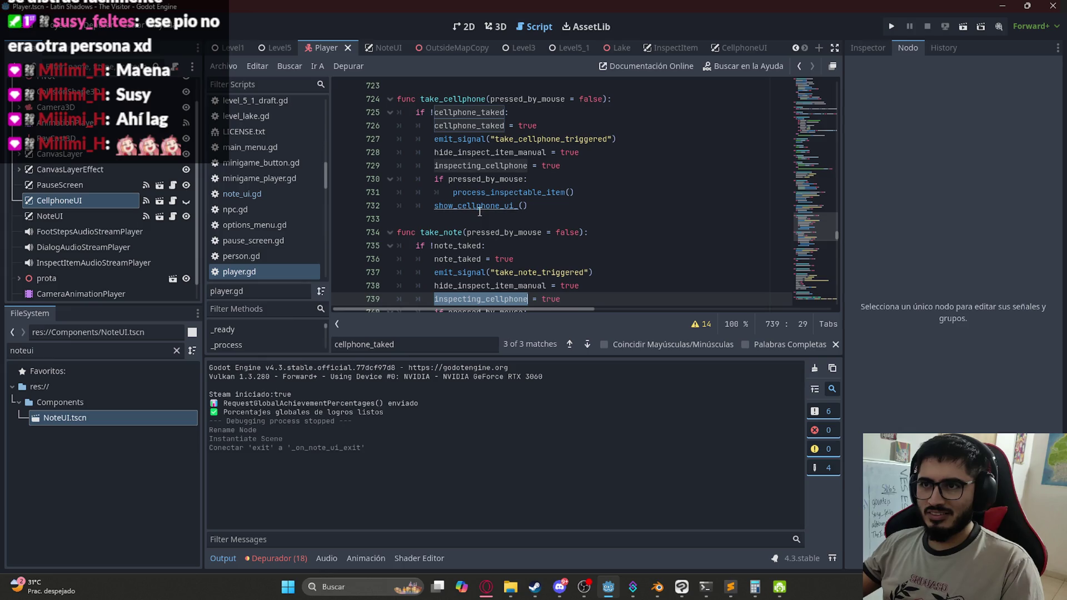
key("Return")
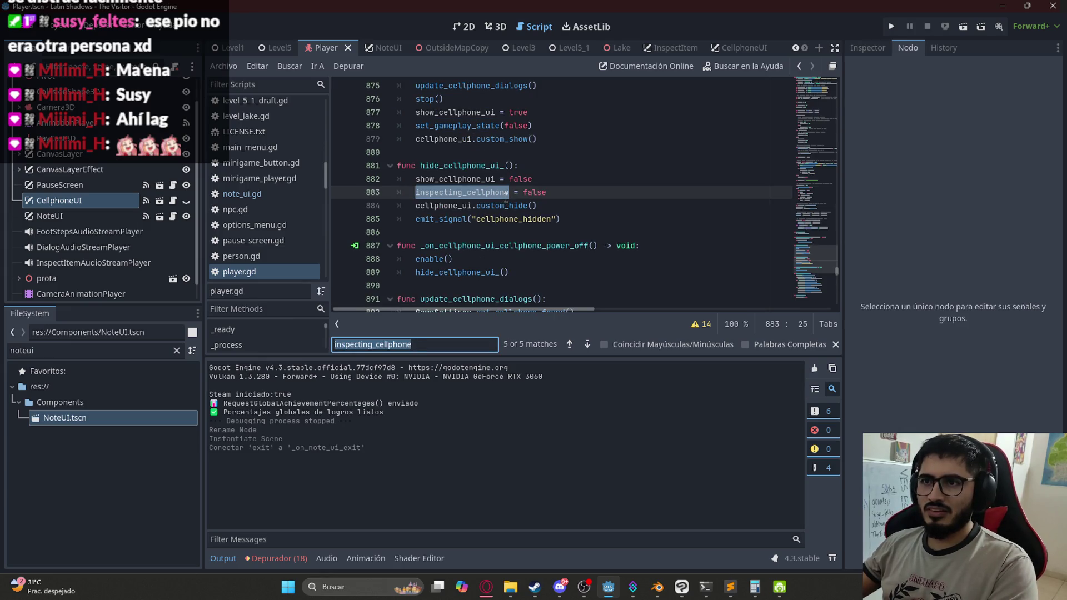
key("Return")
left_click(553, 191)
key("Return")
type("var inspecting_n")
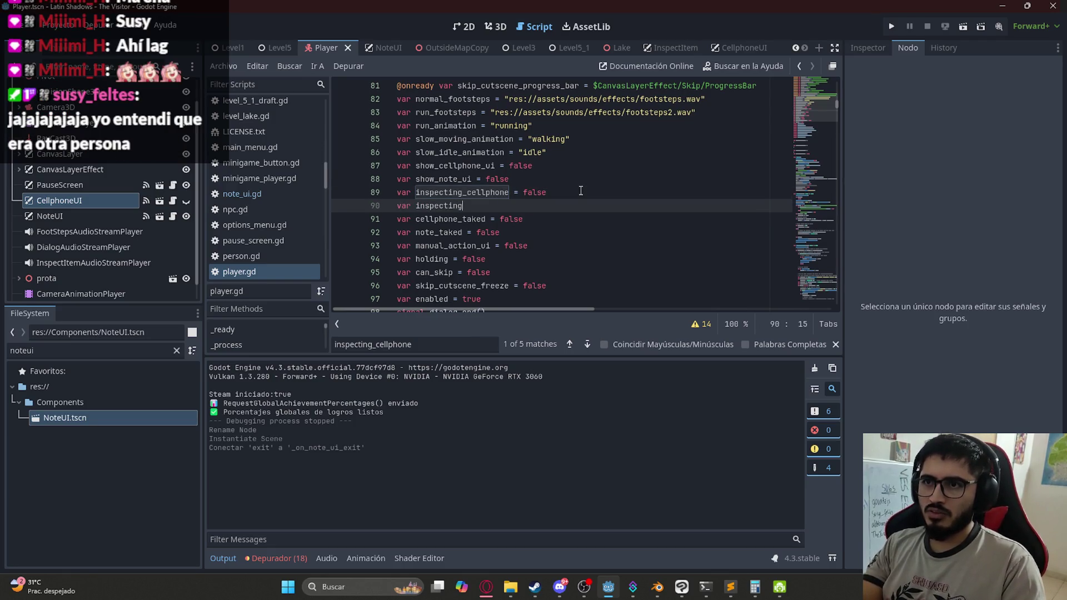
type("ote = false")
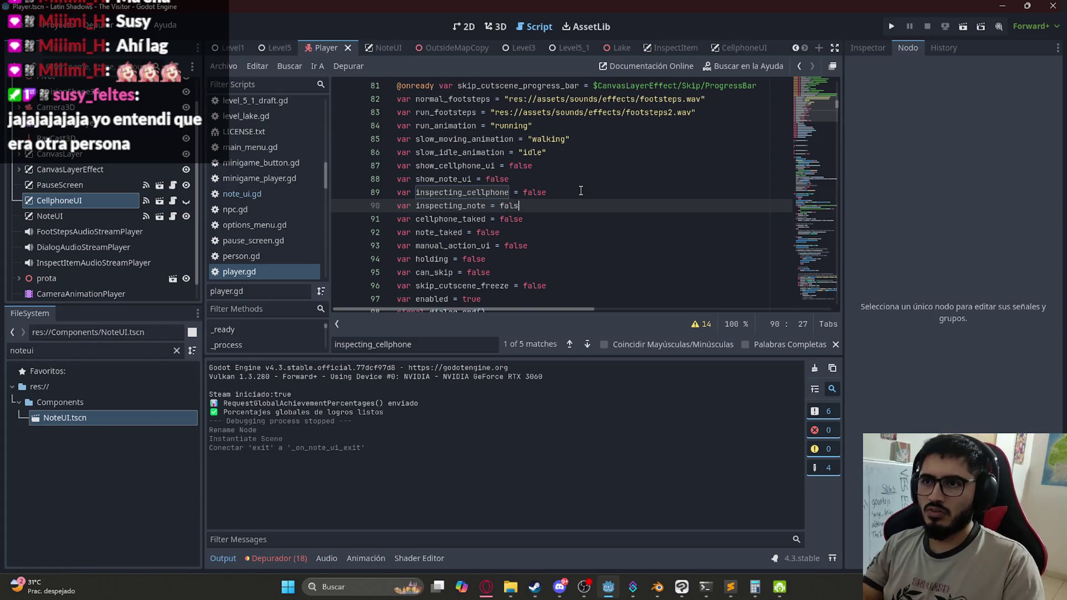
key("Escape")
- Change line 707 to 'if !inspecting_cellphone and !inspecting_note:' and save the script
key("ctrl+f")
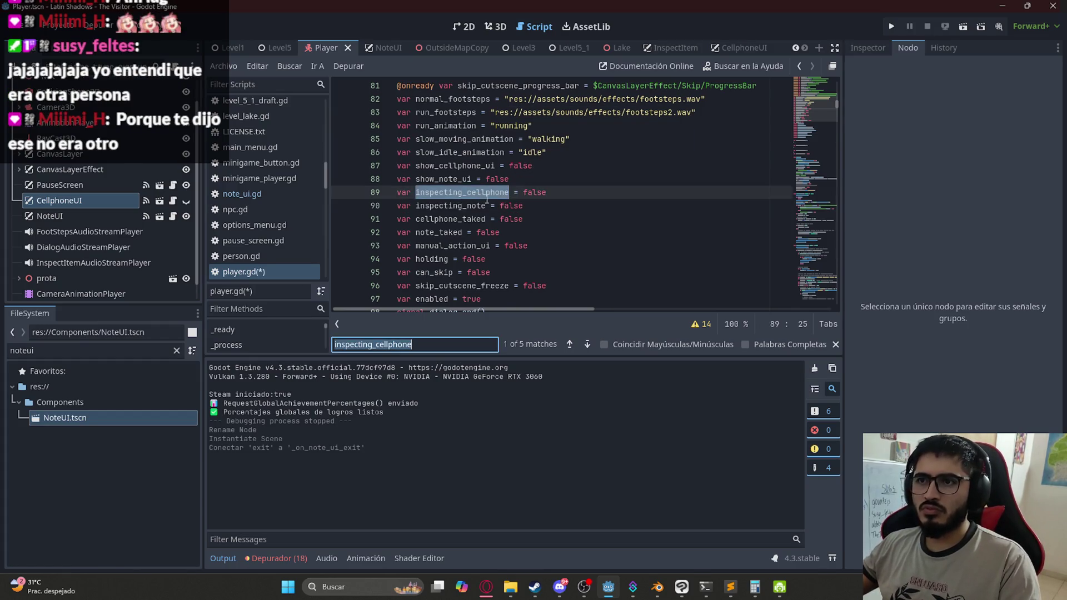
key("Return")
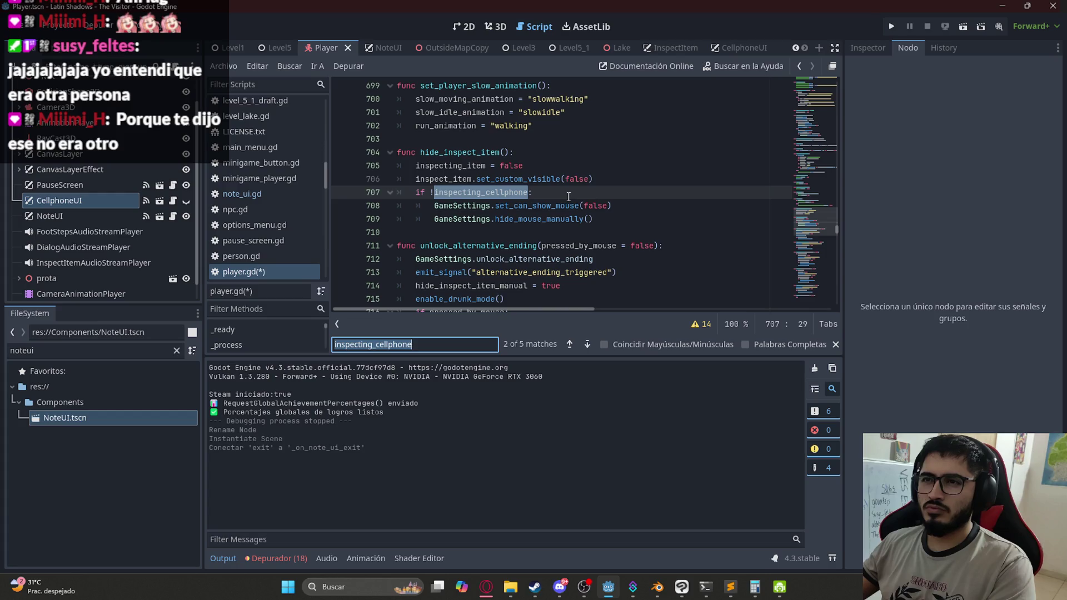
left_click(621, 221)
key("Return")
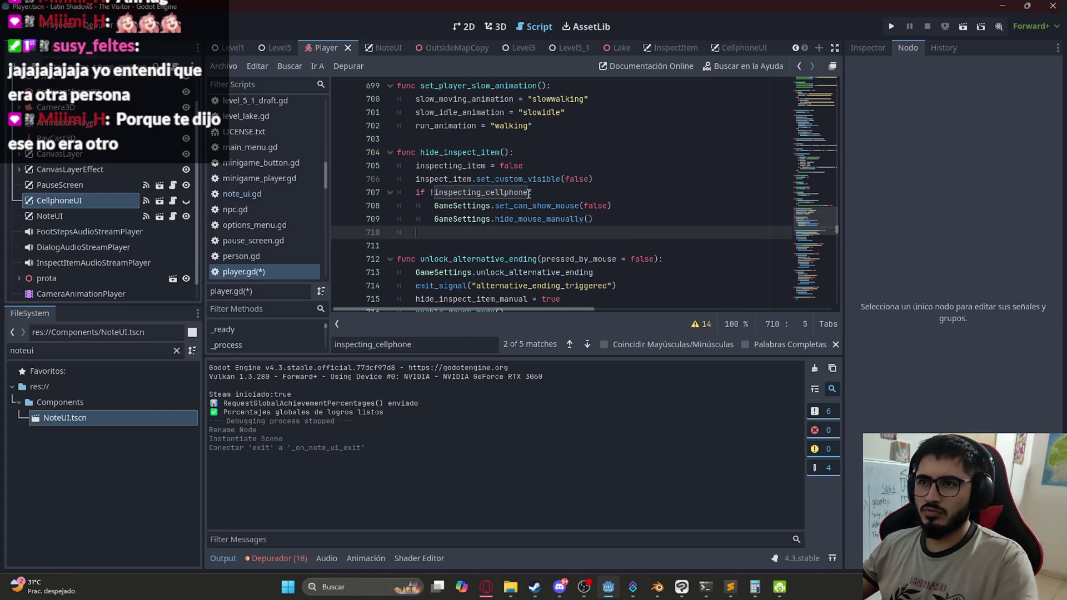
key("ctrl+z")
left_click(528, 194)
type("or !inspecting_note")
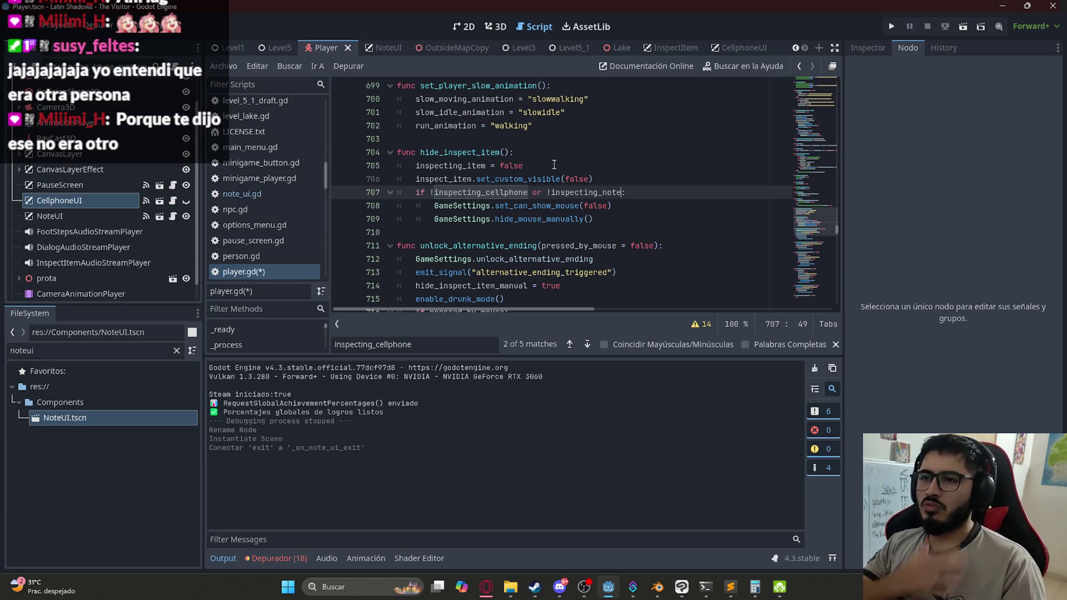
double_click(537, 192)
type("and")
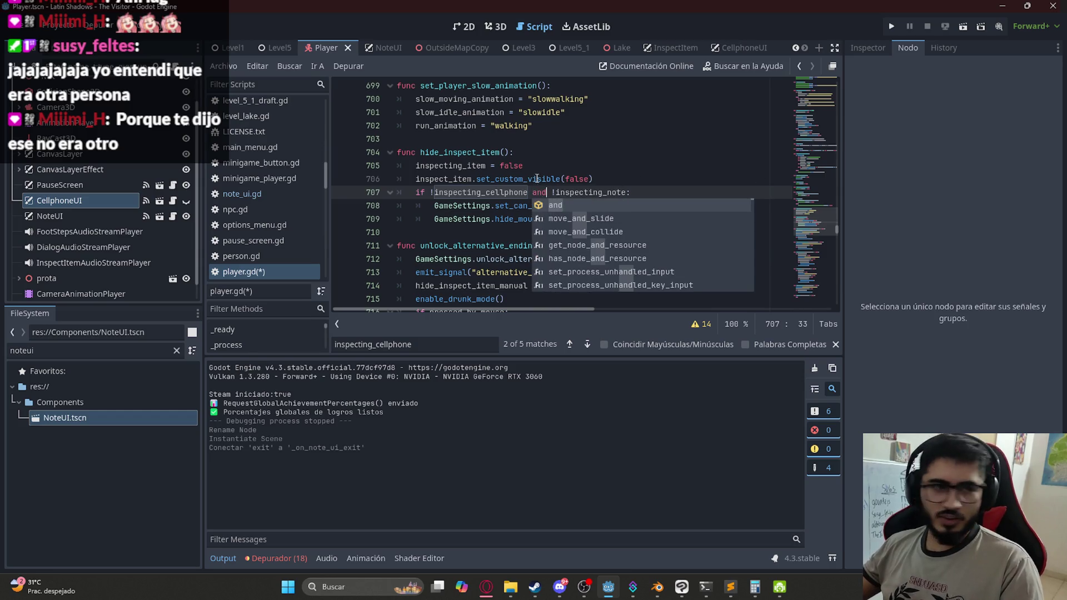
key("Escape")
key("ctrl+s")
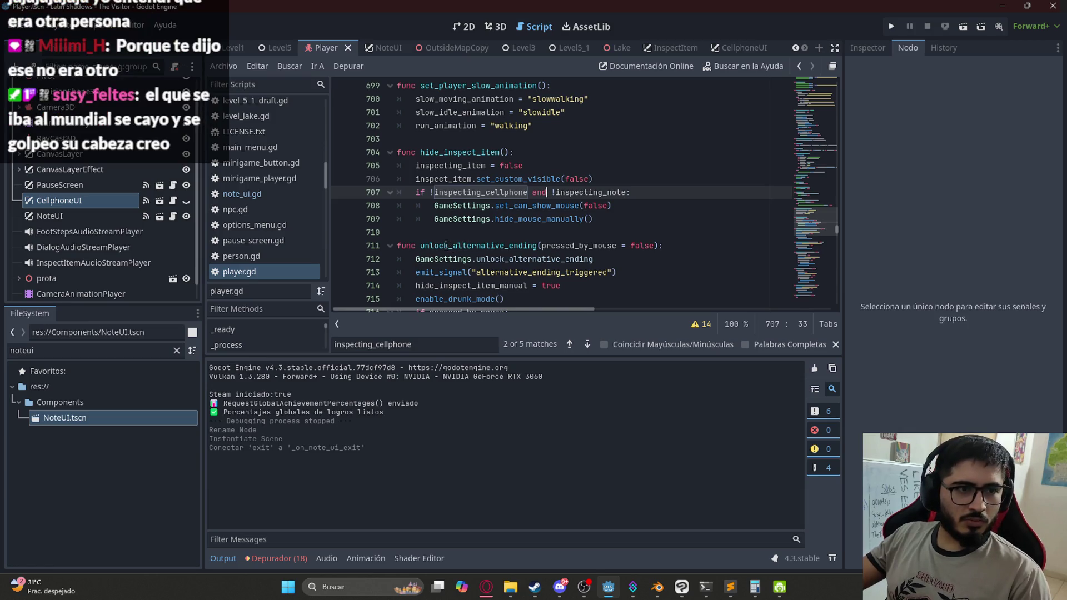
left_click(514, 166)
- Check the '!inspecting_cellphone and !inspecting_note' condition on line 707, then search inspecting_cellphone
left_click(555, 192)
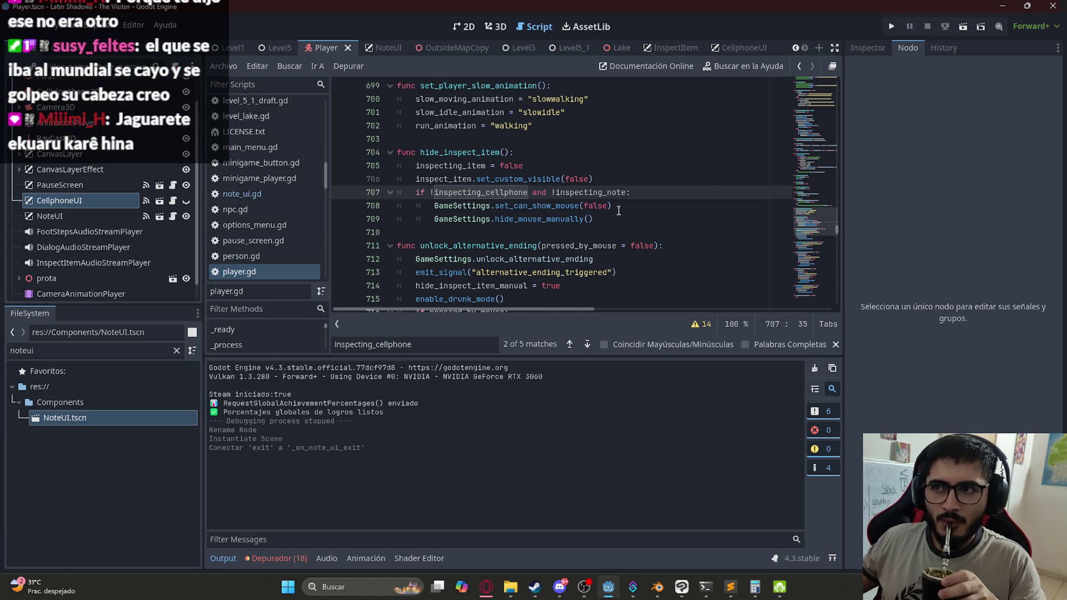
double_click(598, 193)
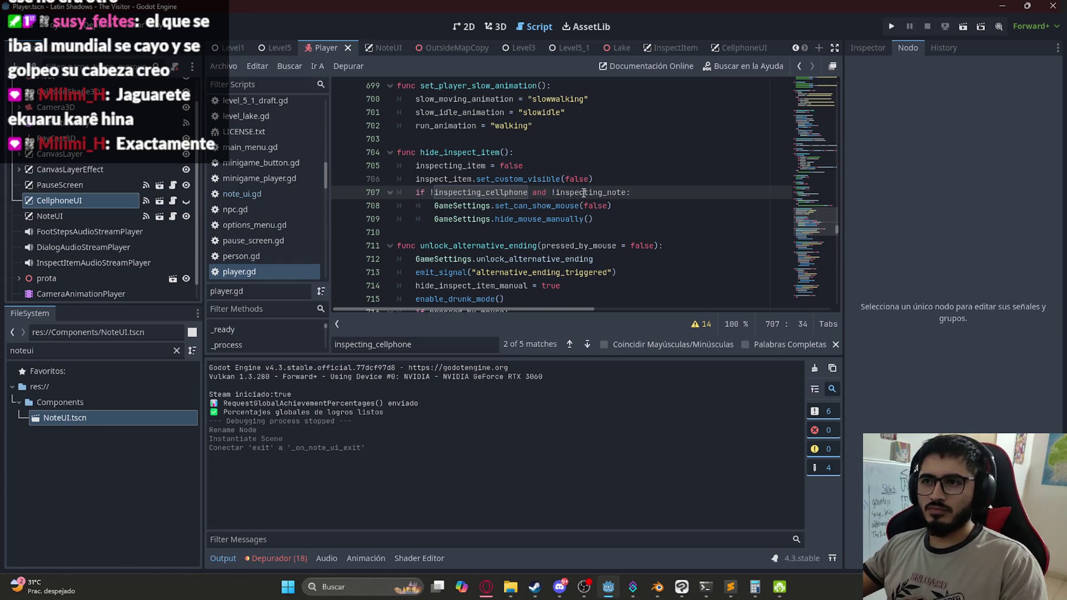
double_click(474, 192)
key("ctrl+f")
- In take_note, set inspecting_note instead of inspecting_cellphone and call show_note_ui_()
key("Return")
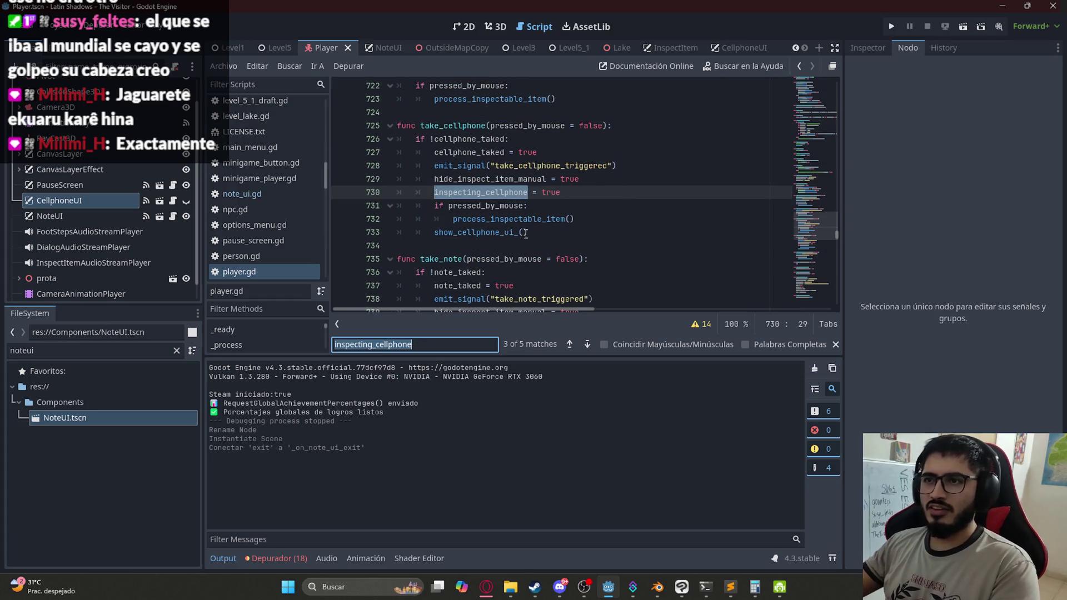
scroll(524, 232, "down", 1)
double_click(488, 246)
type("inspecting_note = true")
left_click(496, 259)
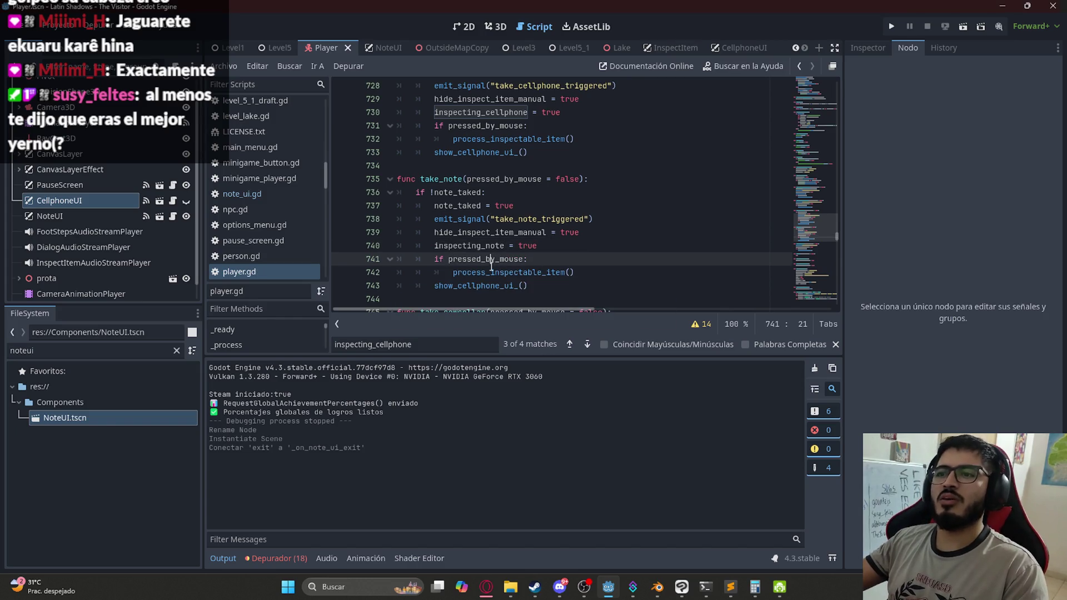
double_click(484, 272)
double_click(475, 285)
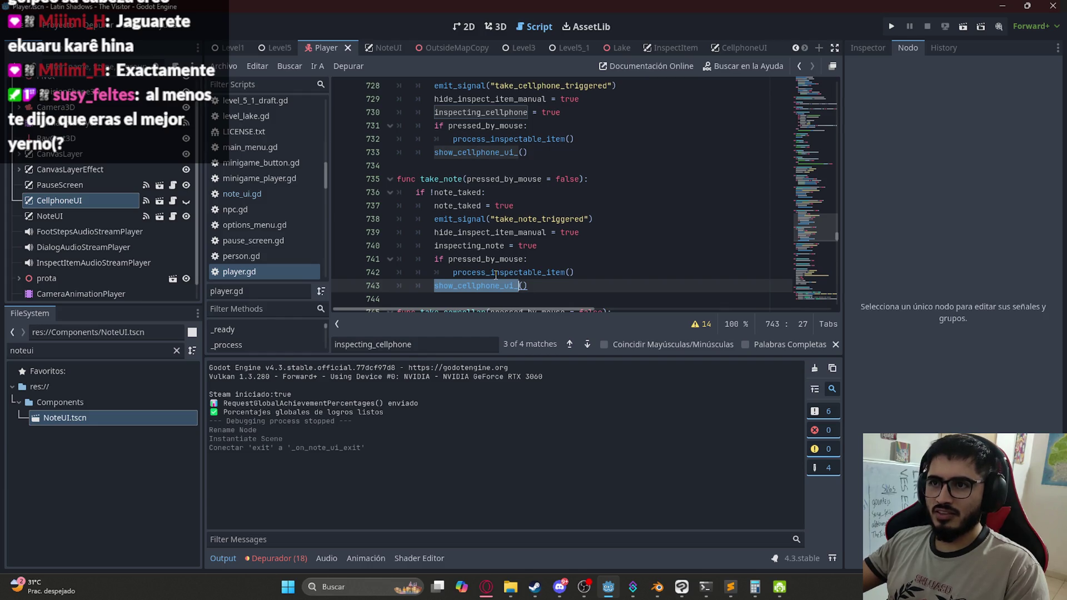
left_click_drag(499, 285, 462, 286)
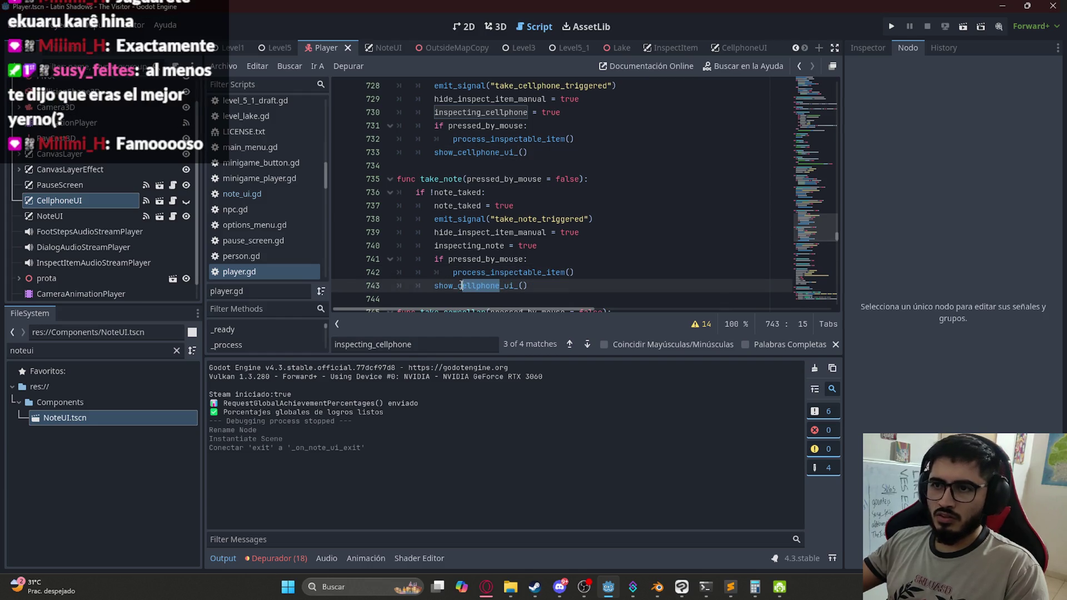
key("BackSpace")
key("BackSpace")
type("note")
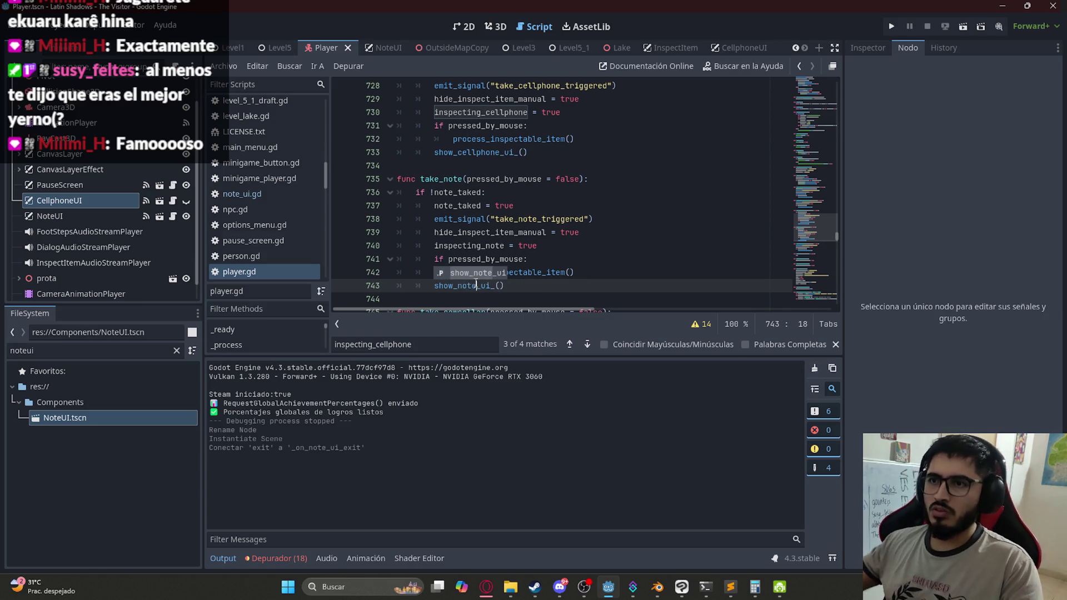
- Duplicate show_cellphone_ui_ below the original and rename the copy show_note_ui_
left_click(472, 152, "ctrl")
left_click_drag(538, 259, 362, 188)
key("ctrl+c")
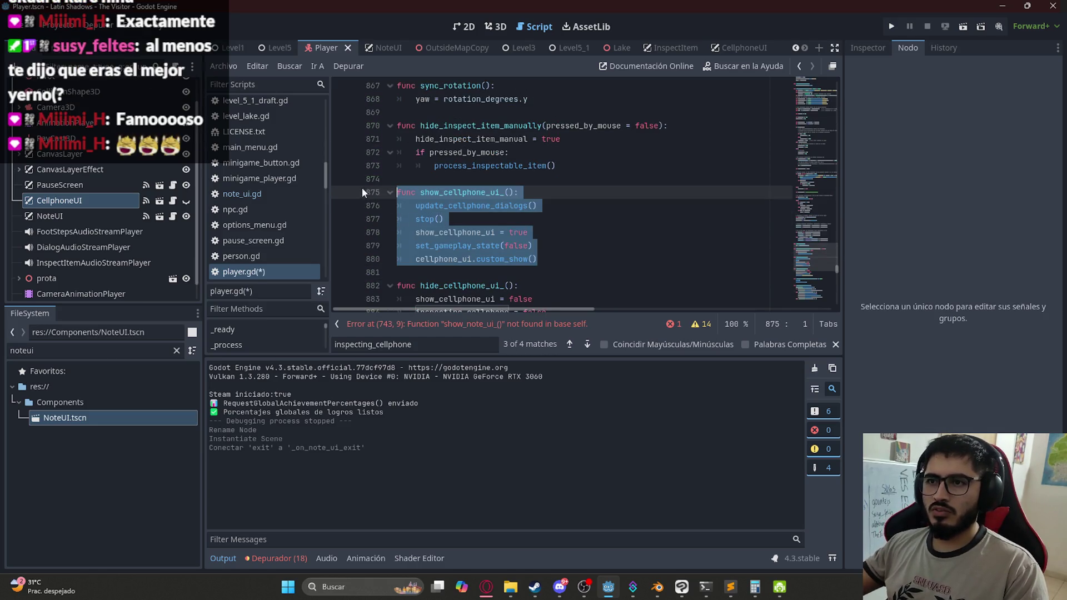
left_click(589, 259)
key("Return")
key("Return")
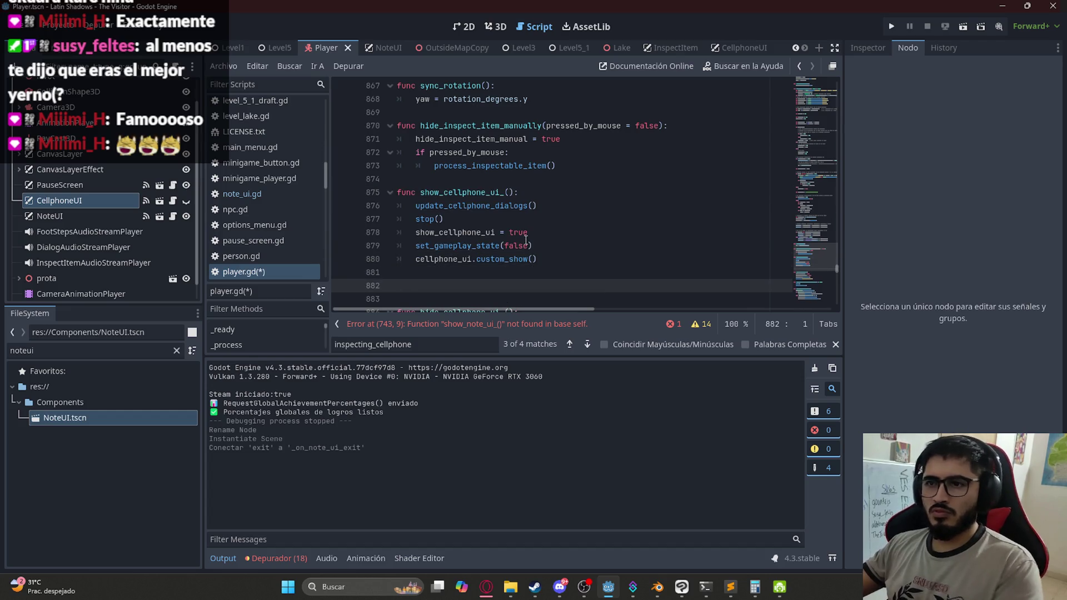
key("ctrl+v")
left_click(446, 235)
left_click_drag(446, 234, 486, 232)
type("note")
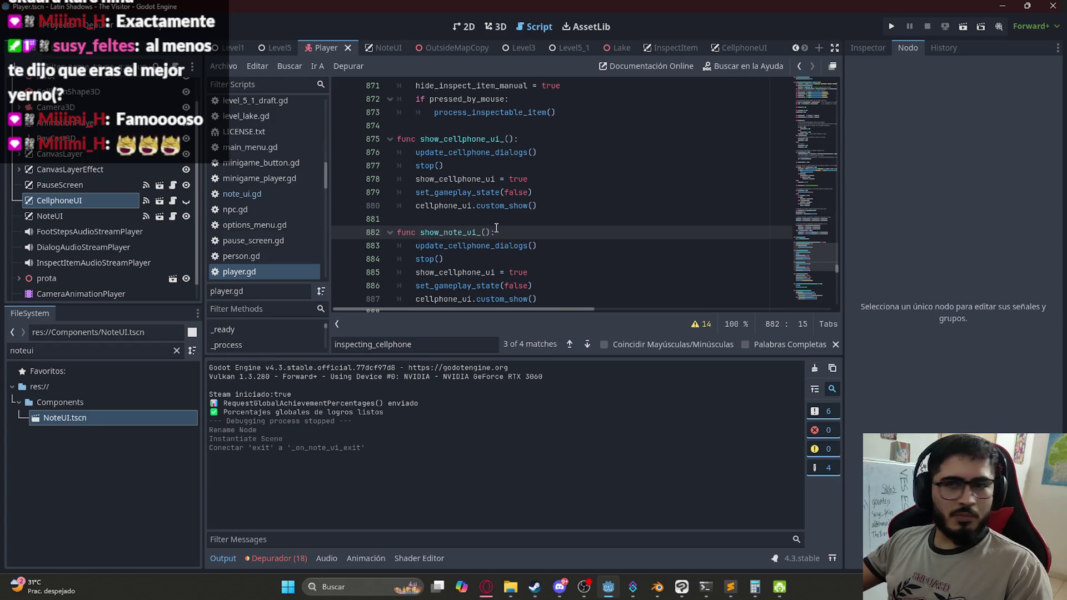
double_click(459, 234)
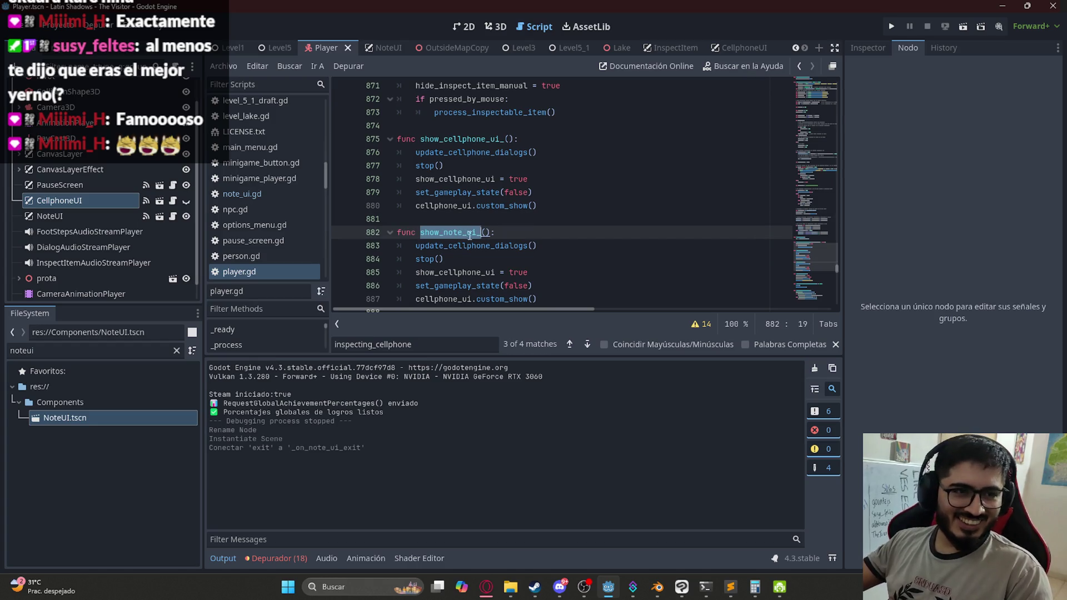
left_click(476, 250)
scroll(476, 252, "down", 2)
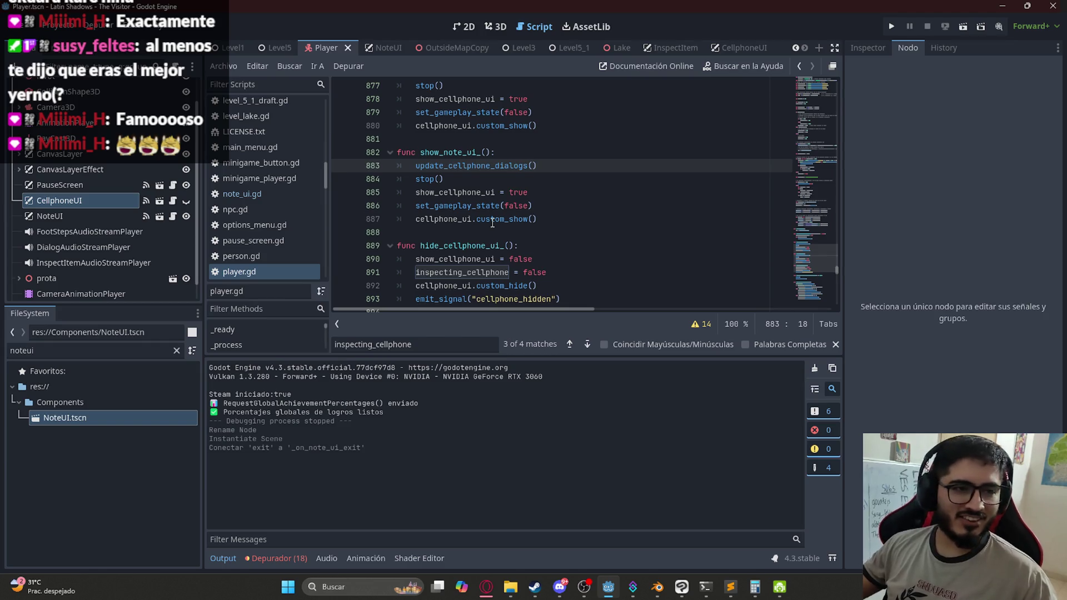
left_click(488, 217)
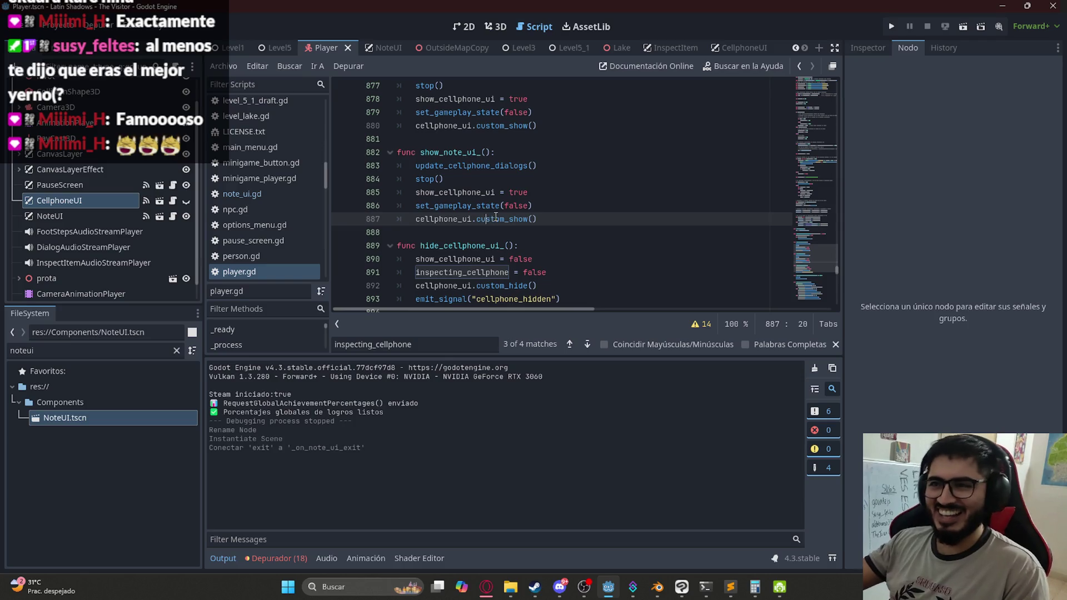
- Open the update_cellphone_dialogs definition and read through its dialog steps
left_click(504, 206)
double_click(512, 169)
scroll(500, 161, "up", 2)
scroll(478, 153, "down", 2)
left_click(472, 165, "ctrl")
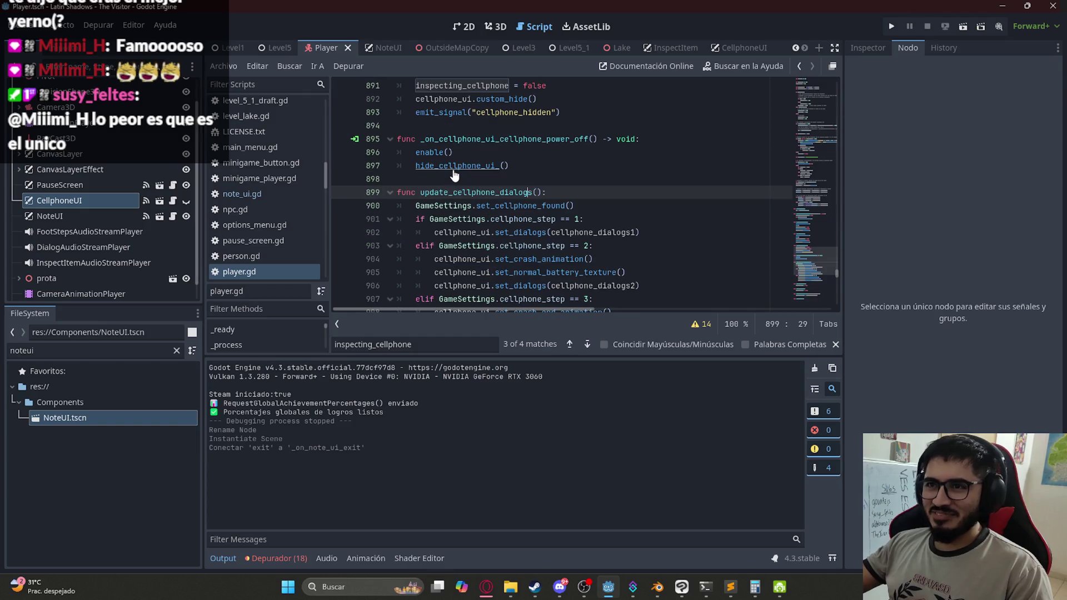
scroll(599, 193, "down", 2)
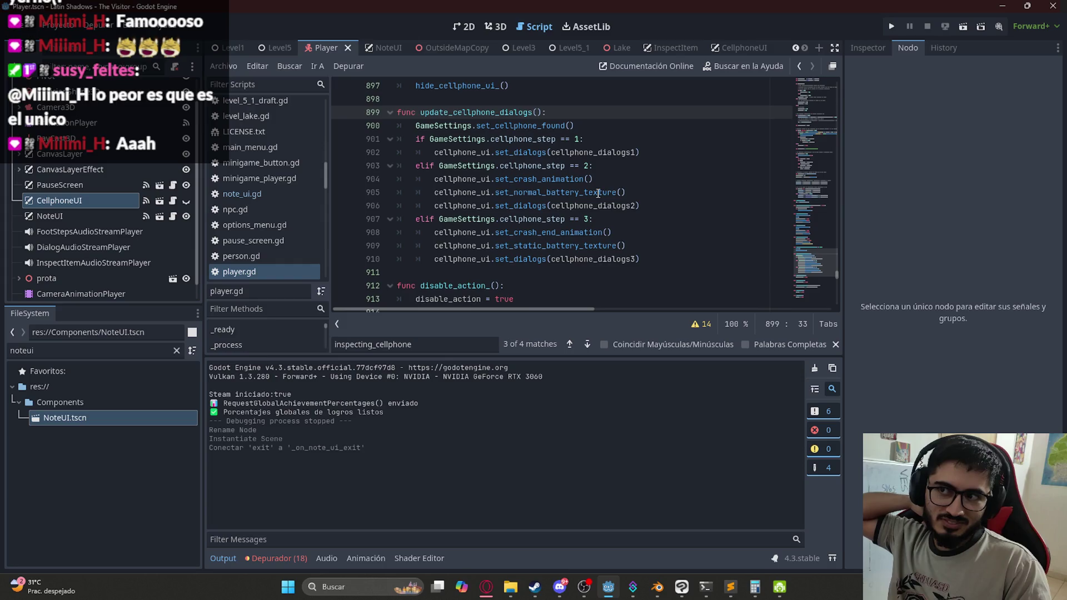
left_click(616, 199)
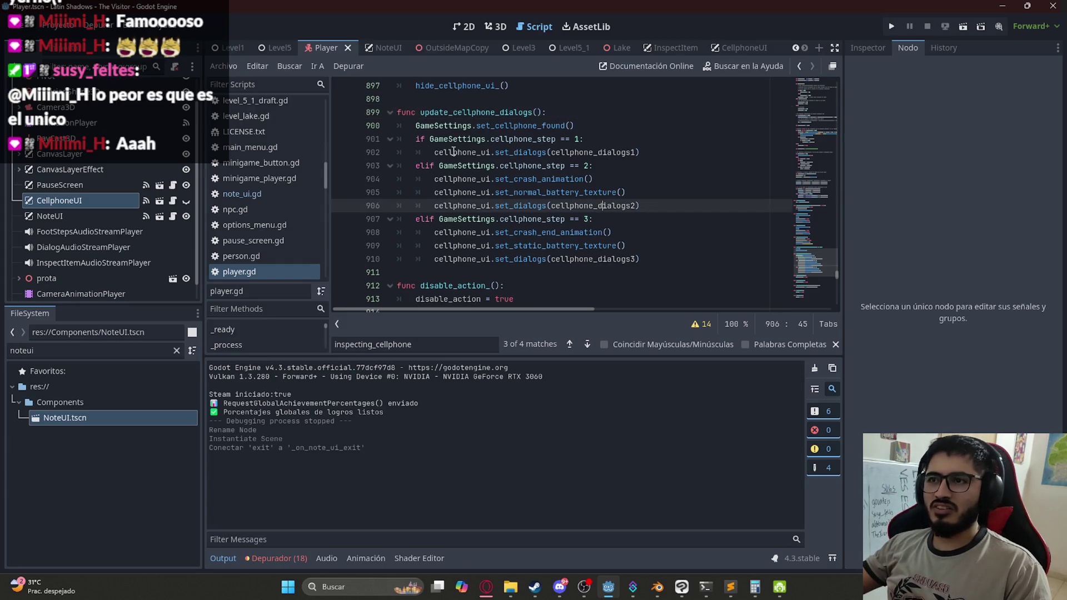
left_click(480, 126)
- Undo the two most recent edits in player.gd
left_click(556, 111)
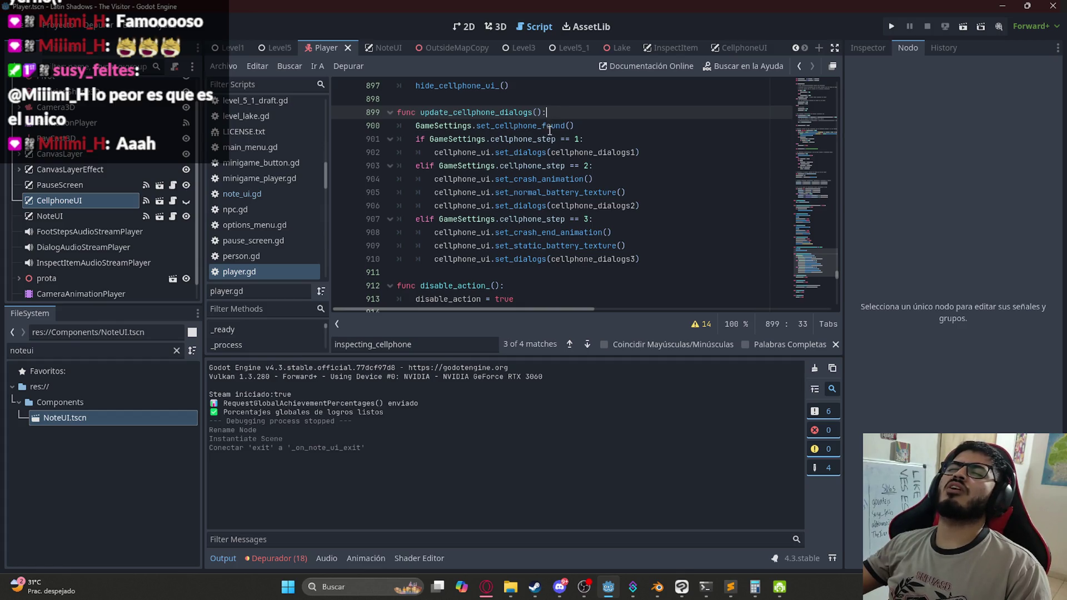
key("ctrl+z")
key("ctrl+z")
key("ctrl+z")
key("ctrl+z")
key("ctrl+z")
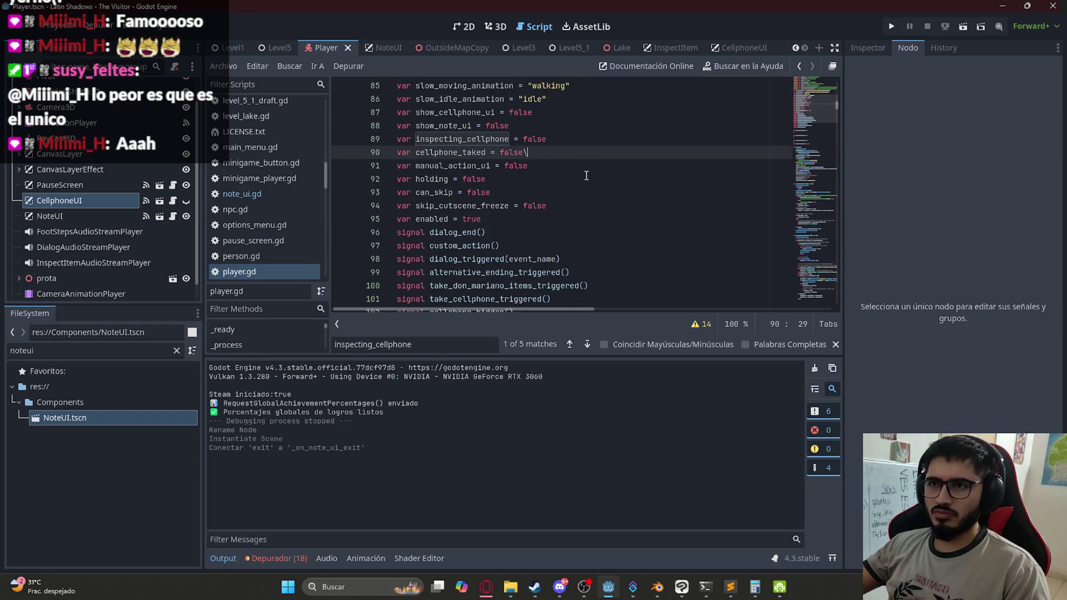
key("ctrl+z")
key("ctrl+z")
key("ctrl+z")
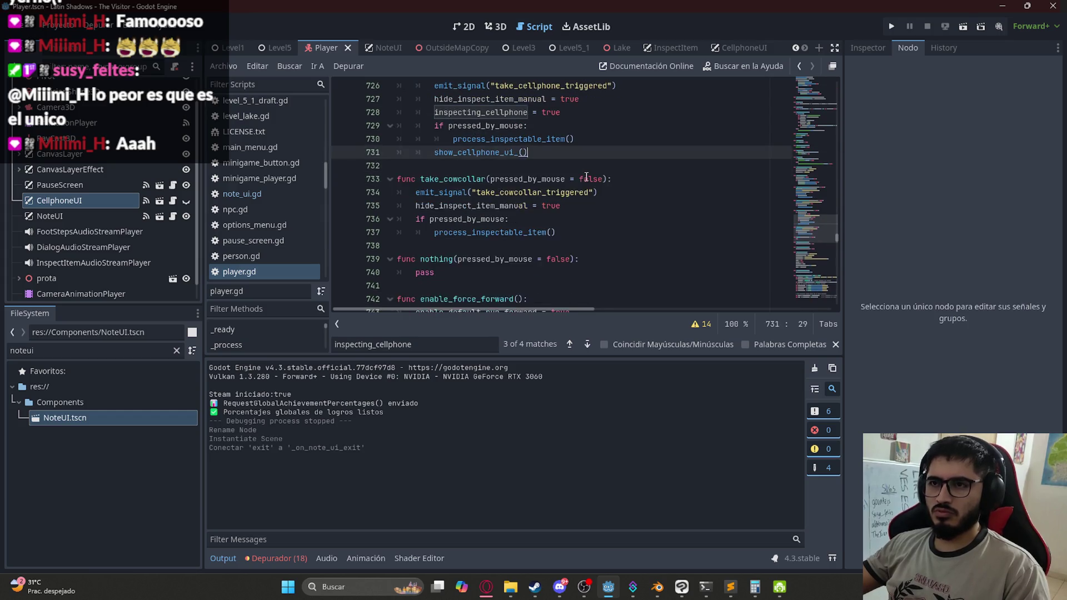
key("ctrl+z")
key("ctrl+z")
key("ctrl+z")
key("ctrl+z")
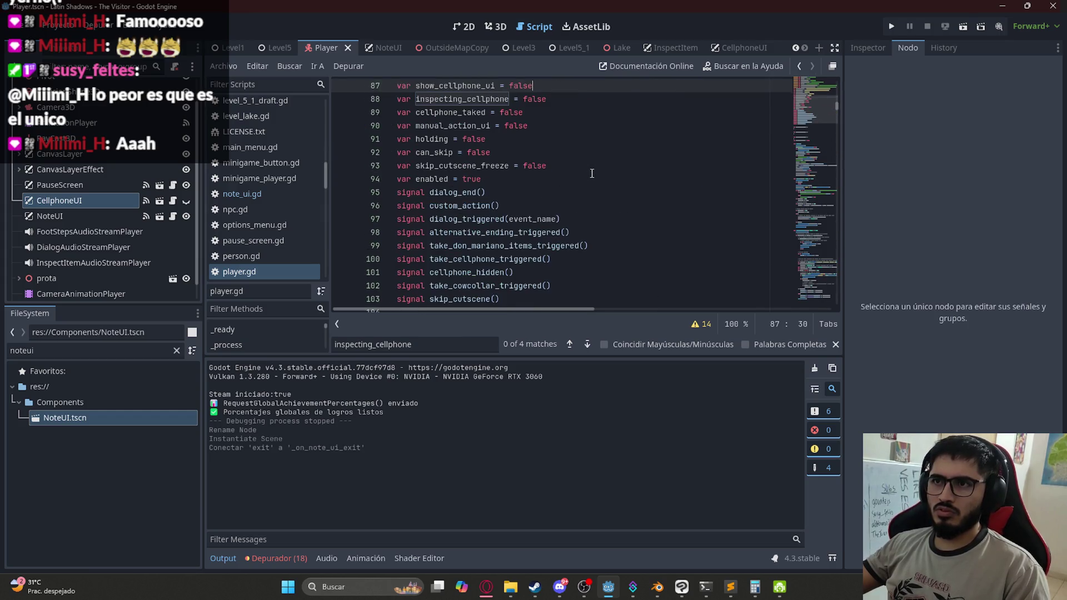
key("ctrl+z")
key("ctrl+z")
key("ctrl+z")
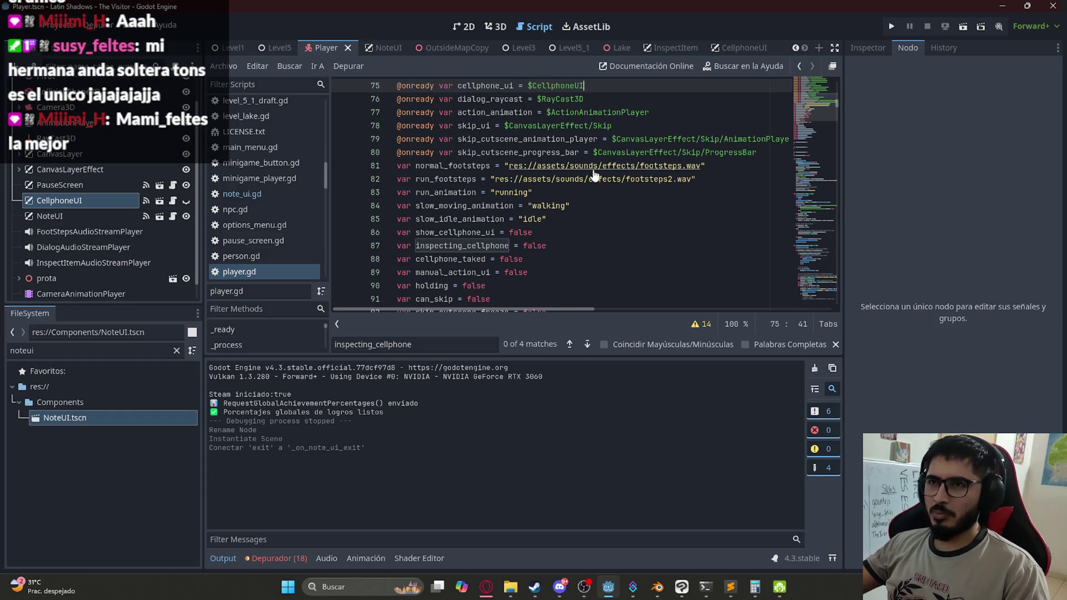
key("ctrl+z")
key("ctrl+z")
key("ctrl+z")
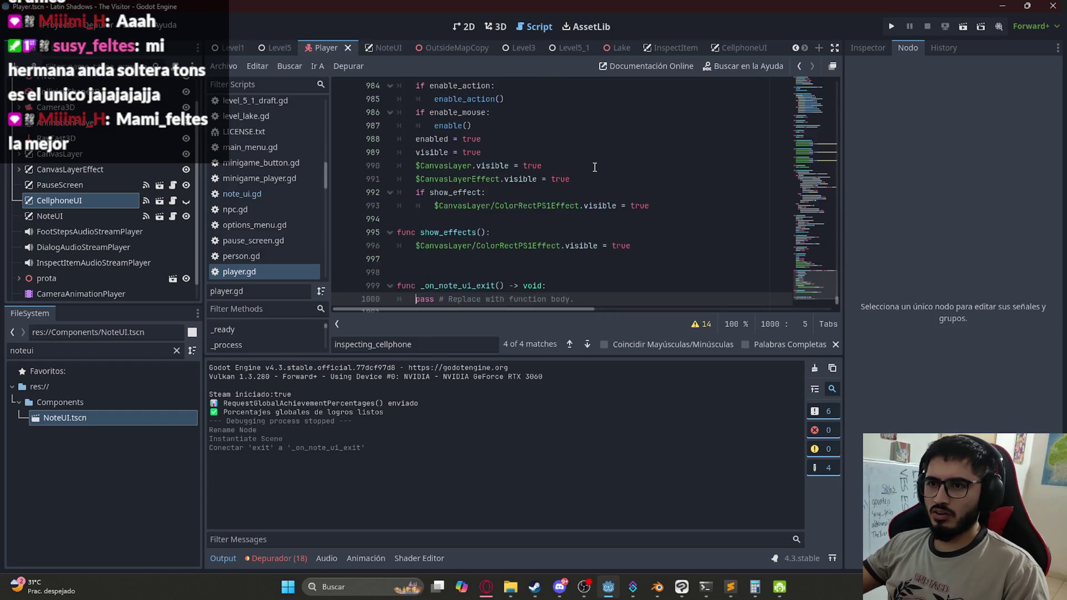
key("ctrl+z")
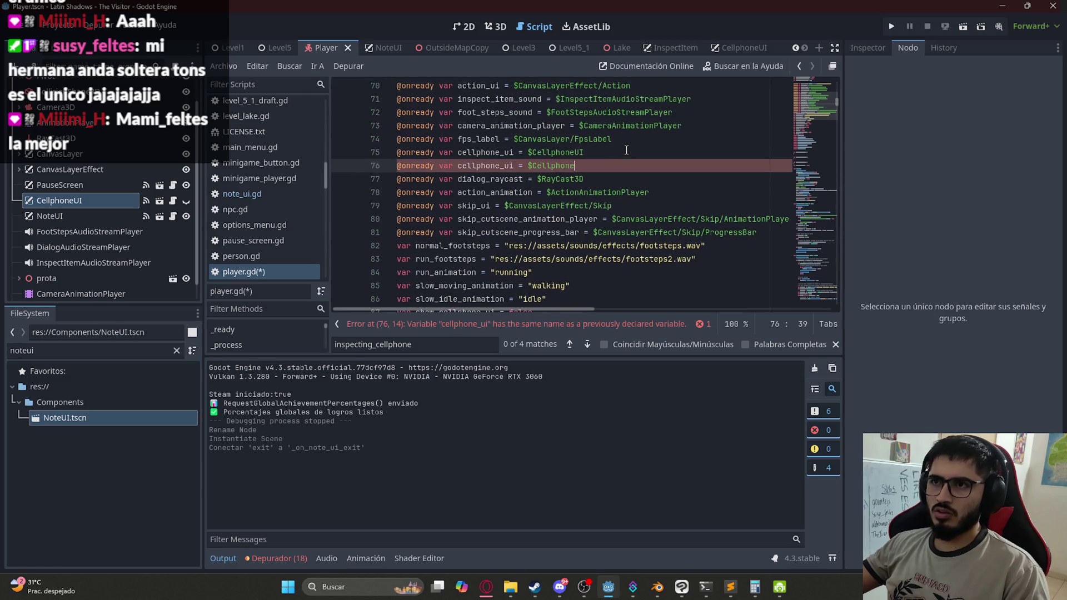
type("teUI")
key("ctrl+s")
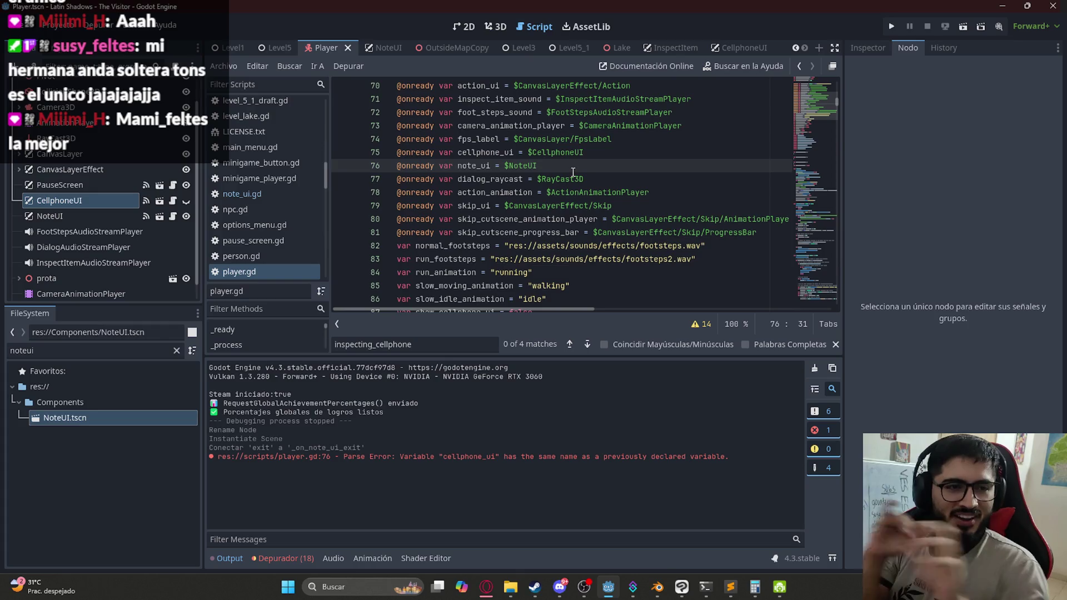
- Review the cellphone_ui and note_ui declarations together
key("ctrl+Left")
key("ctrl+Left")
key("ctrl+Left")
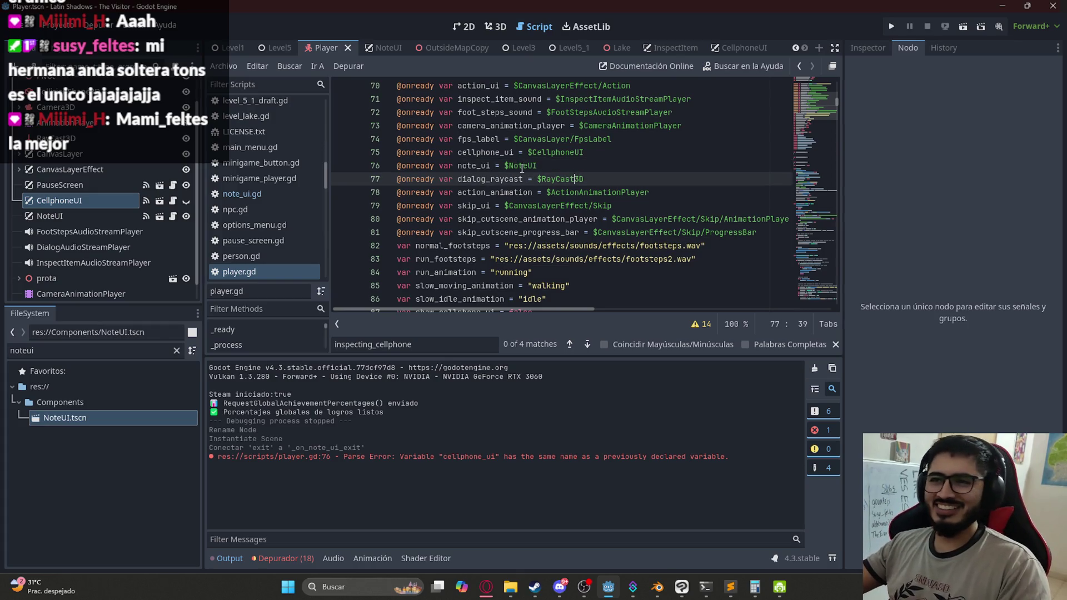
key("ctrl+shift+Right")
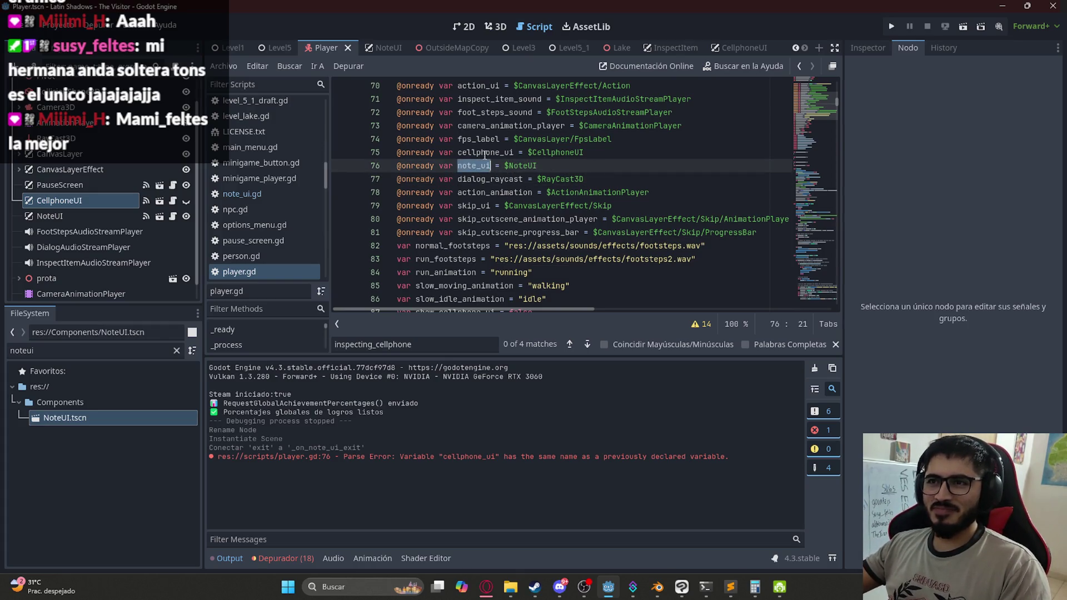
left_click(476, 165)
double_click(476, 165)
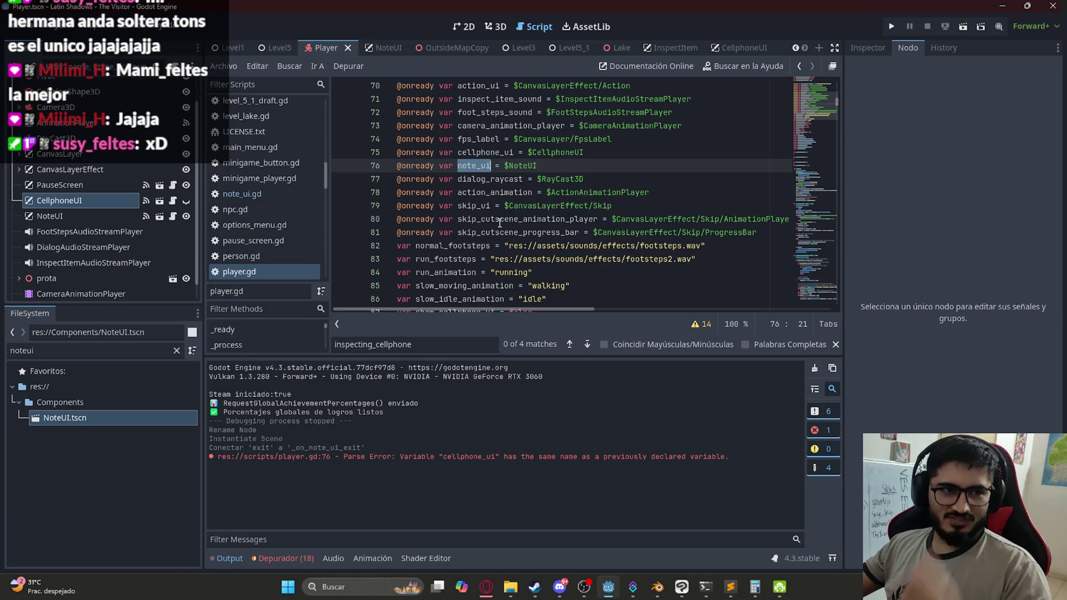
left_click(583, 191)
left_click_drag(491, 165, 465, 155)
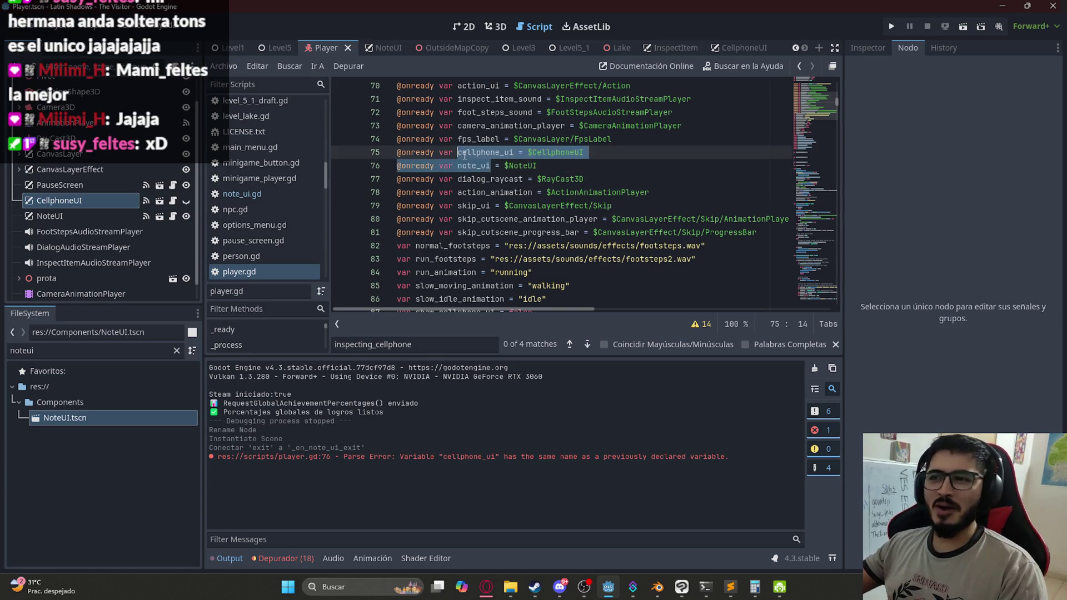
left_click(566, 179)
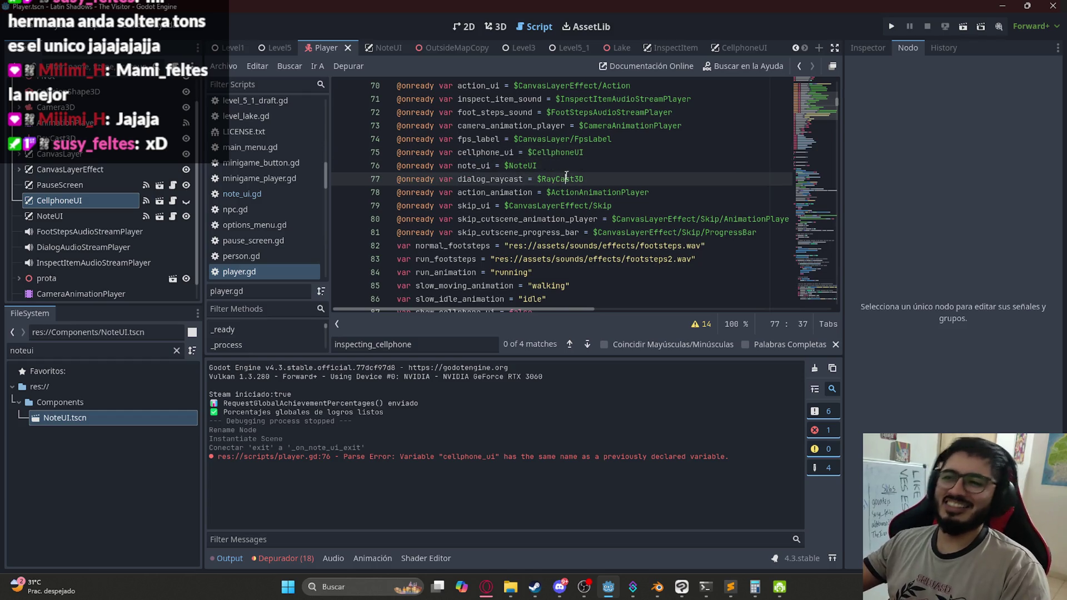
scroll(566, 179, "down", 3)
left_click(566, 179)
scroll(555, 184, "up", 4)
key("ctrl+f")
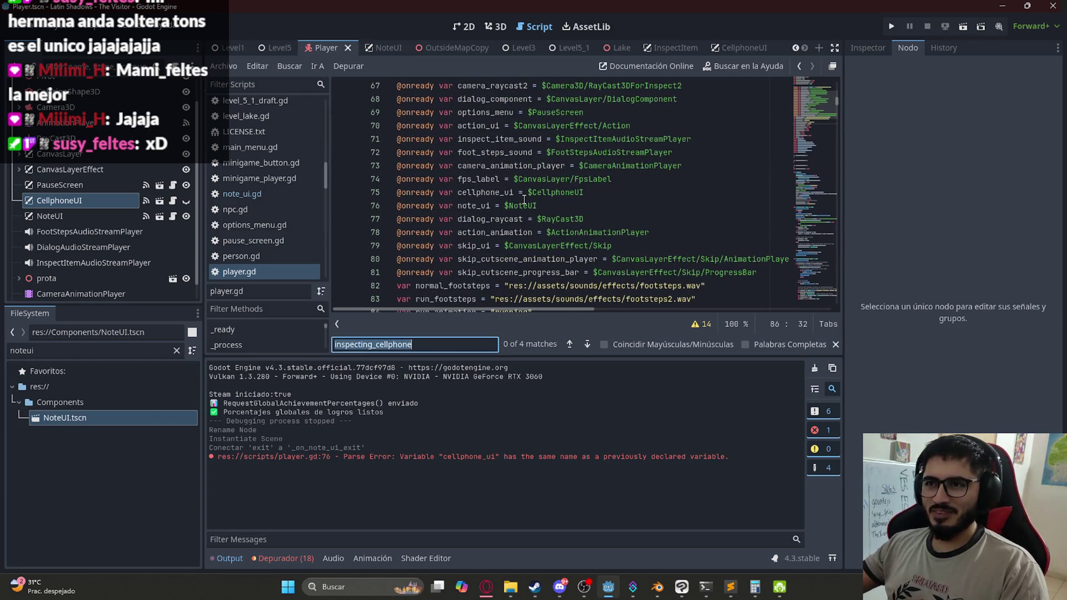
scroll(492, 111, "up", 1)
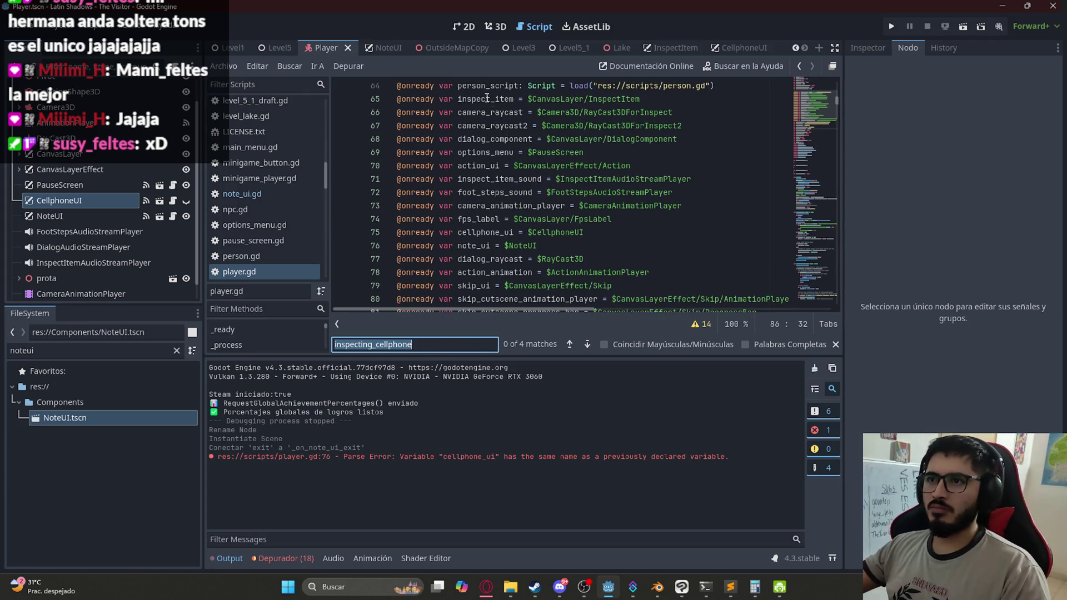
double_click(485, 99)
key("ctrl+f")
key("Return")
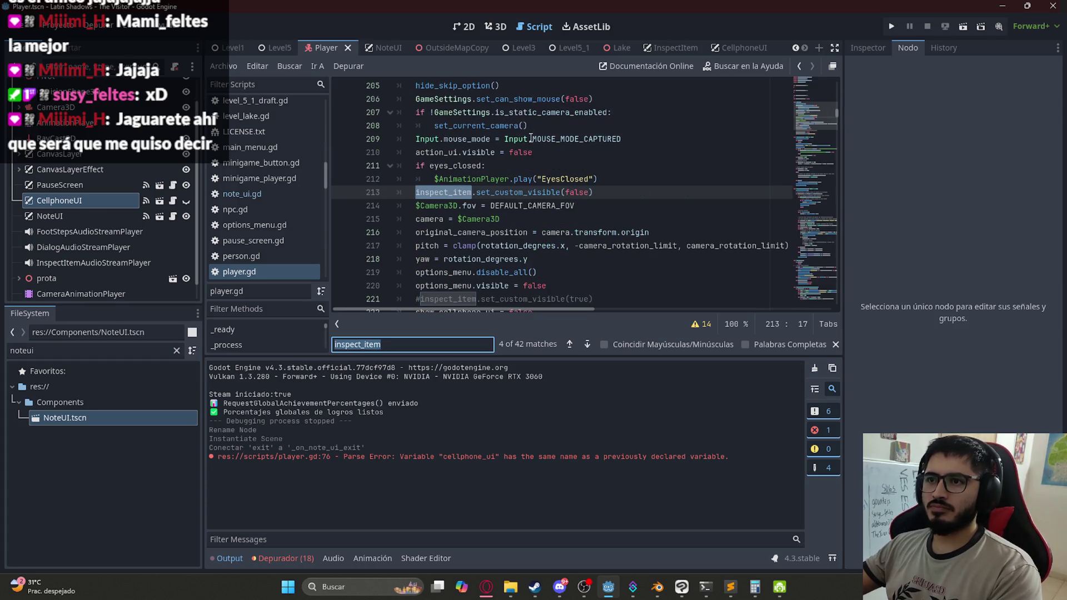
scroll(507, 200, "up", 2)
scroll(510, 198, "down", 1)
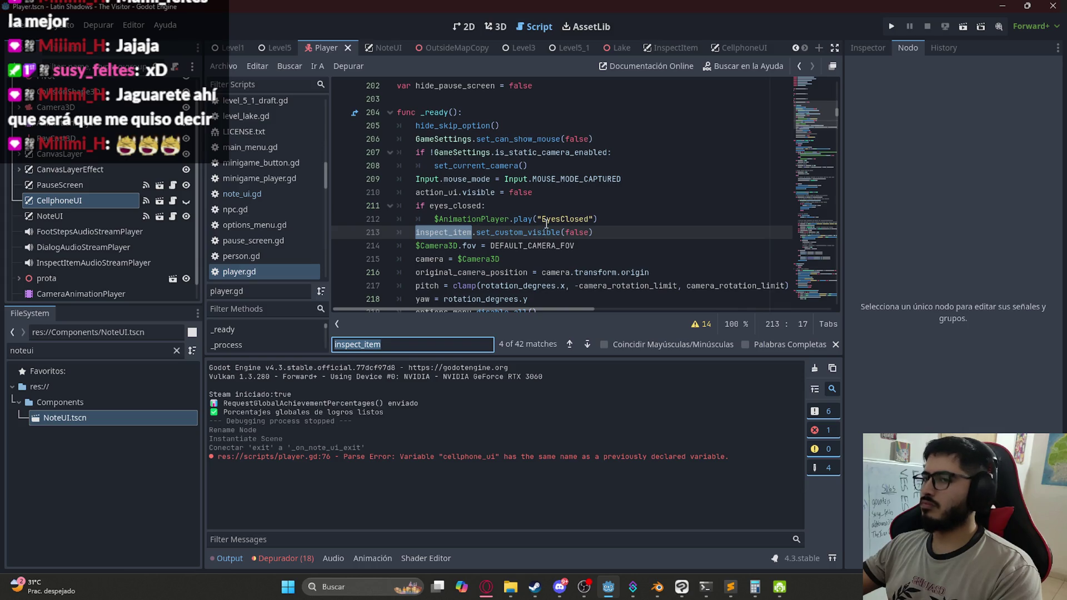
key("Return")
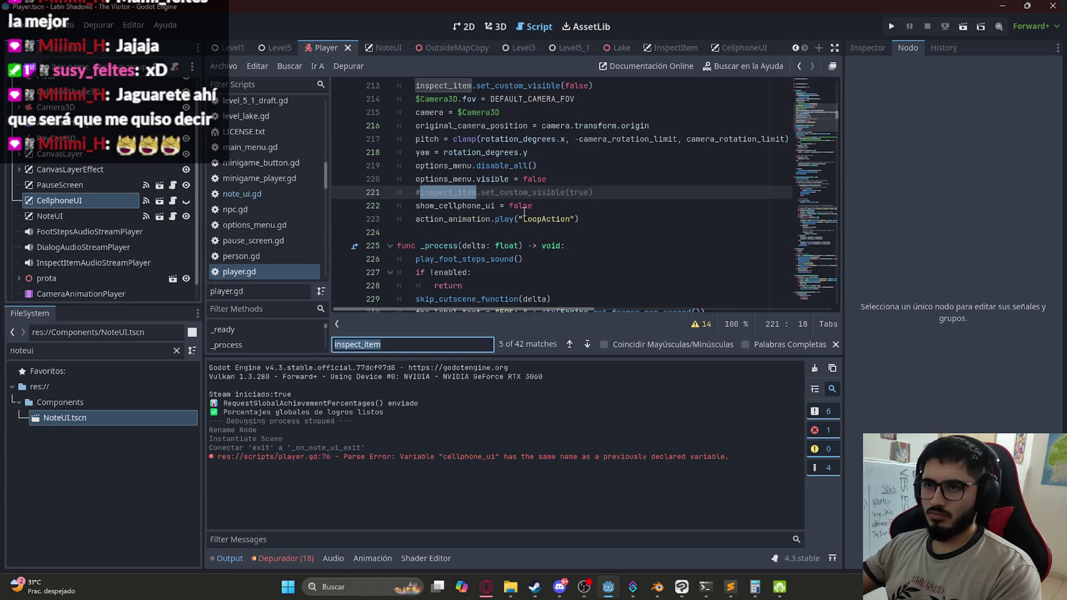
key("Return")
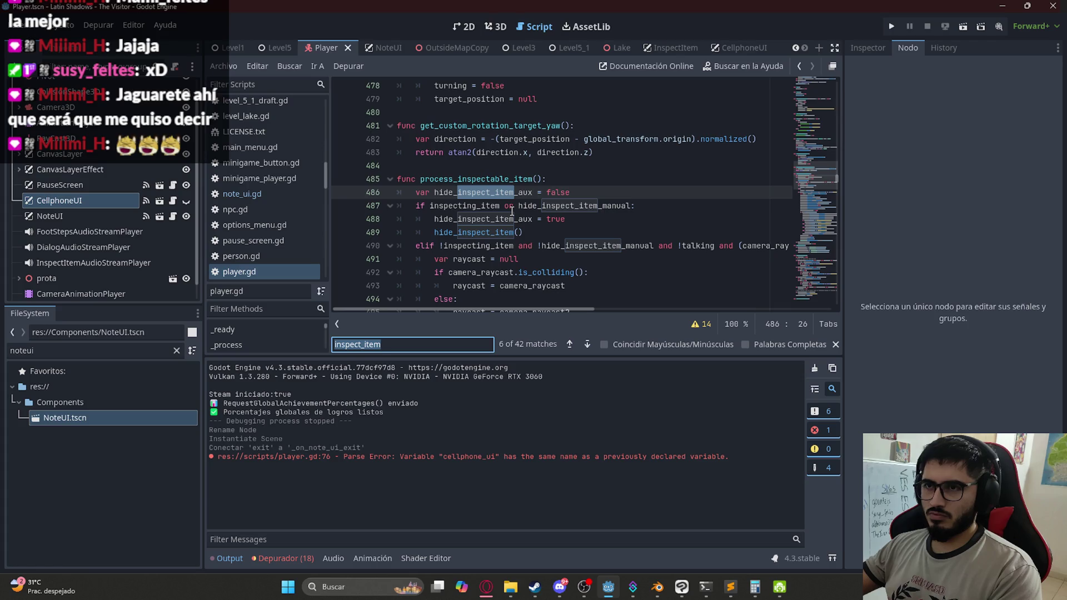
scroll(512, 211, "down", 7)
scroll(686, 192, "down", 3)
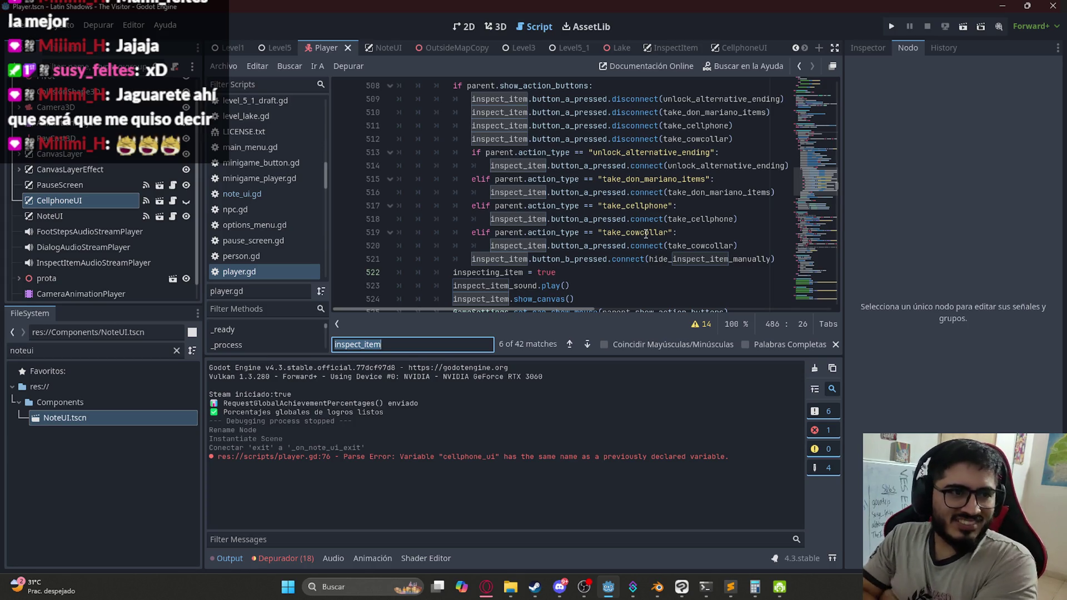
left_click(659, 217)
left_click(644, 233)
left_click(610, 206)
scroll(499, 170, "up", 8)
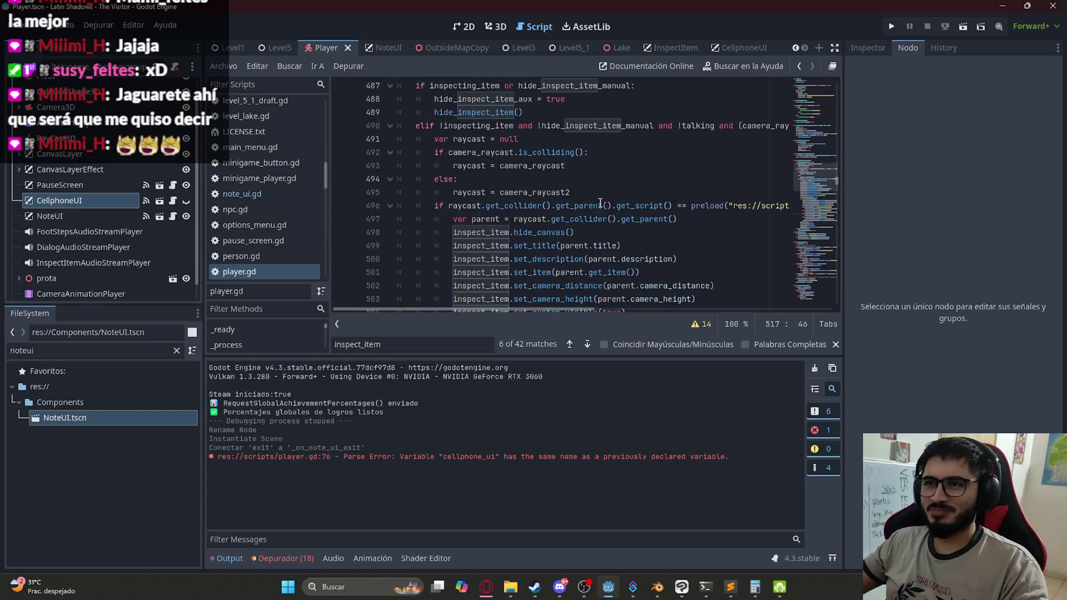
double_click(488, 99)
key("ctrl+f")
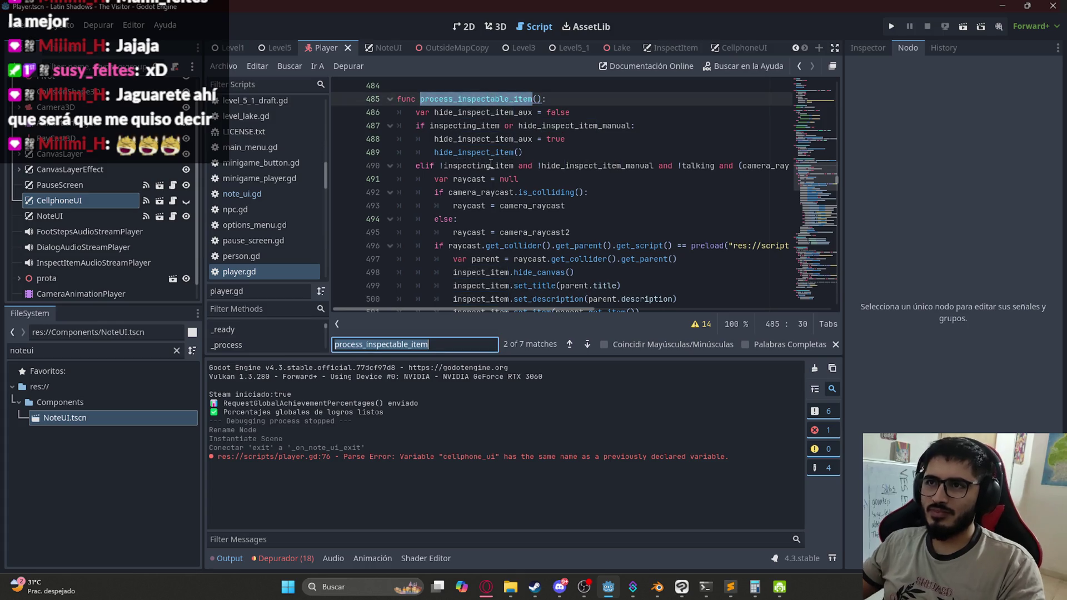
key("Return")
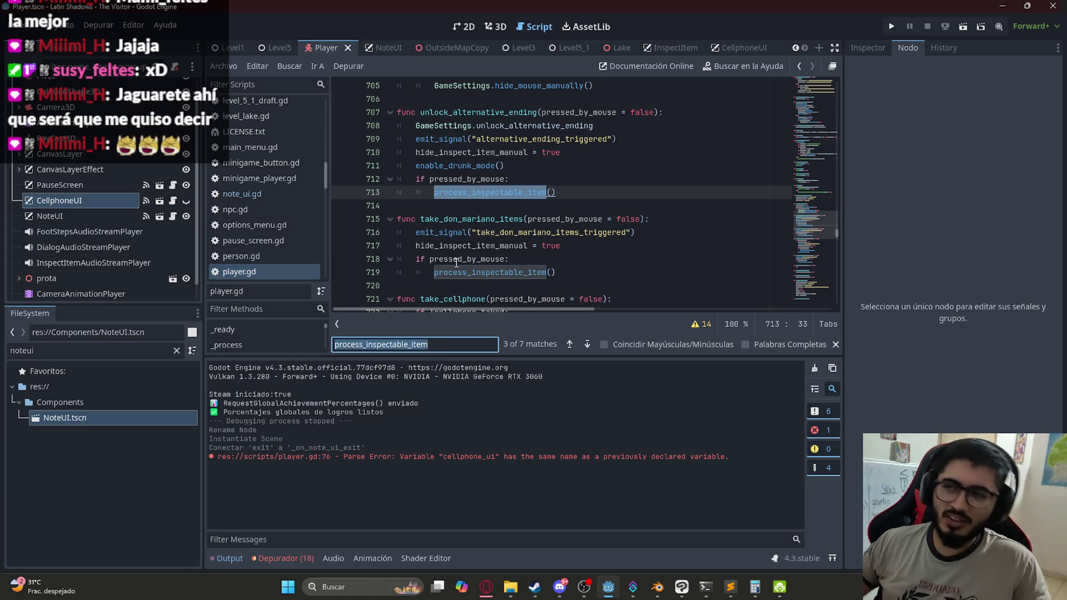
left_click(580, 166)
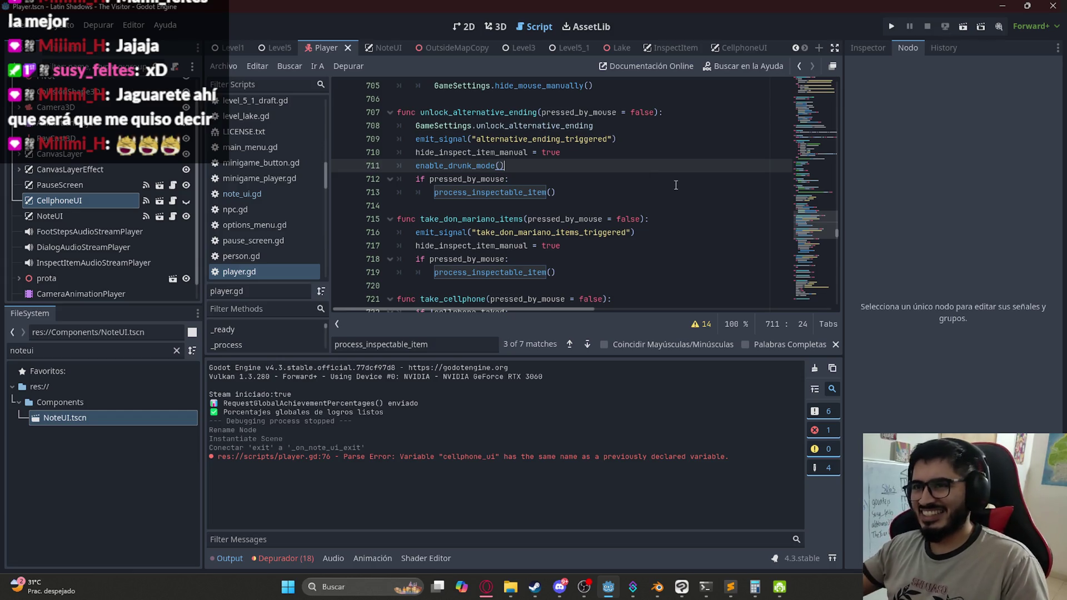
key("ctrl+f")
type("take")
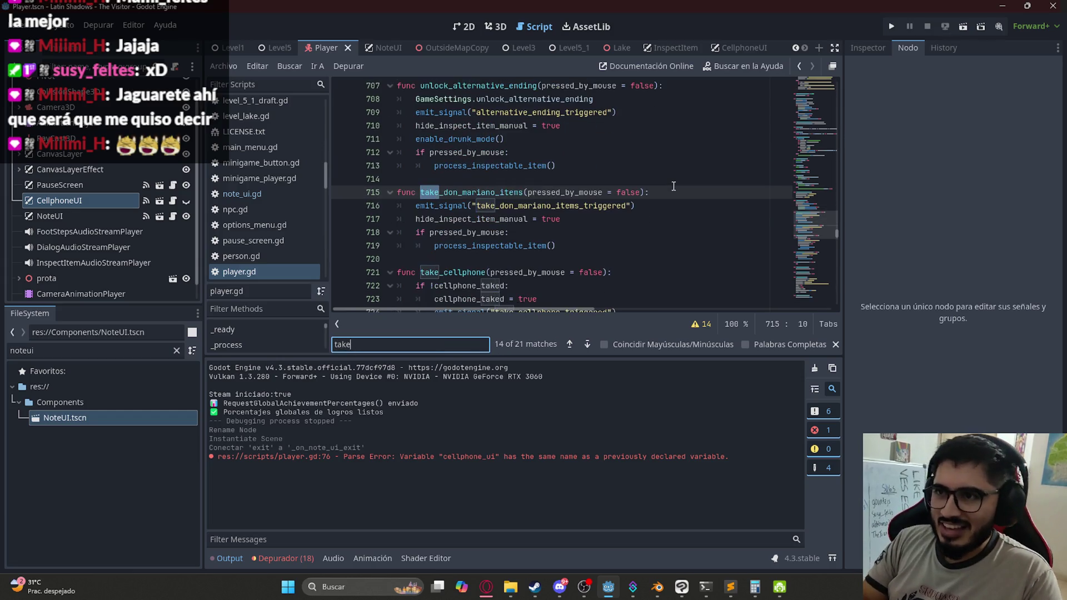
type("_cellphone")
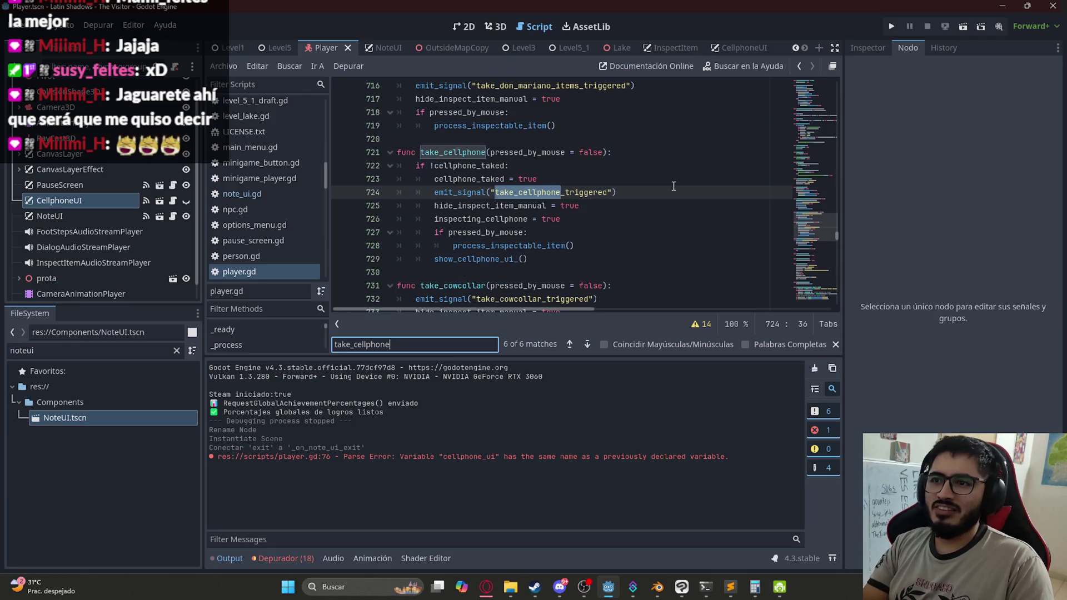
- Redo the undone edits to restore the note_ui declaration and show_note_ui in player.gd
key("Return")
key("Return")
key("alt+Left")
key("ctrl+z")
key("ctrl+z")
key("ctrl+z")
key("ctrl+y")
key("ctrl+y")
key("ctrl+y")
key("ctrl+y")
key("ctrl+y")
key("ctrl+y")
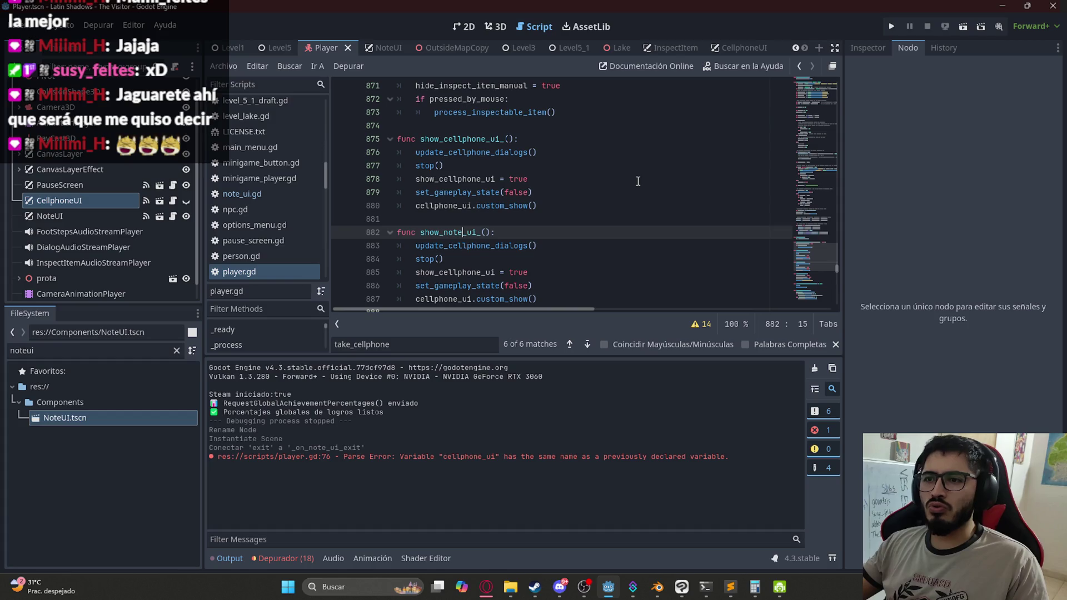
key("ctrl+y")
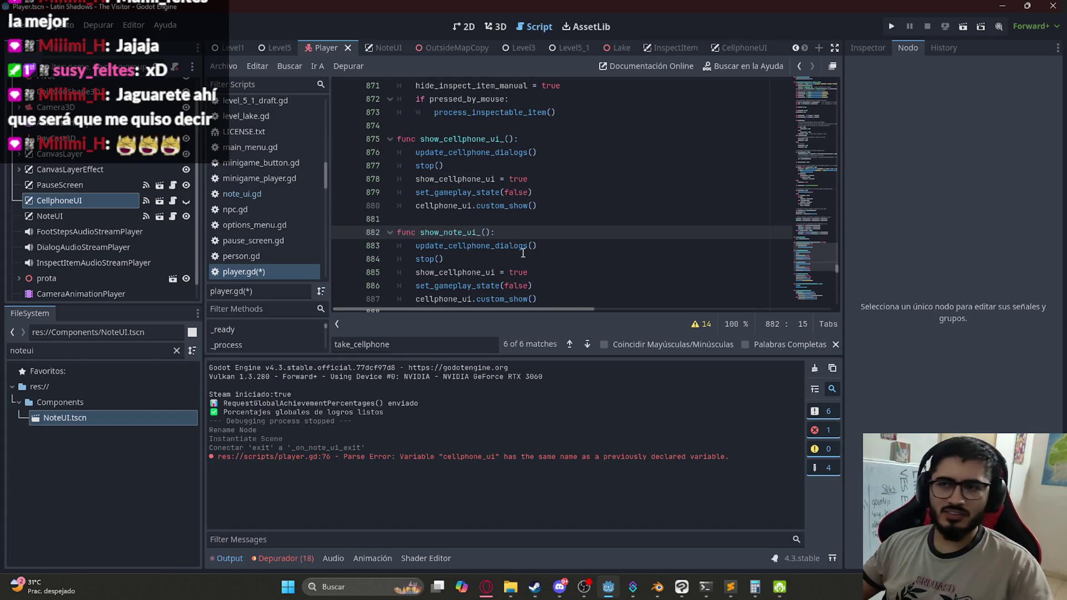
key("ctrl+y")
key("ctrl+y")
key("ctrl+y")
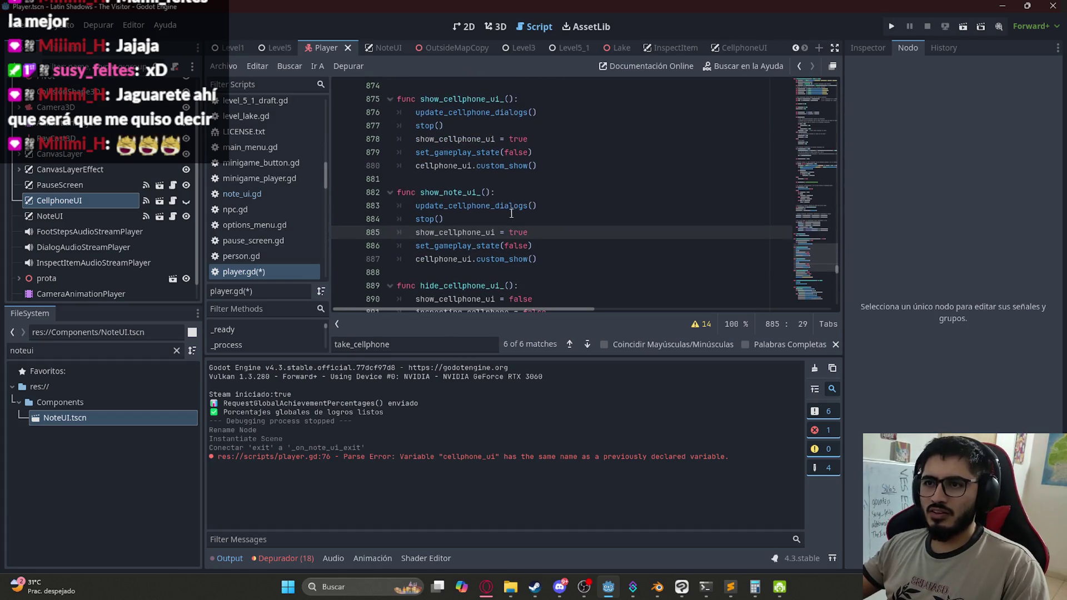
key("ctrl+y")
left_click(523, 158)
key("ctrl+y")
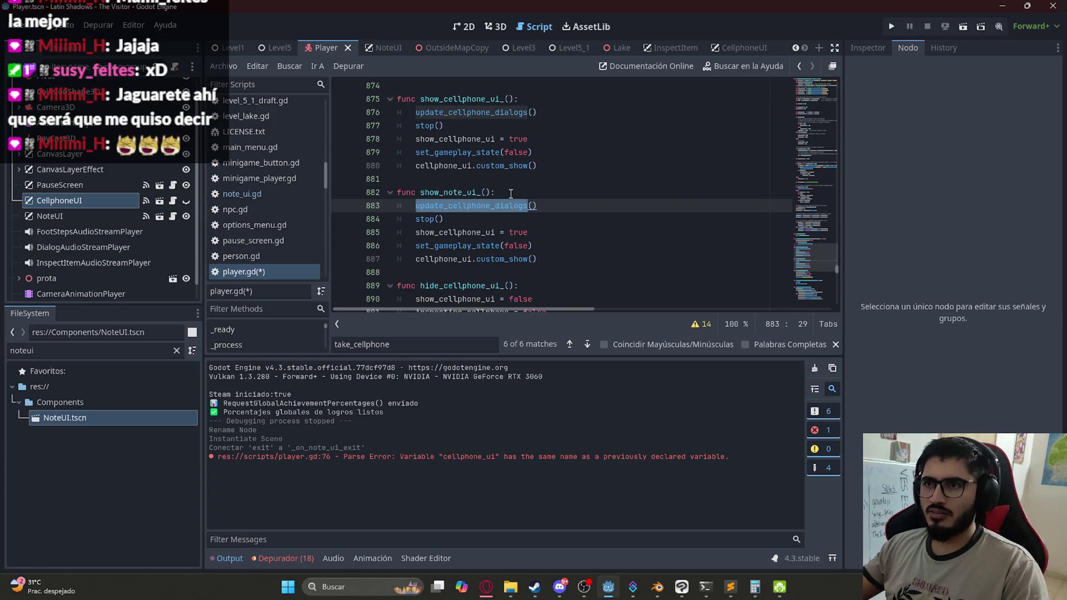
- Find the cellphone_ui.custom_show() call on line 887 and look at its definition
double_click(472, 246)
left_click(458, 263)
double_click(445, 259)
left_click(499, 259, "ctrl")
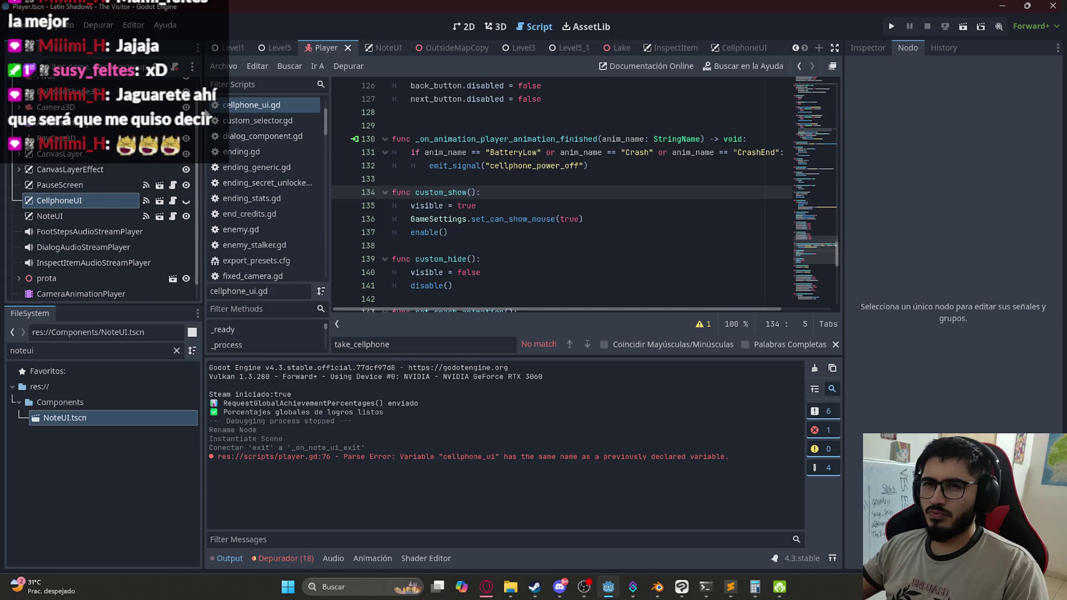
scroll(142, 202, "up", 2)
left_click(172, 87)
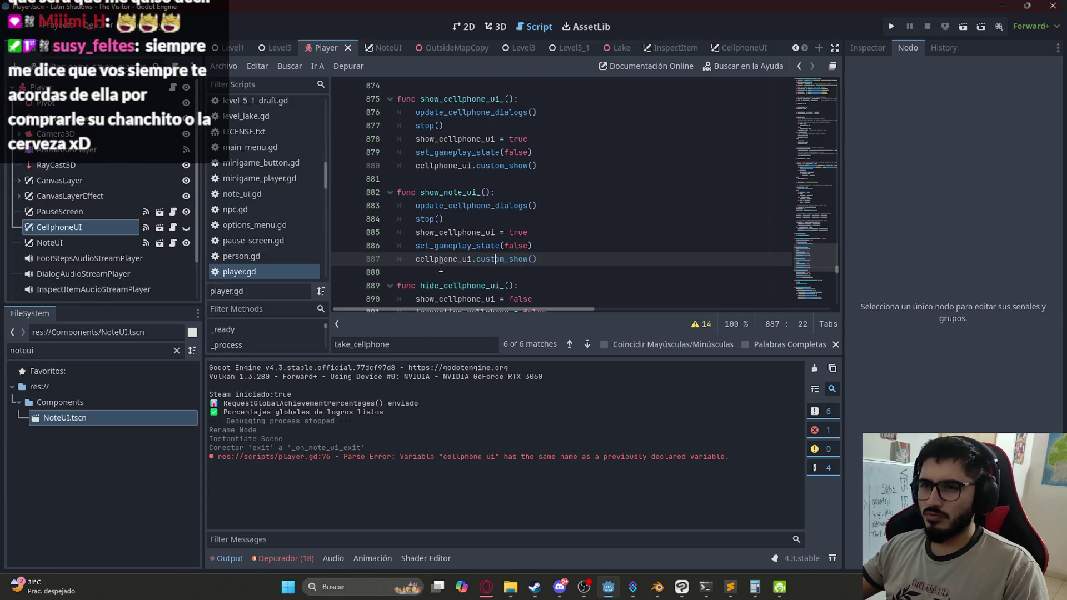
- Change the call to note_ui.custom_show(), save player.gd, and bring up cellphone_ui.gd's custom_show
type("note_ui")
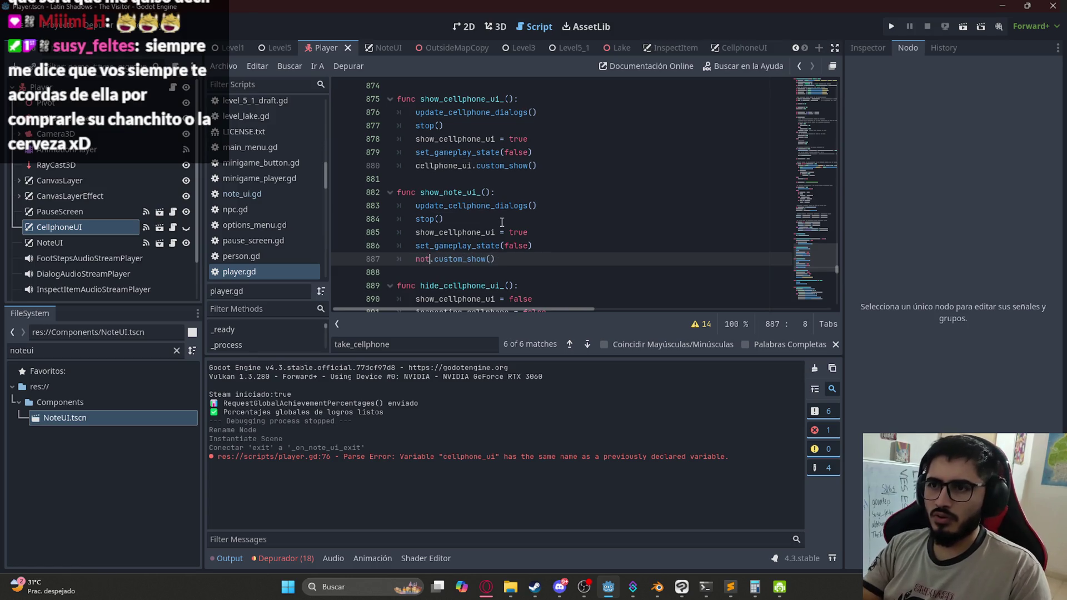
key("Escape")
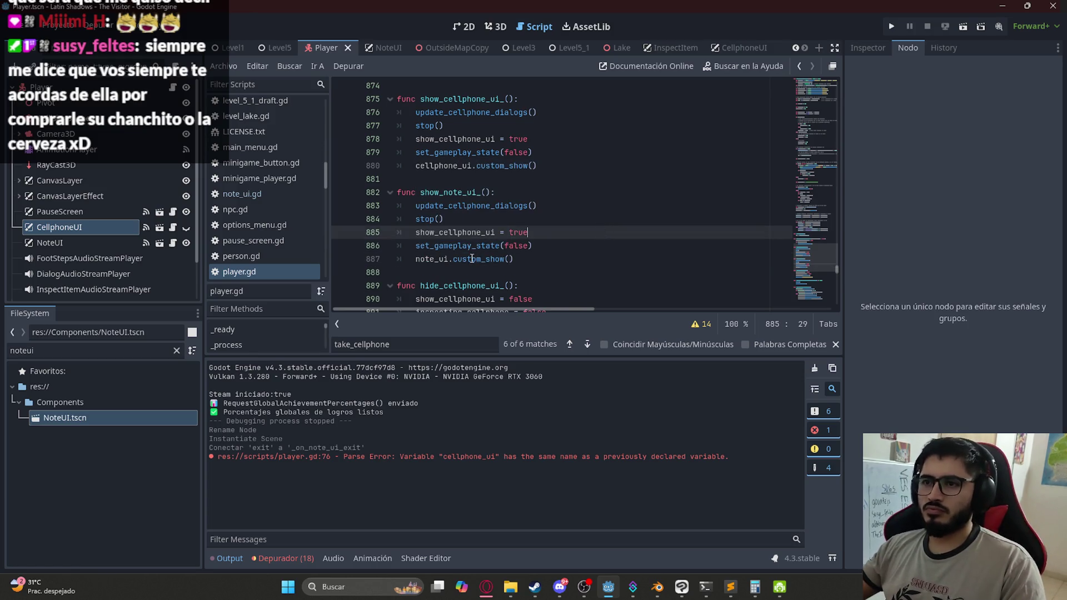
triple_click(471, 259)
double_click(471, 259)
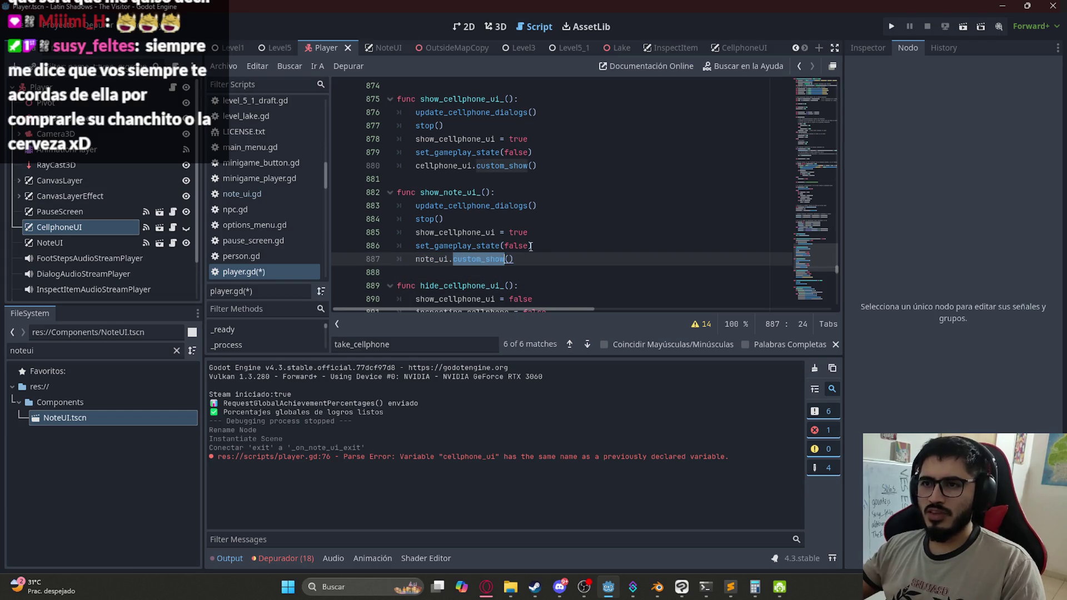
key("ctrl+s")
left_click(753, 47)
left_click(478, 258, "ctrl")
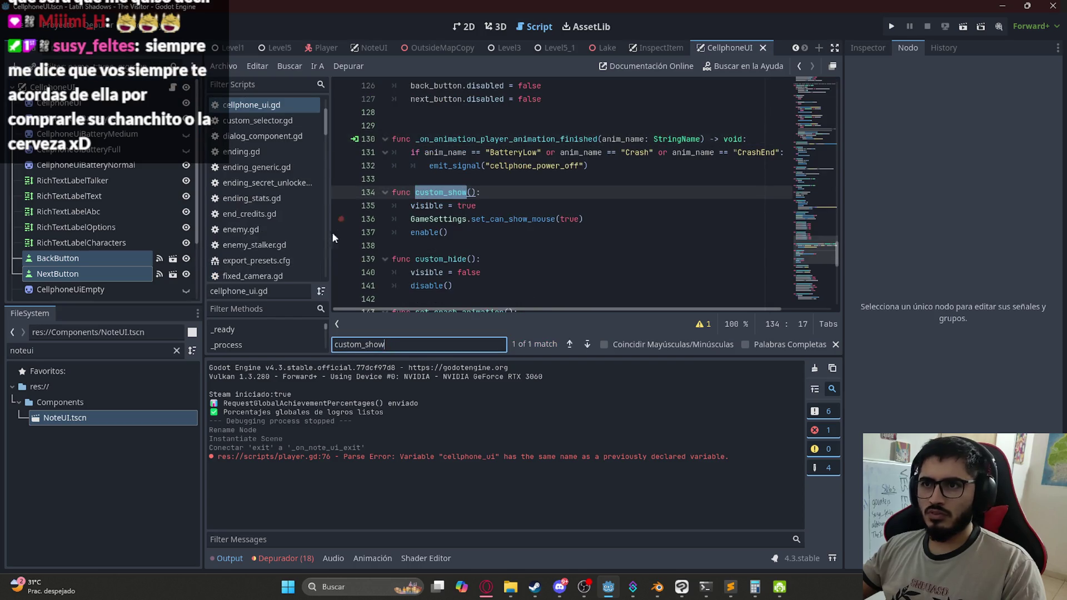
- Copy the custom_show function from cellphone_ui.gd to the end of note_ui.gd and save it
left_click_drag(483, 236, 365, 200)
key("ctrl+c")
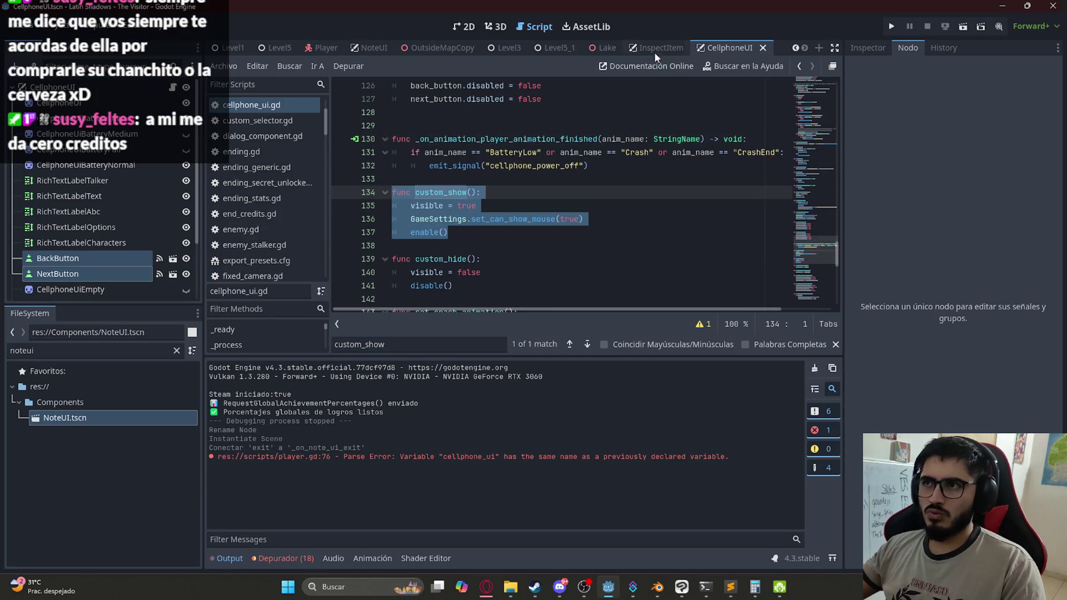
left_click(659, 48)
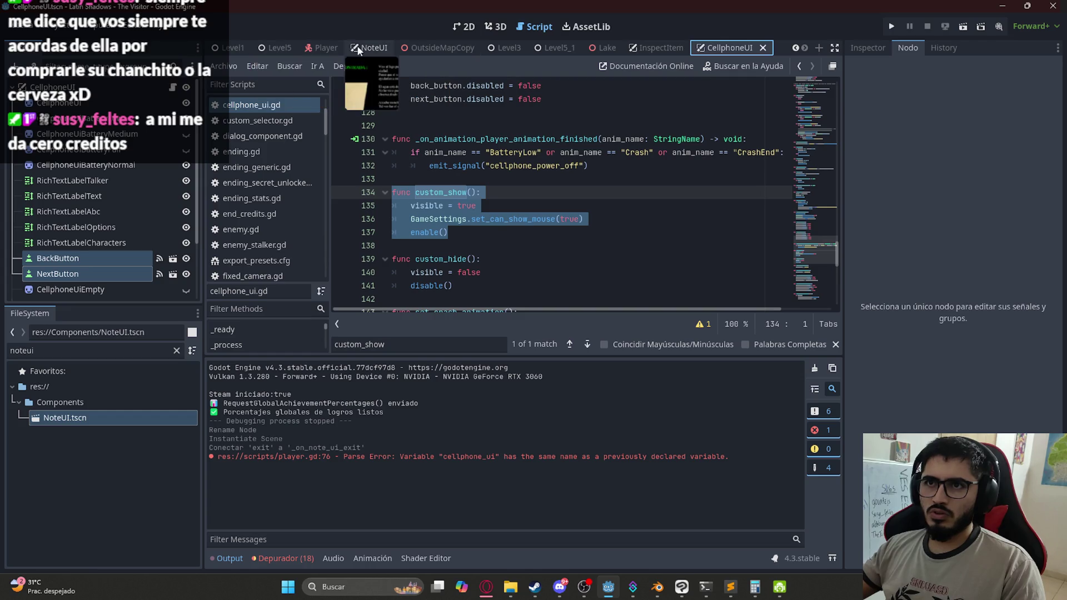
left_click(375, 47)
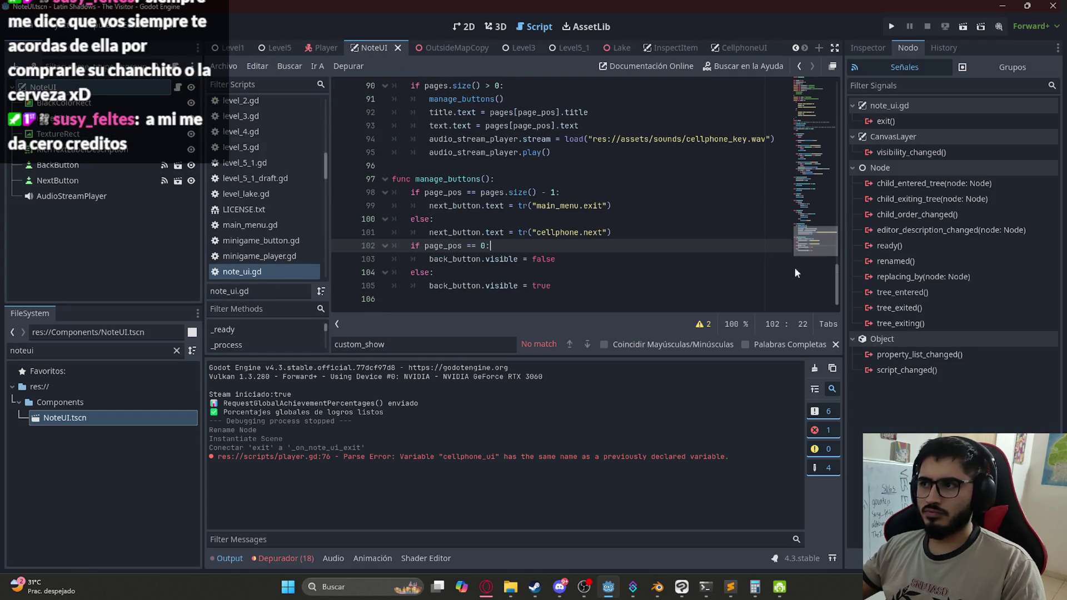
left_click(601, 301)
key("Return")
key("ctrl+v")
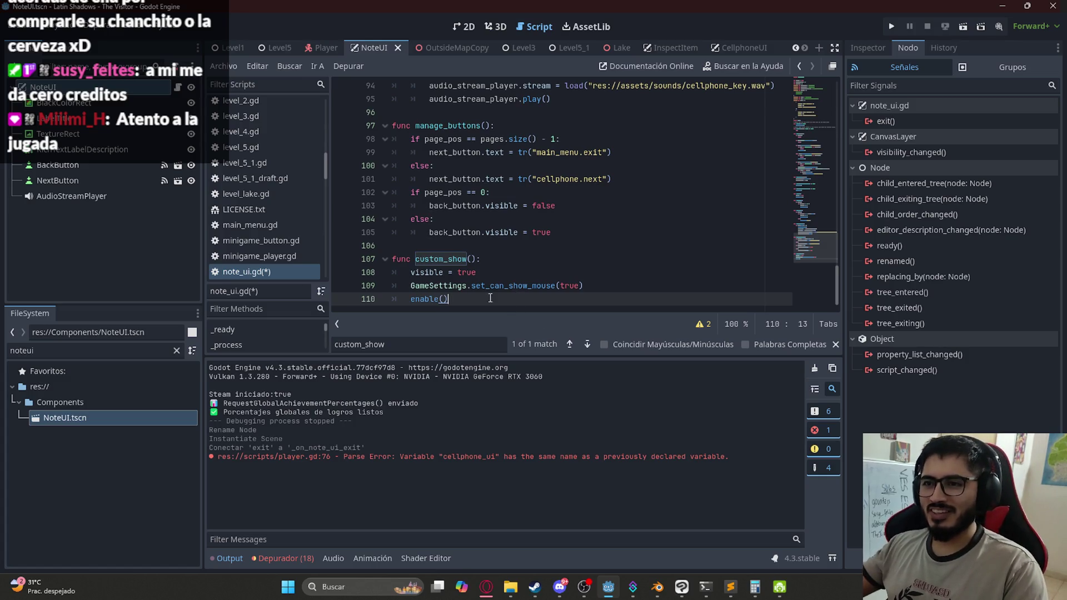
double_click(445, 259)
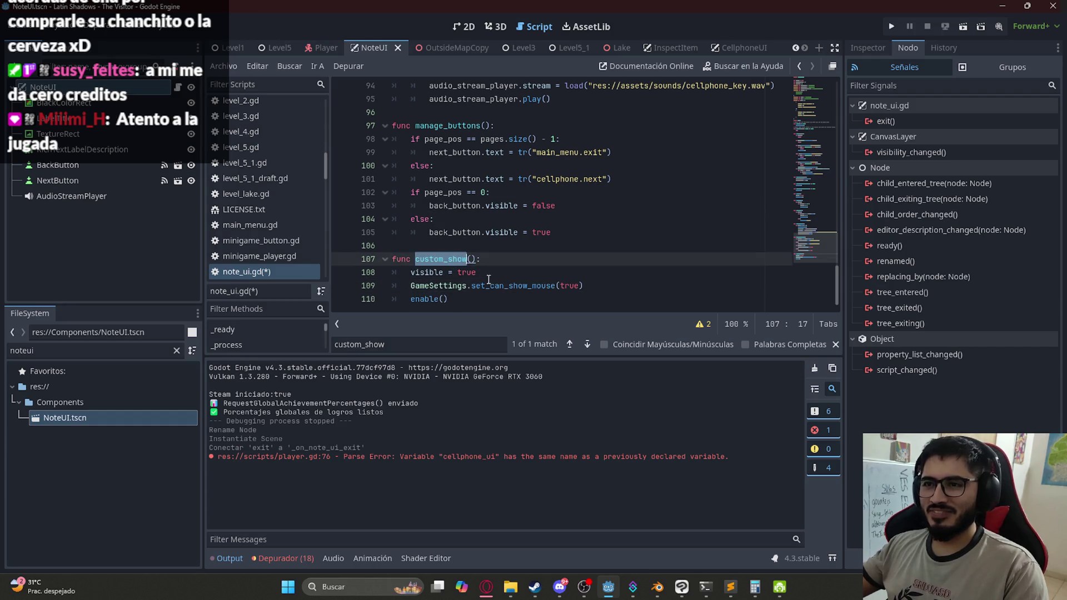
key("ctrl+s")
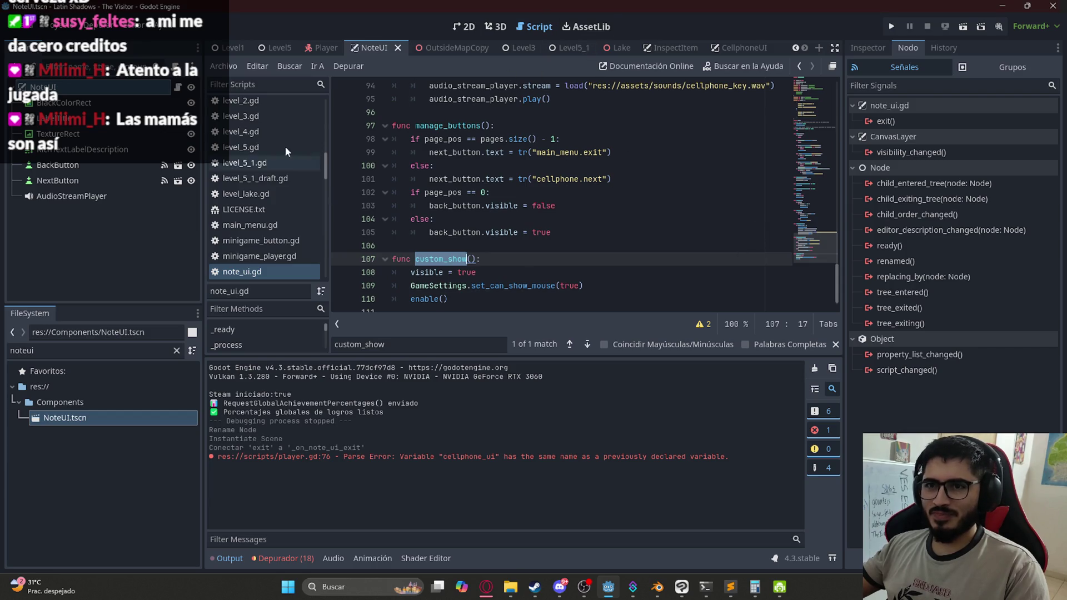
left_click(230, 48)
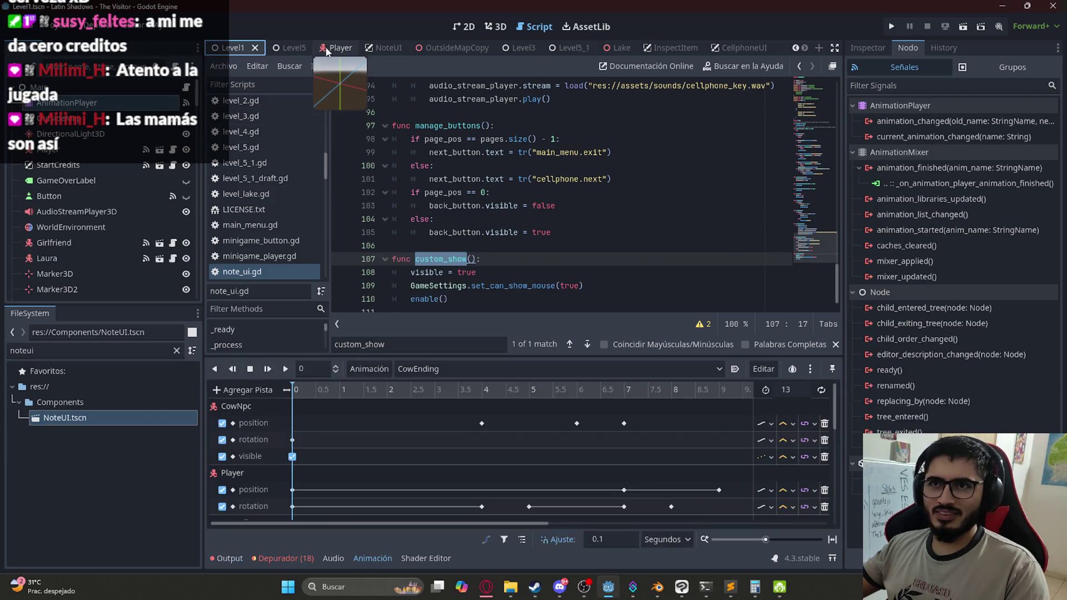
left_click(328, 49)
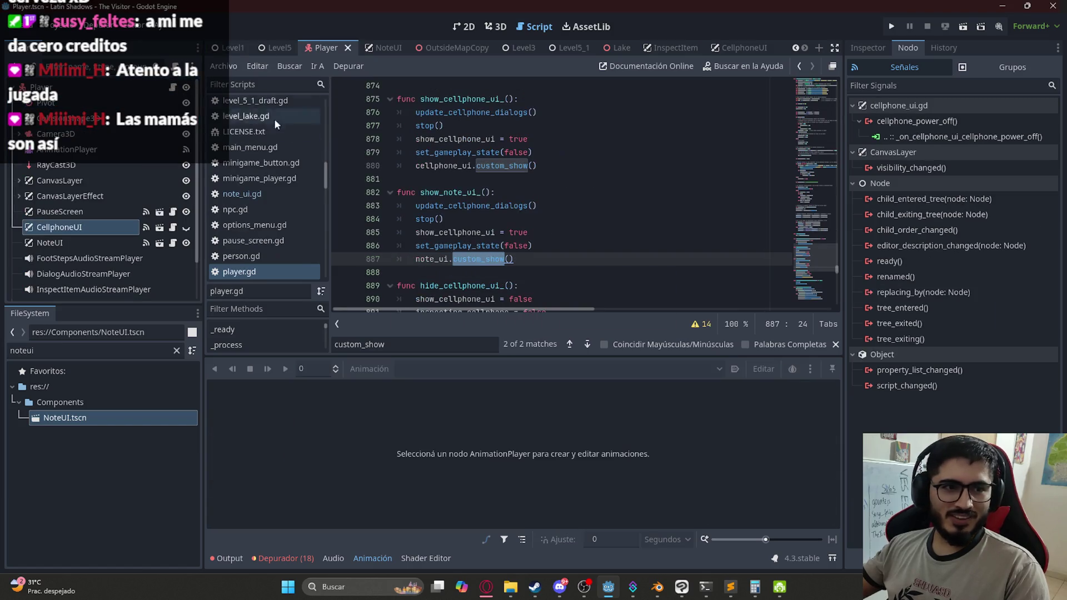
left_click(608, 196)
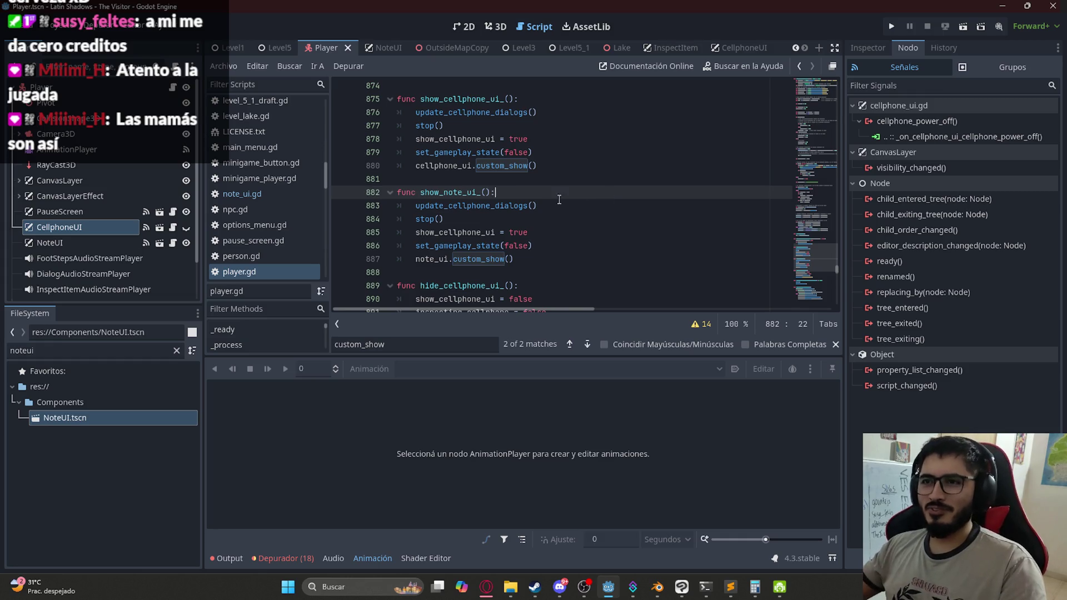
key("Down")
left_click(424, 219)
key("F3")
key("F3")
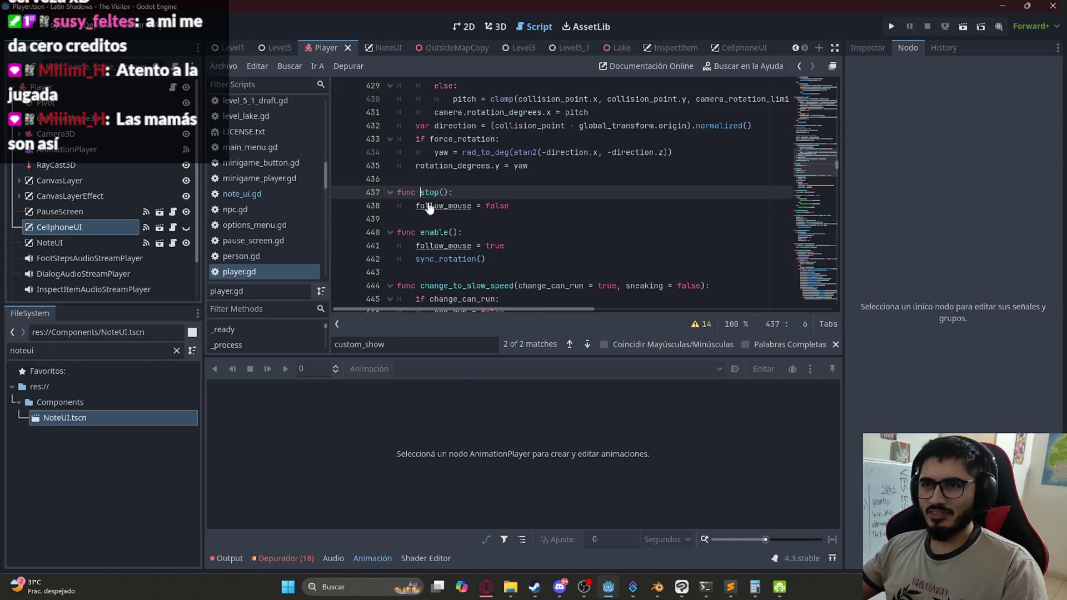
scroll(533, 226, "down", 1)
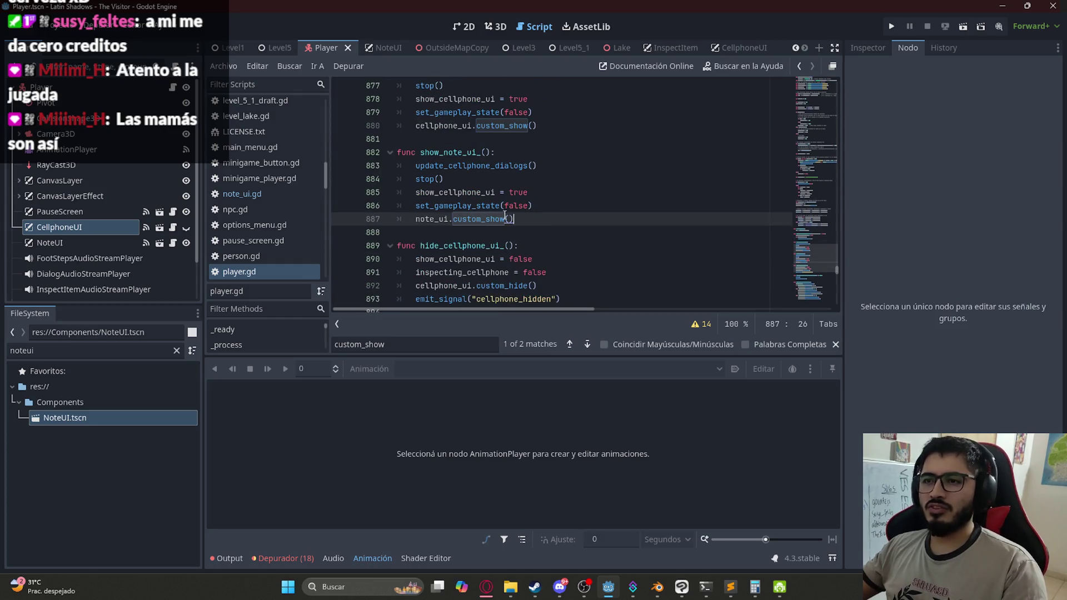
scroll(500, 228, "up", 2)
double_click(430, 232)
key("ctrl+f")
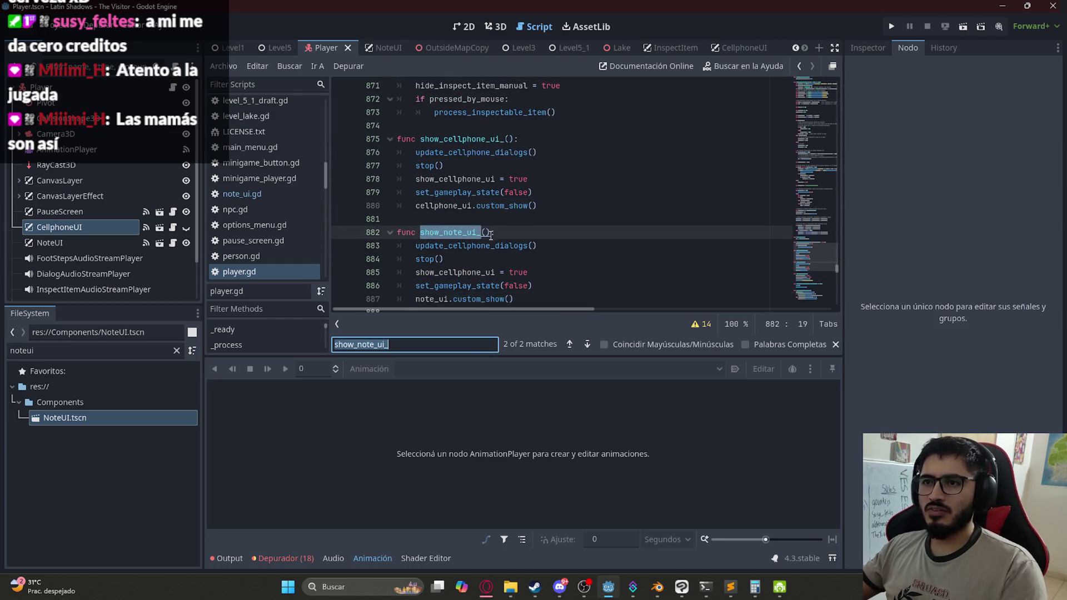
key("Return")
scroll(461, 139, "up", 1)
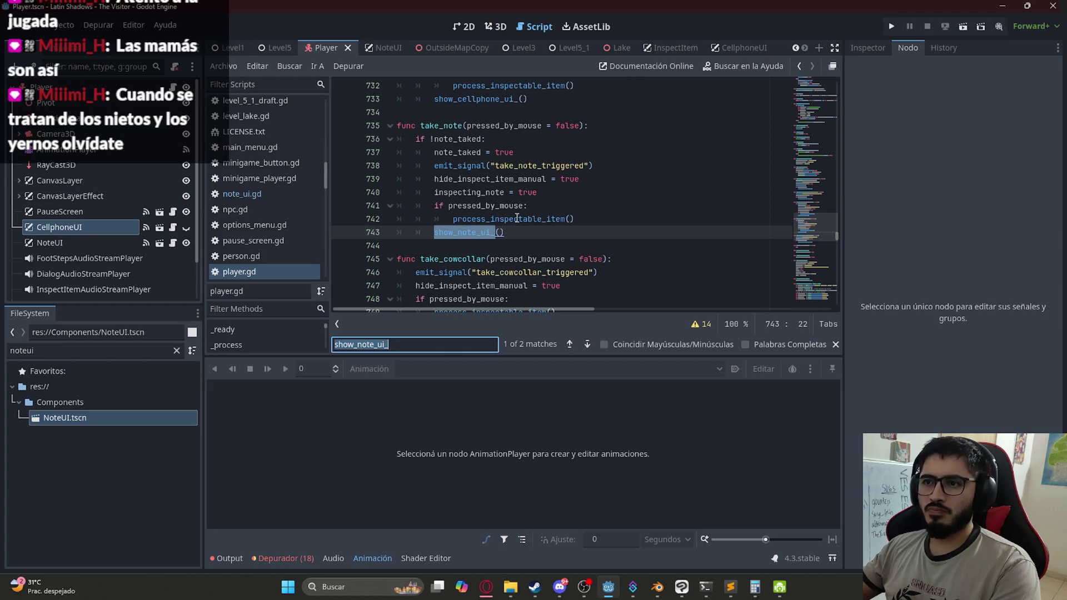
left_click(517, 219)
left_click(517, 219, "ctrl")
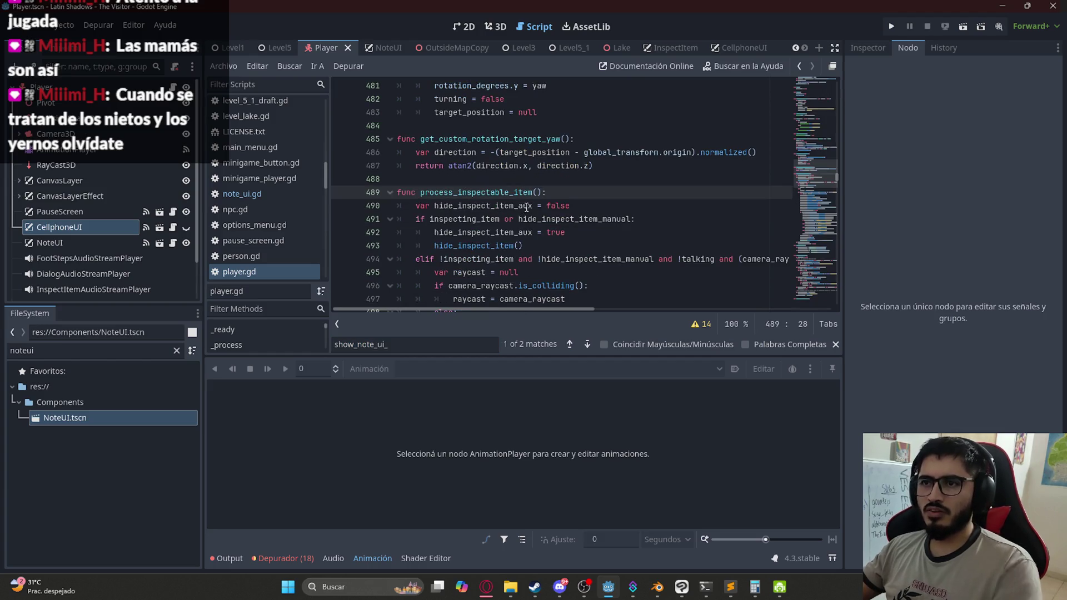
scroll(529, 210, "down", 3)
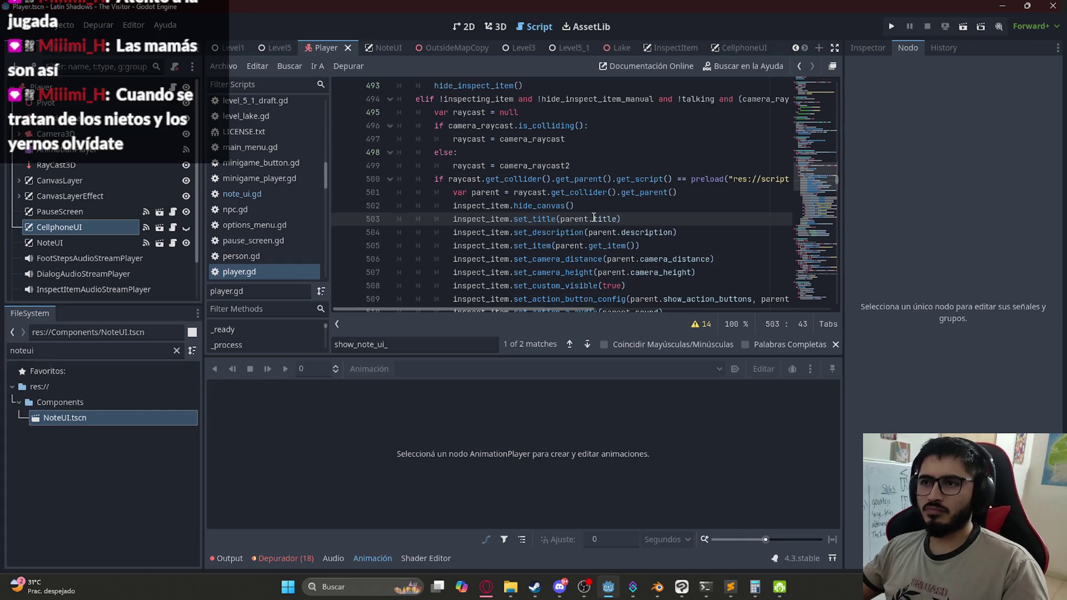
key("F3")
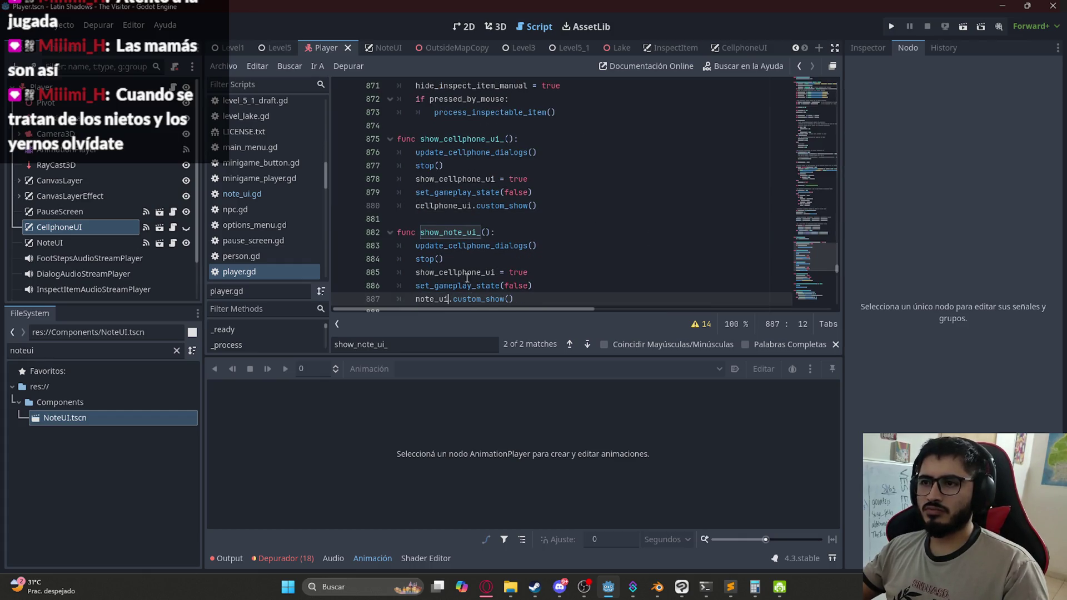
scroll(598, 247, "down", 3)
mouse_move(471, 203)
left_mouse_down()
mouse_move(514, 179)
mouse_move(287, 108)
left_mouse_up()
left_click(591, 188)
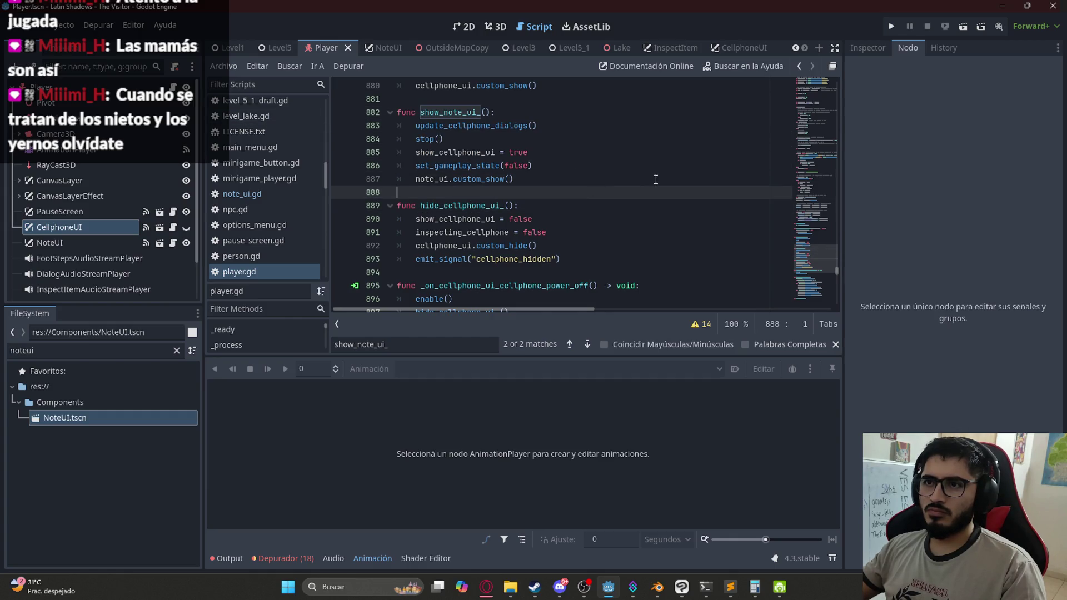
key("shift+Up")
key("shift+Up")
key("shift+Up")
left_click(698, 189)
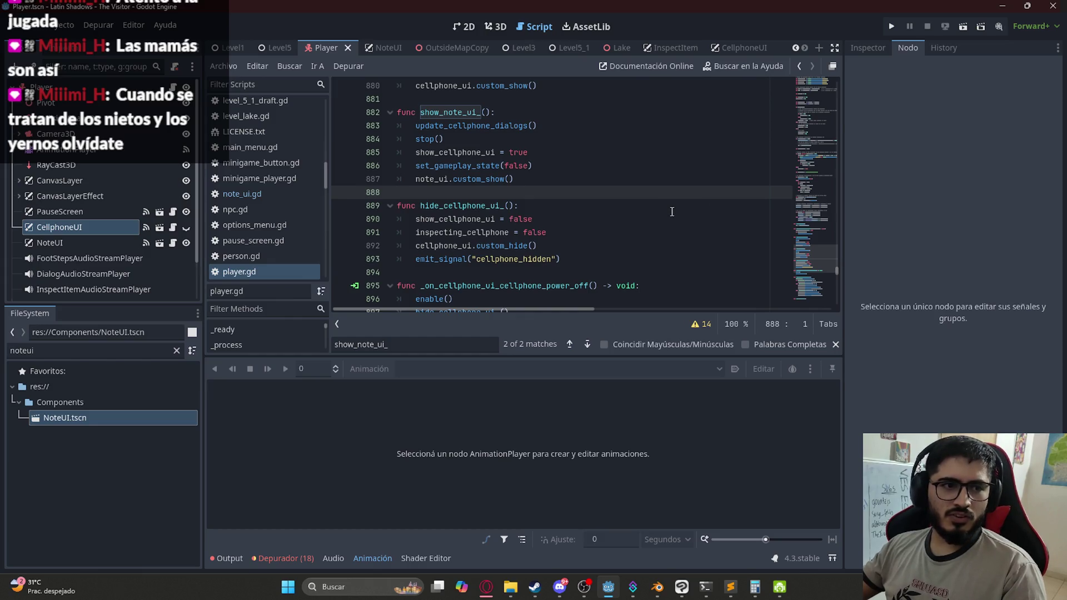
left_click(576, 177)
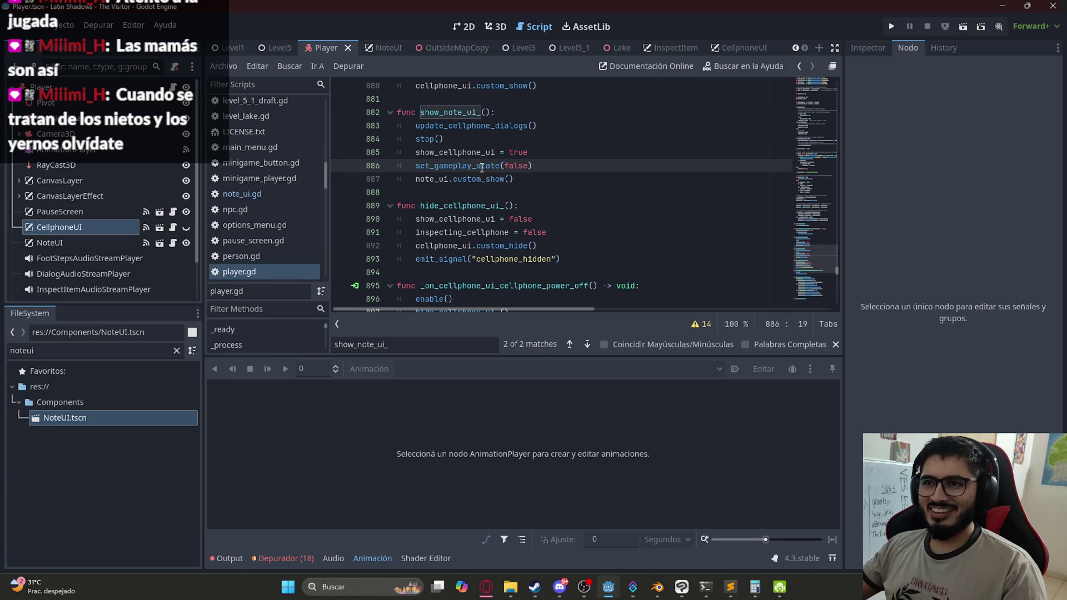
double_click(462, 182)
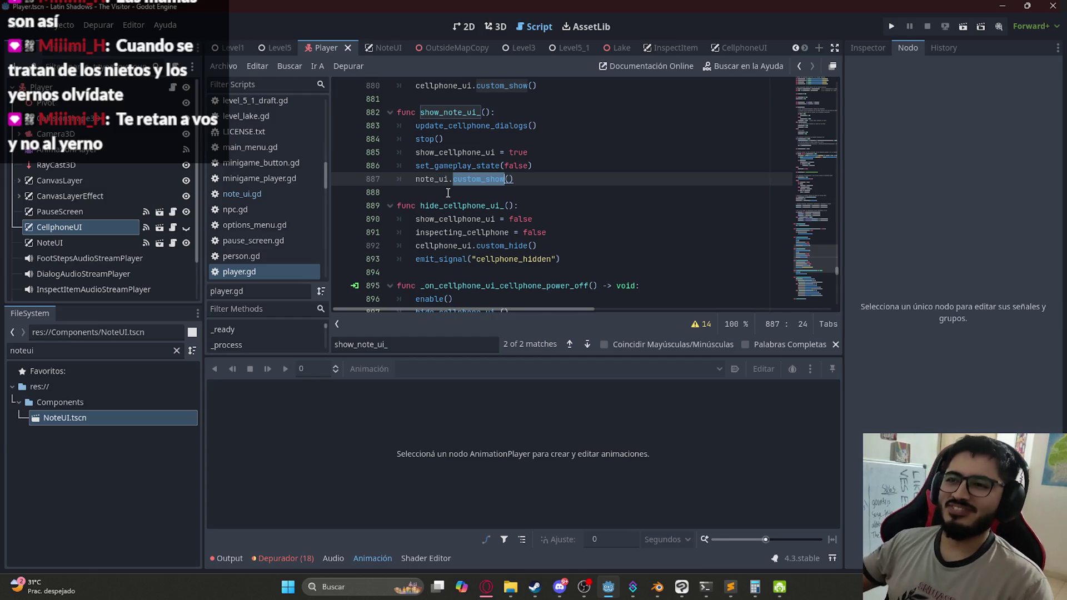
double_click(469, 113)
scroll(470, 126, "up", 1)
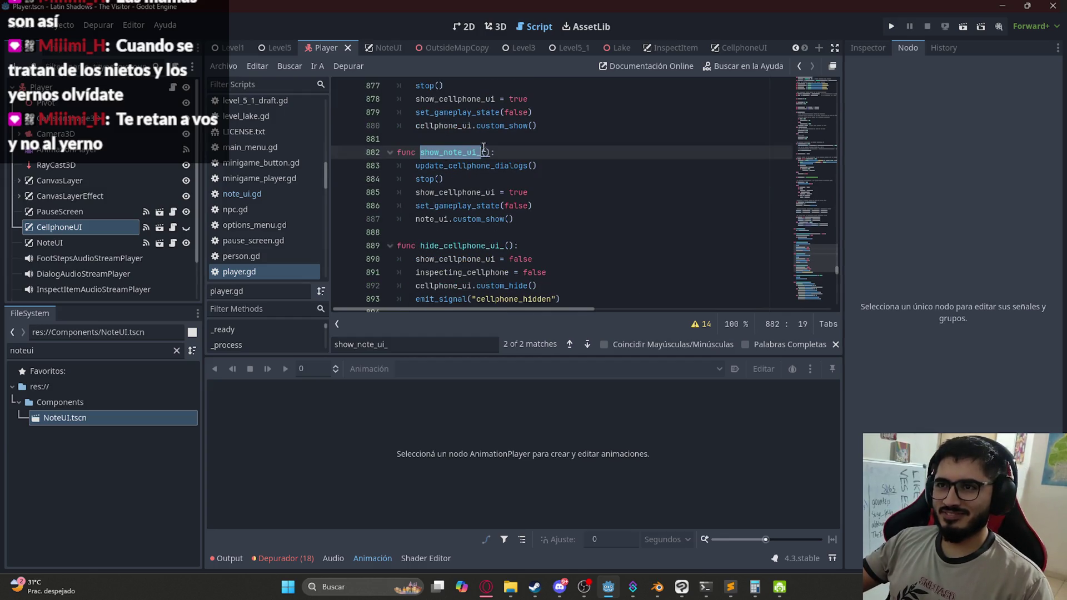
- Find the update_cellphone_dialogs() call in show_note_ui_ and delete it
left_click(479, 167, "ctrl")
scroll(532, 187, "down", 2)
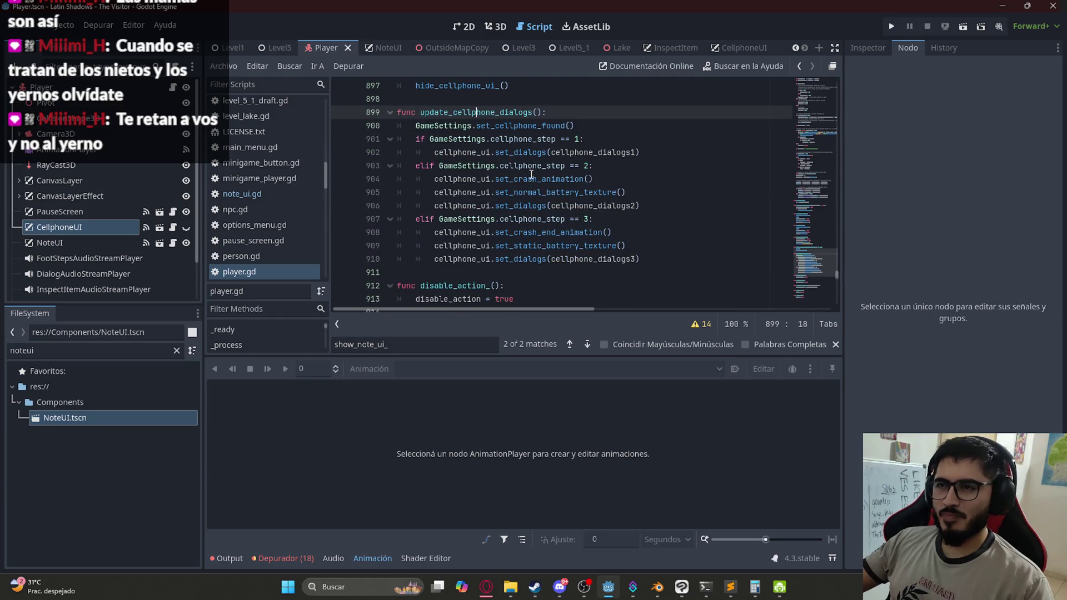
double_click(537, 140)
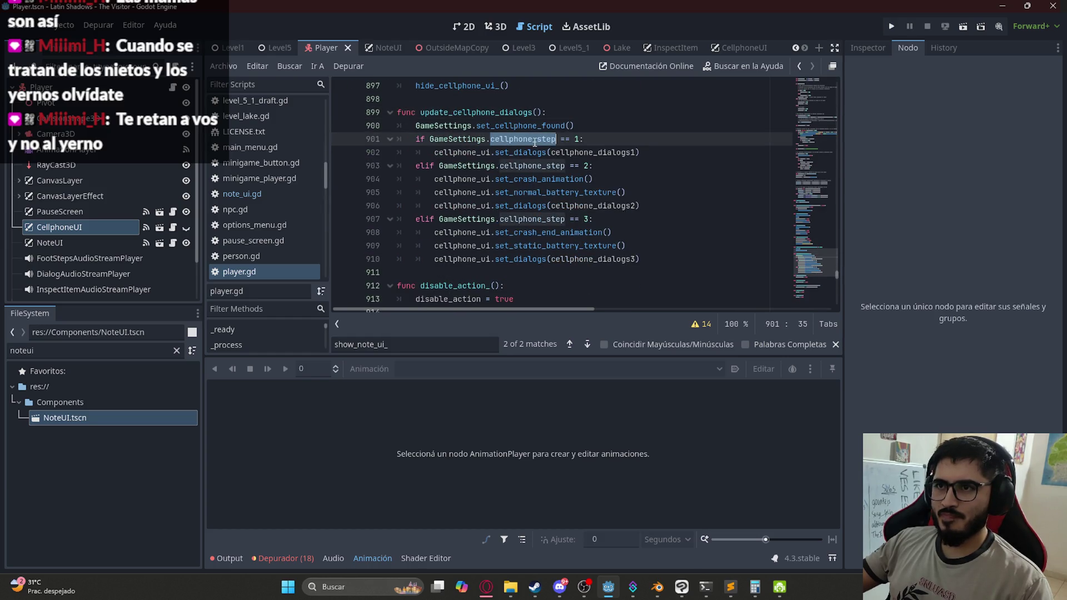
left_click(578, 217)
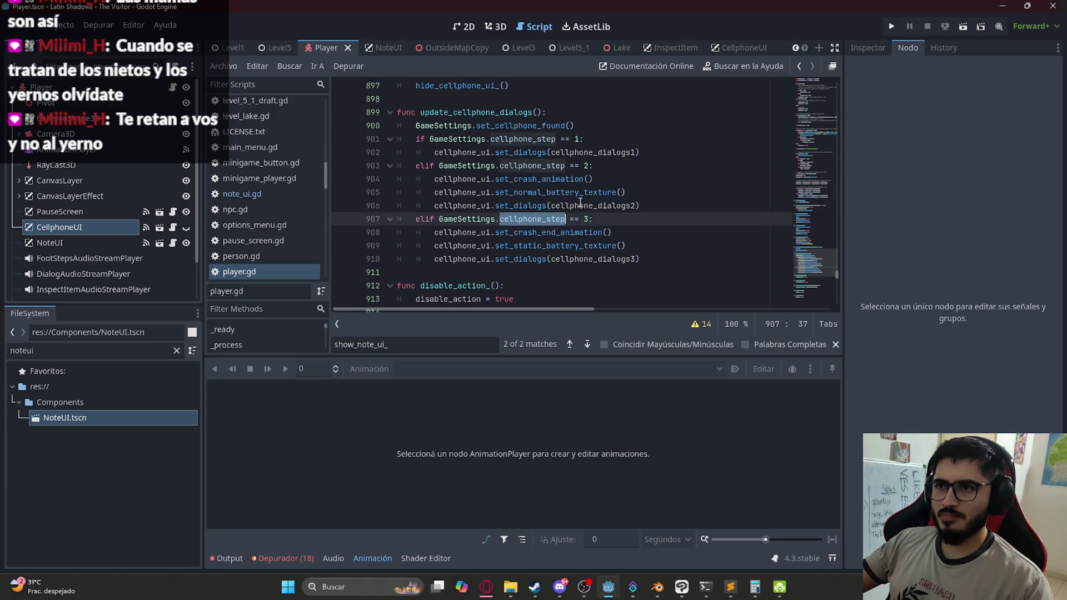
double_click(442, 112)
key("ctrl+f")
key("Return")
left_click(533, 191)
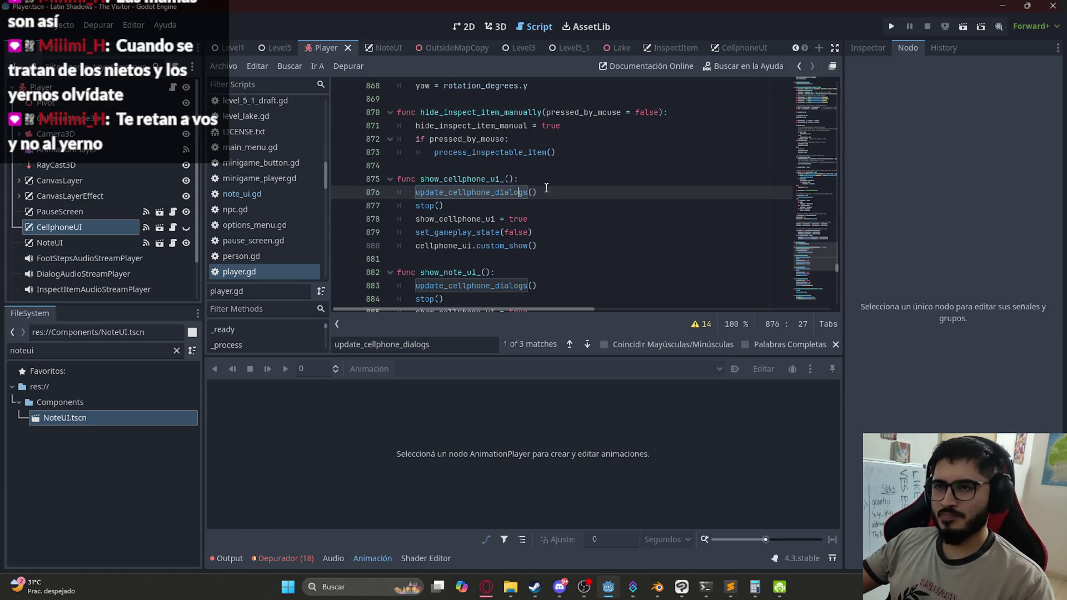
scroll(577, 267, "down", 3)
mouse_move(556, 165)
left_mouse_down()
mouse_move(304, 157)
mouse_move(295, 175)
left_mouse_up()
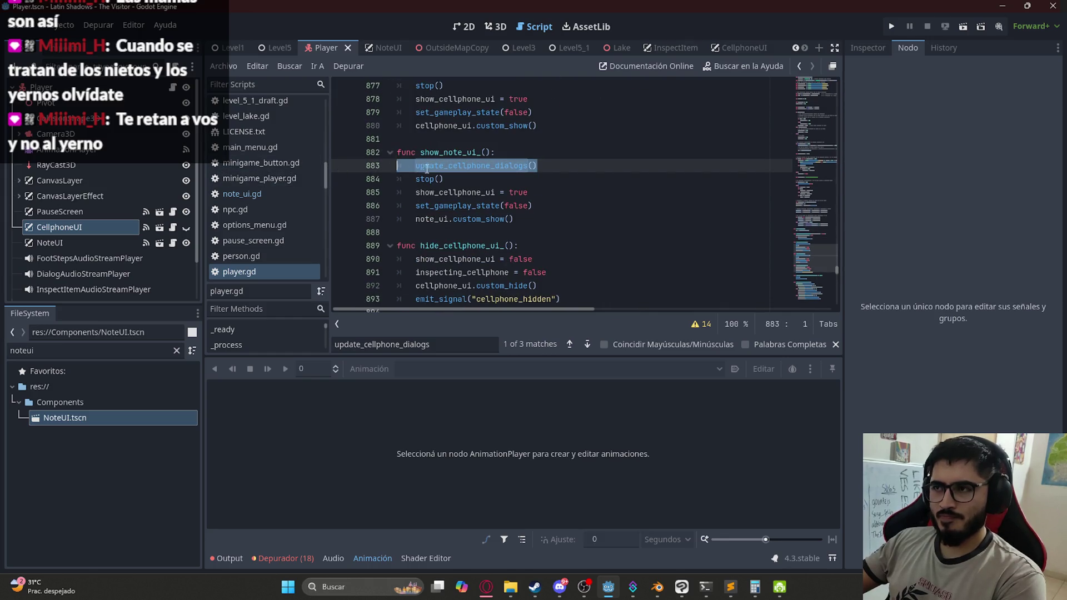
key("BackSpace")
key("BackSpace")
key("BackSpace")
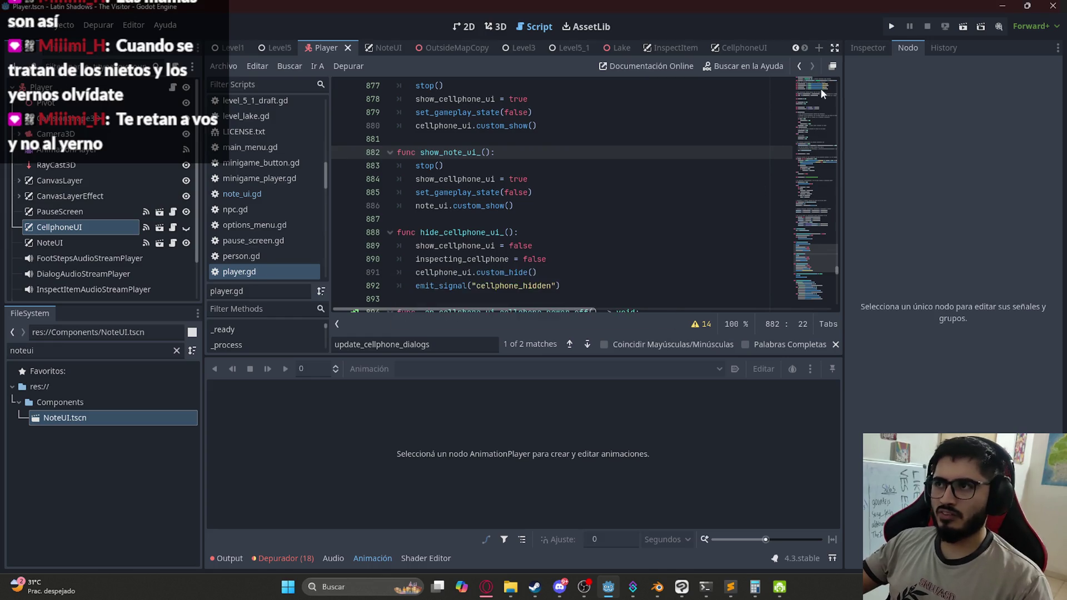
- Search player.gd for take_cellphone and select the take_cowcollar action-type branch
left_click(823, 87)
left_click(636, 219)
key("ctrl+f")
type("take_cellph")
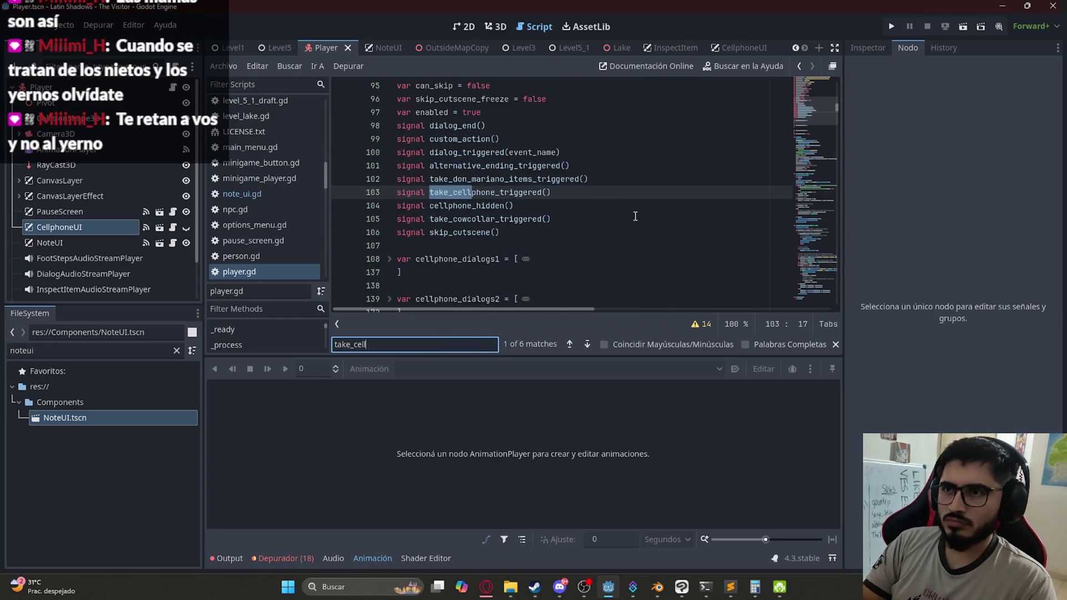
type("one")
key("Return")
scroll(623, 211, "down", 2)
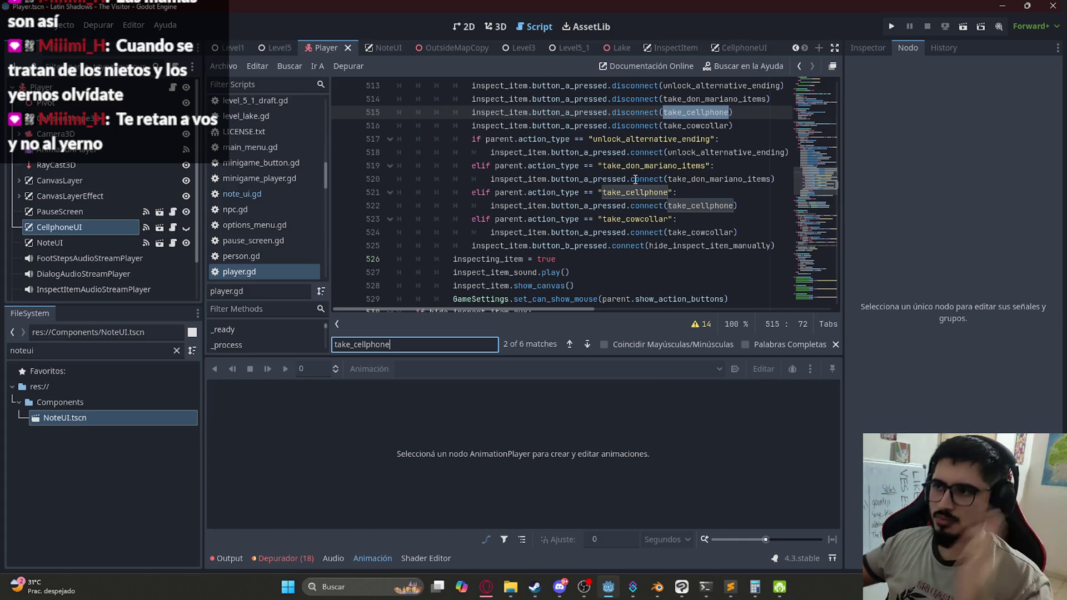
left_click_drag(755, 232, 473, 220)
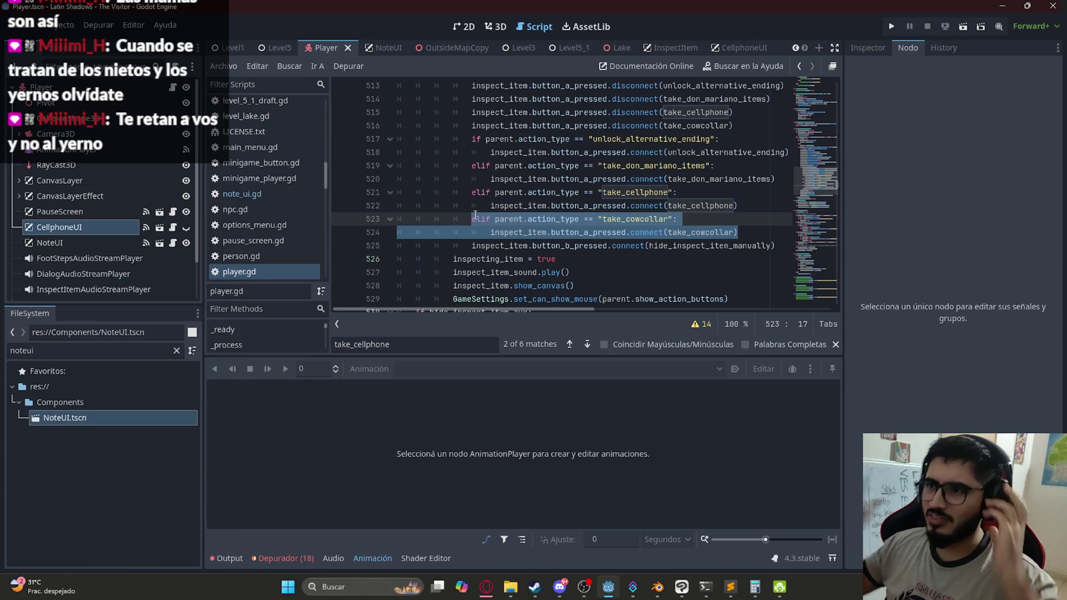
- Duplicate the take_cowcollar branch as a take_note branch connecting button_a_pressed to take_note, then save
key("ctrl+shift+d")
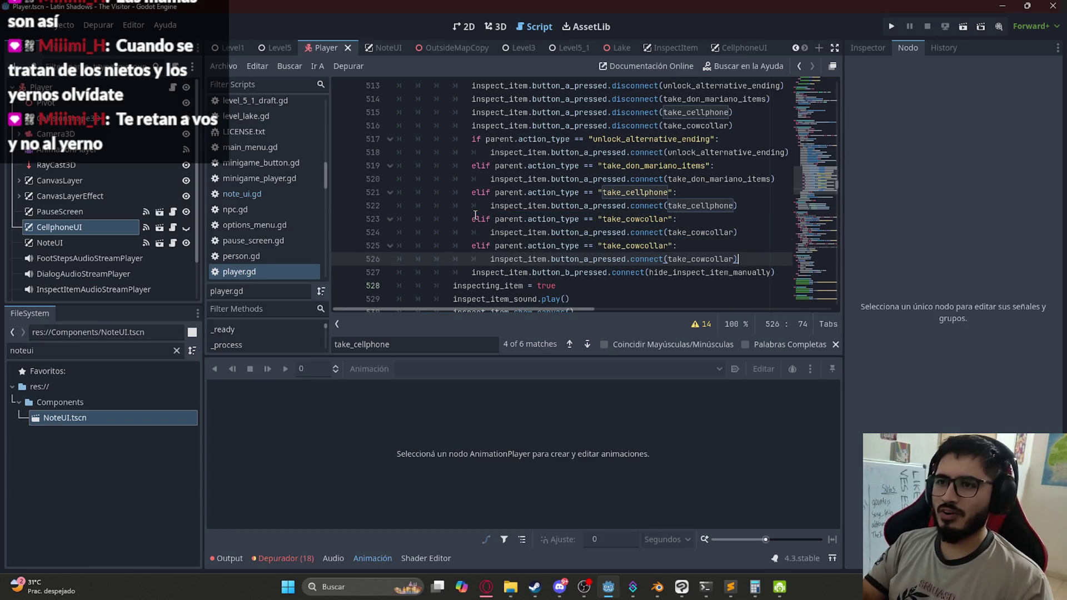
double_click(634, 248)
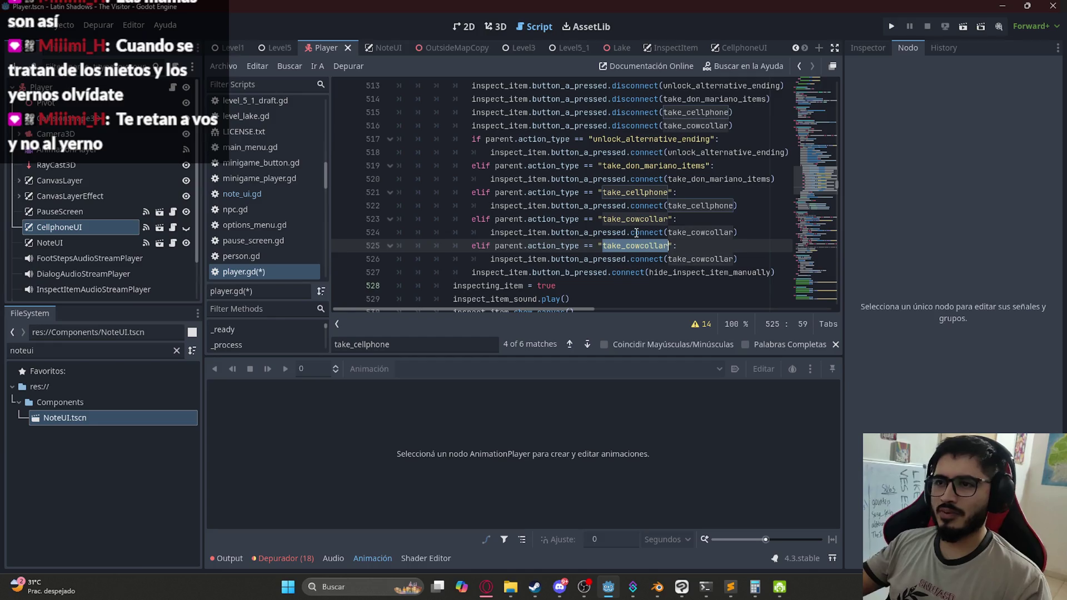
type("take_")
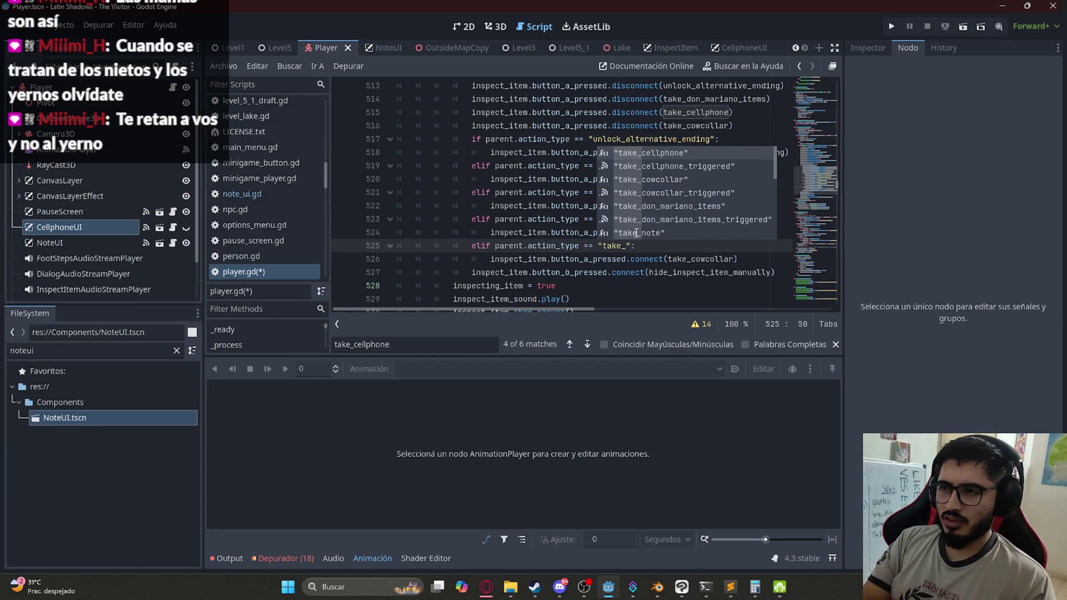
type("note")
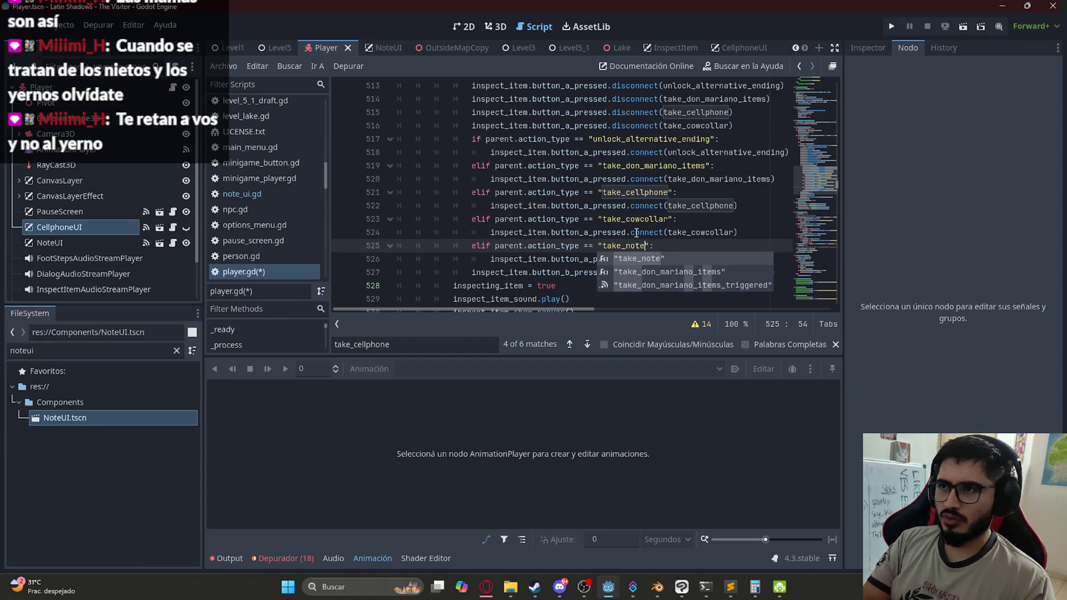
key("Return")
left_click(695, 253)
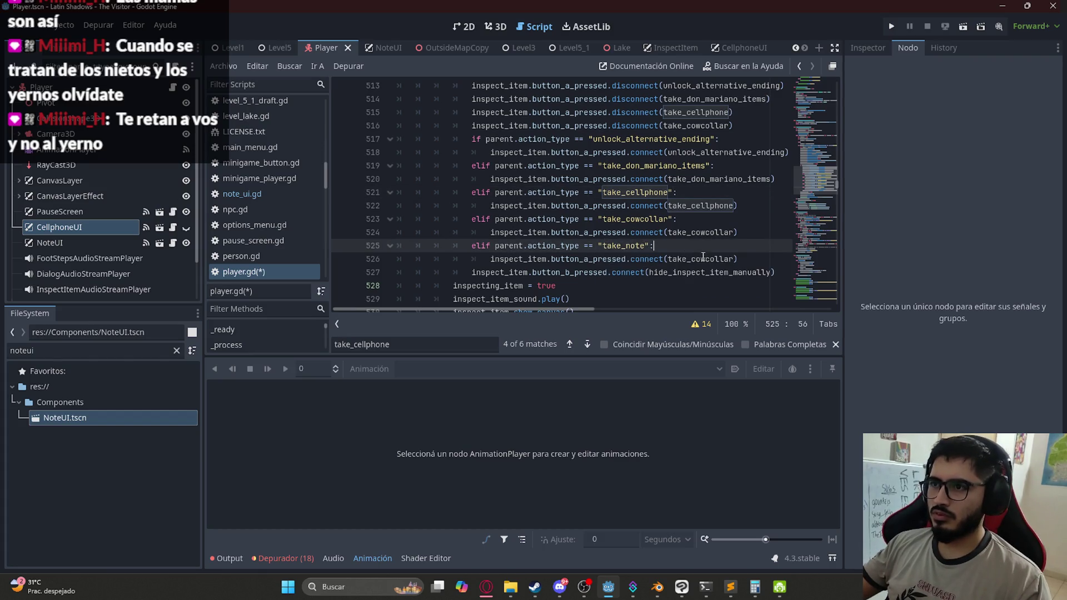
double_click(699, 259)
type("take_note")
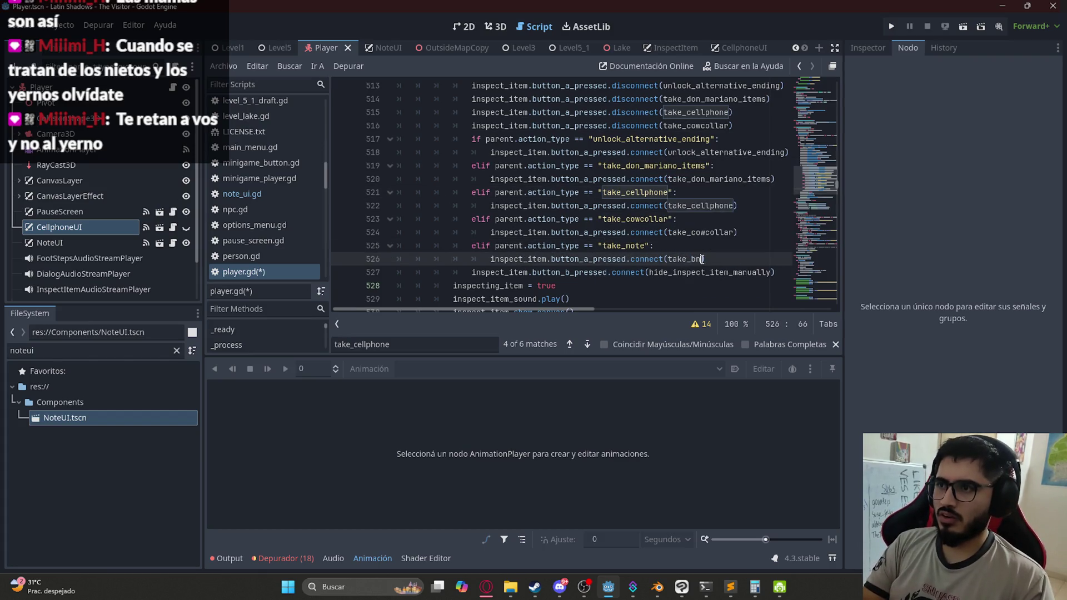
key("ctrl+s")
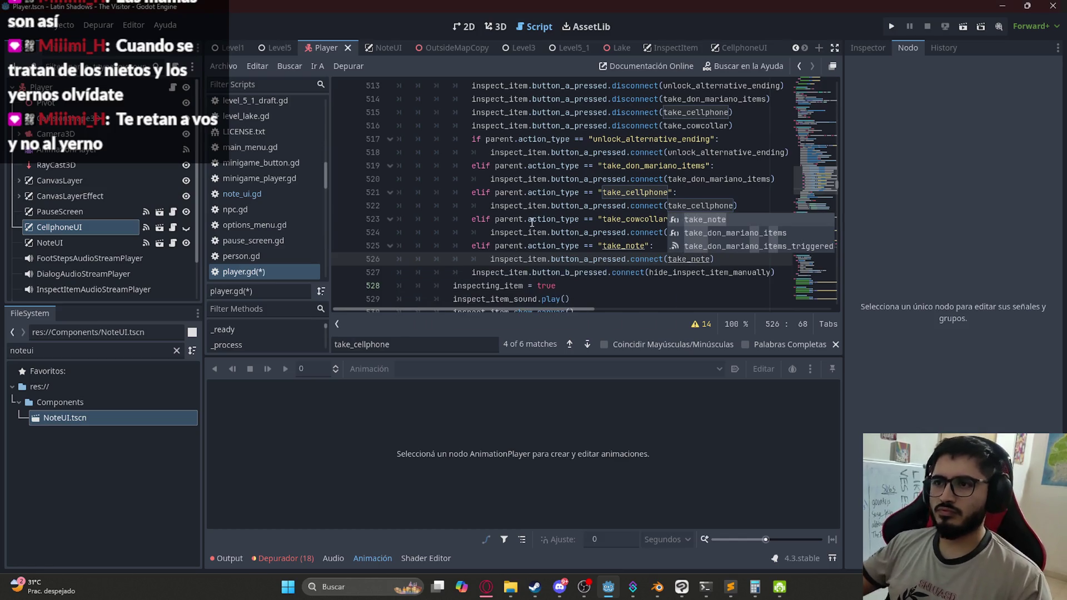
key("Escape")
scroll(689, 239, "down", 1)
- Review the take_note function's lines, from note_taked through process_inspectable_item
left_click(687, 221, "ctrl")
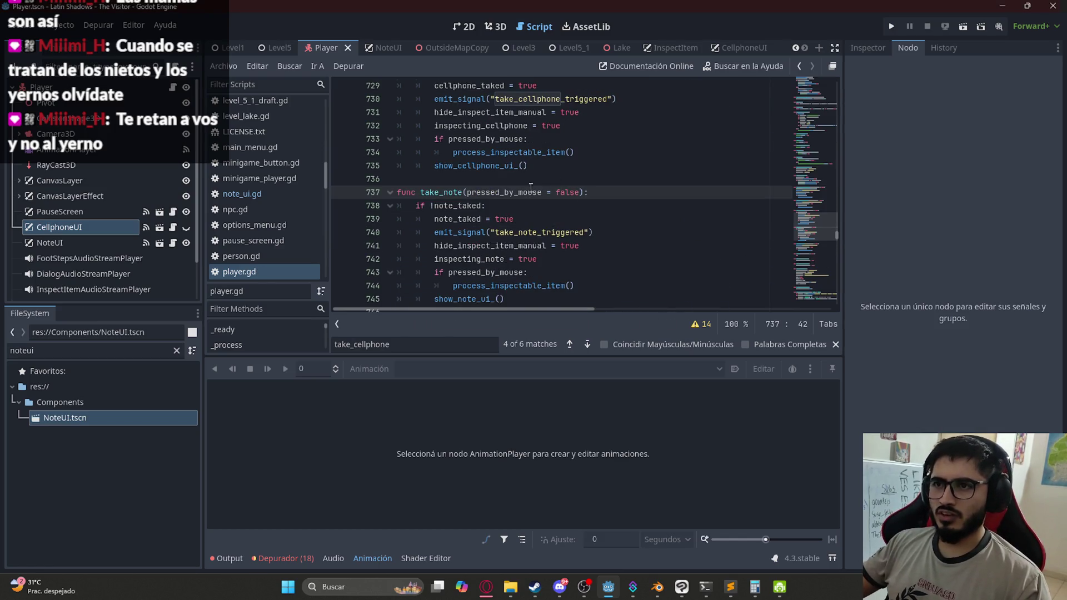
double_click(501, 192)
scroll(501, 192, "down", 2)
double_click(473, 126)
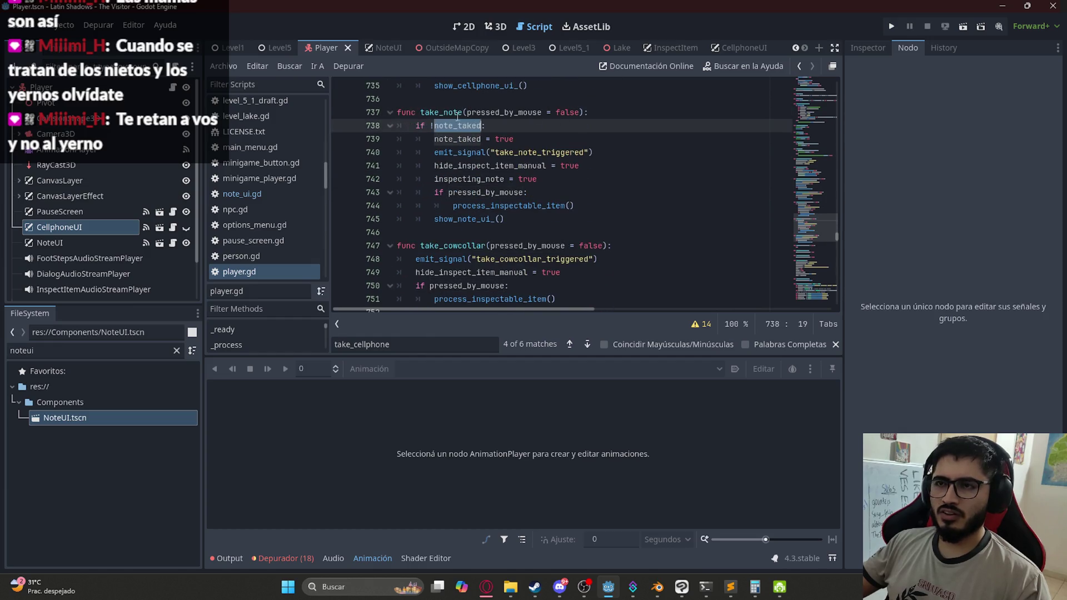
double_click(539, 153)
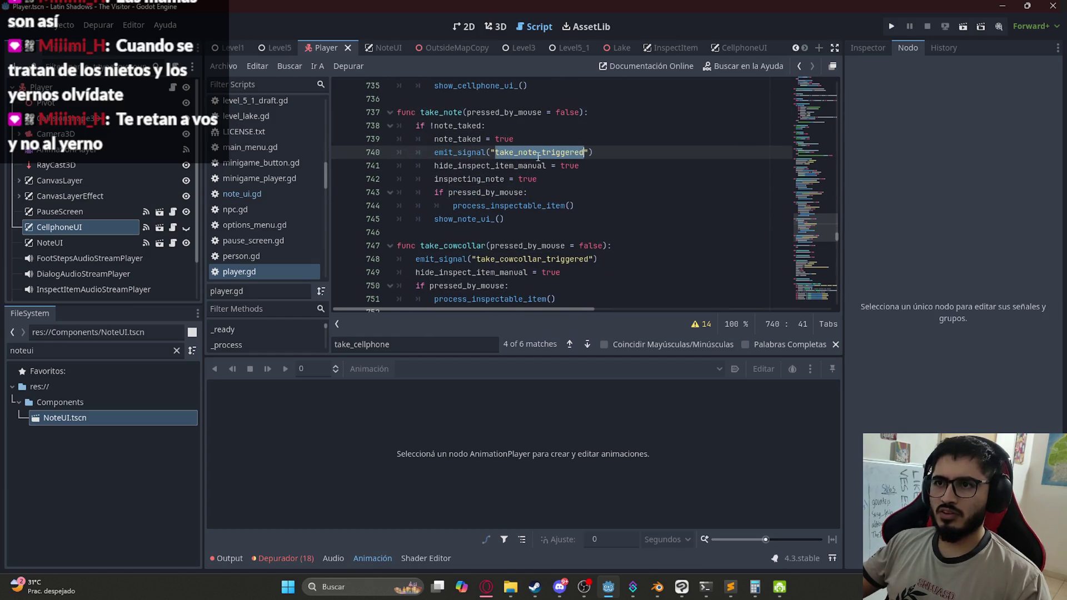
double_click(450, 166)
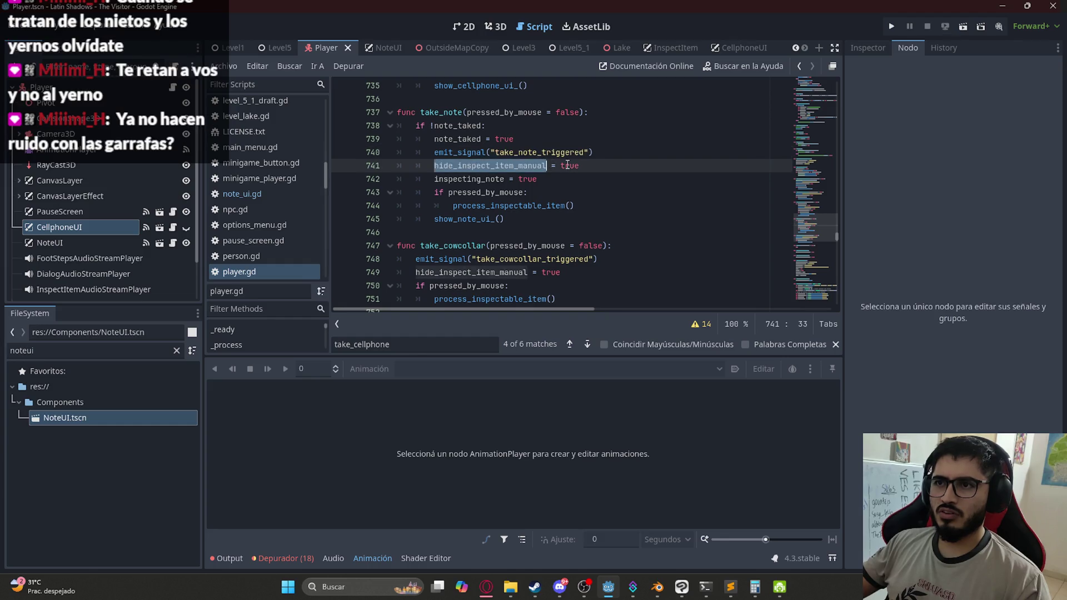
double_click(480, 179)
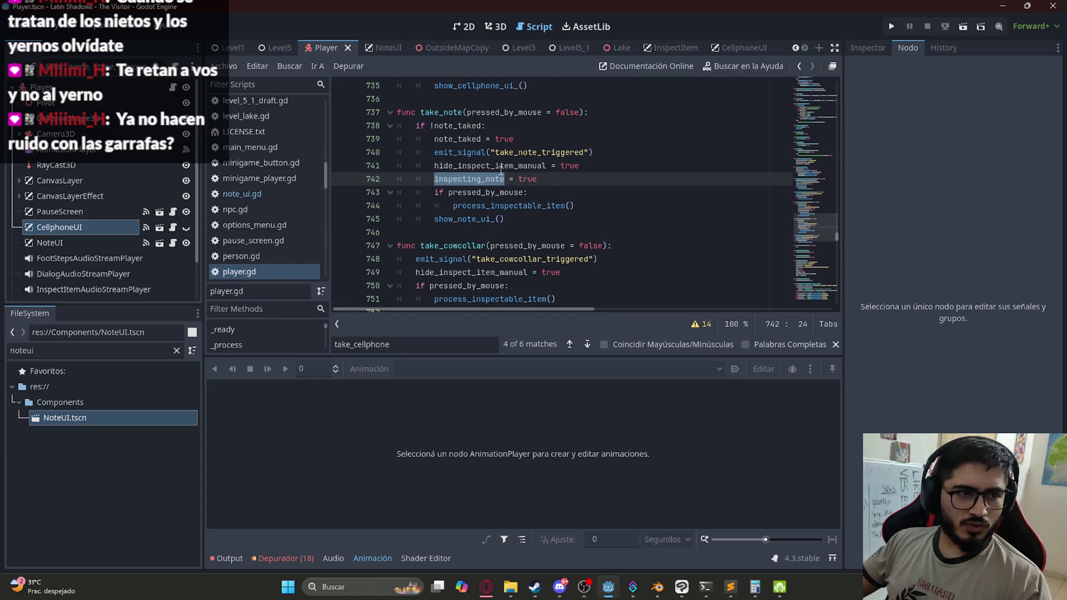
double_click(485, 193)
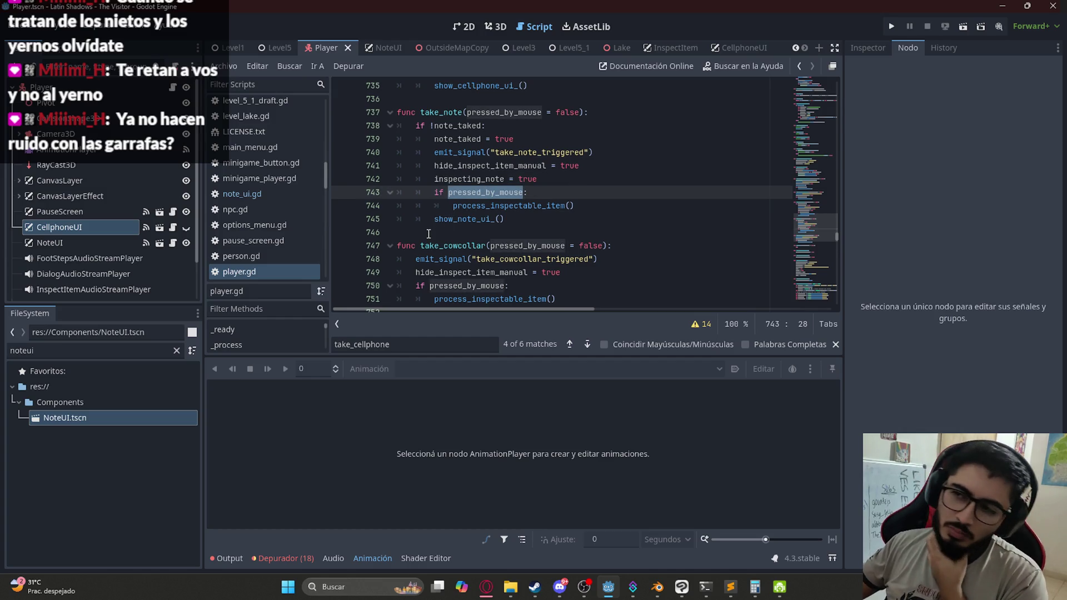
left_click(486, 206)
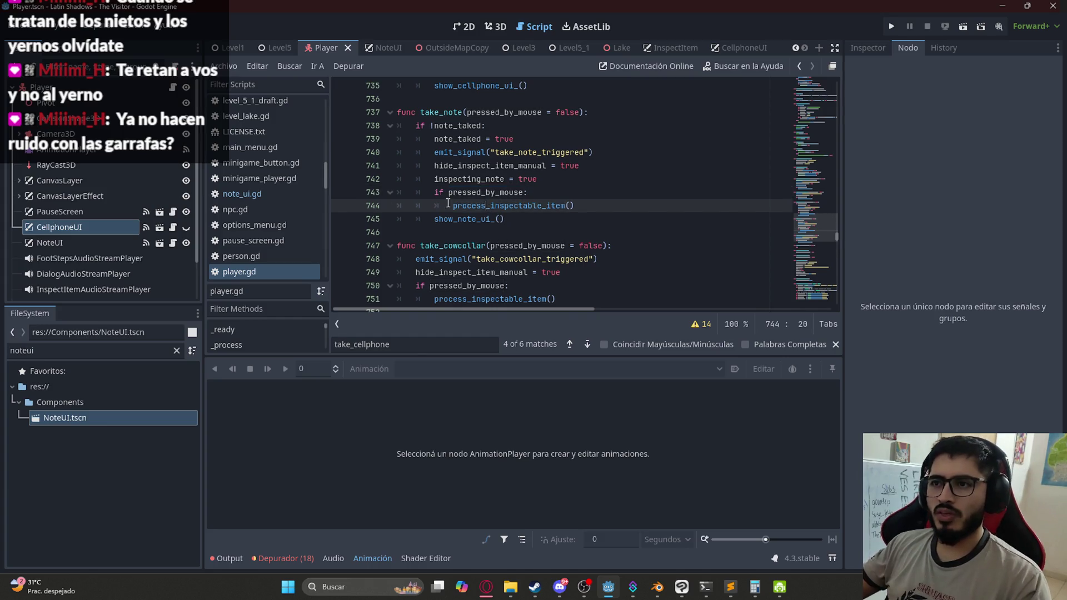
double_click(472, 206)
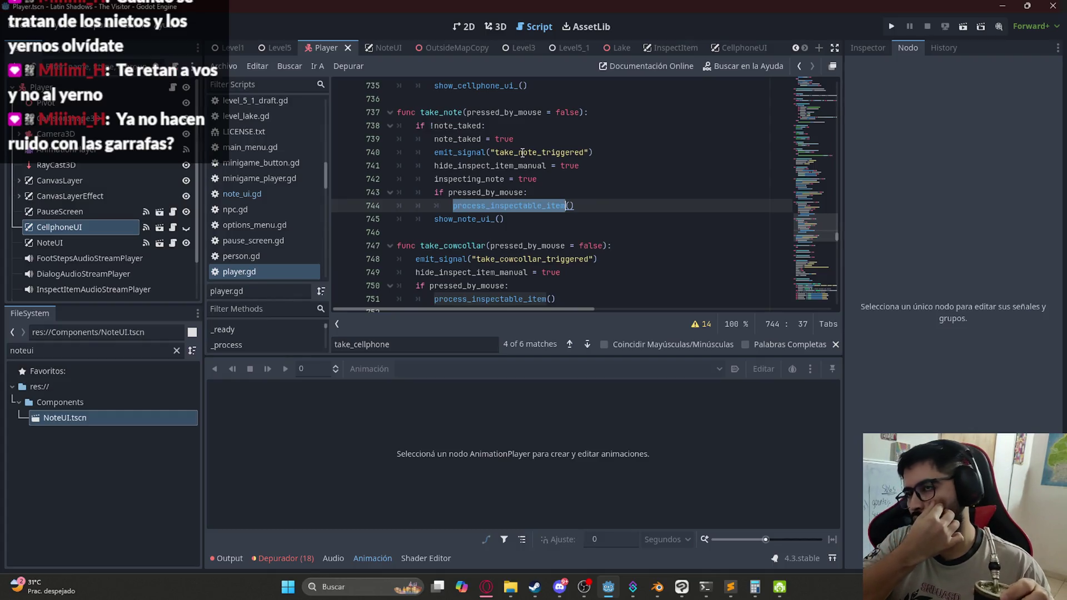
left_click(515, 209)
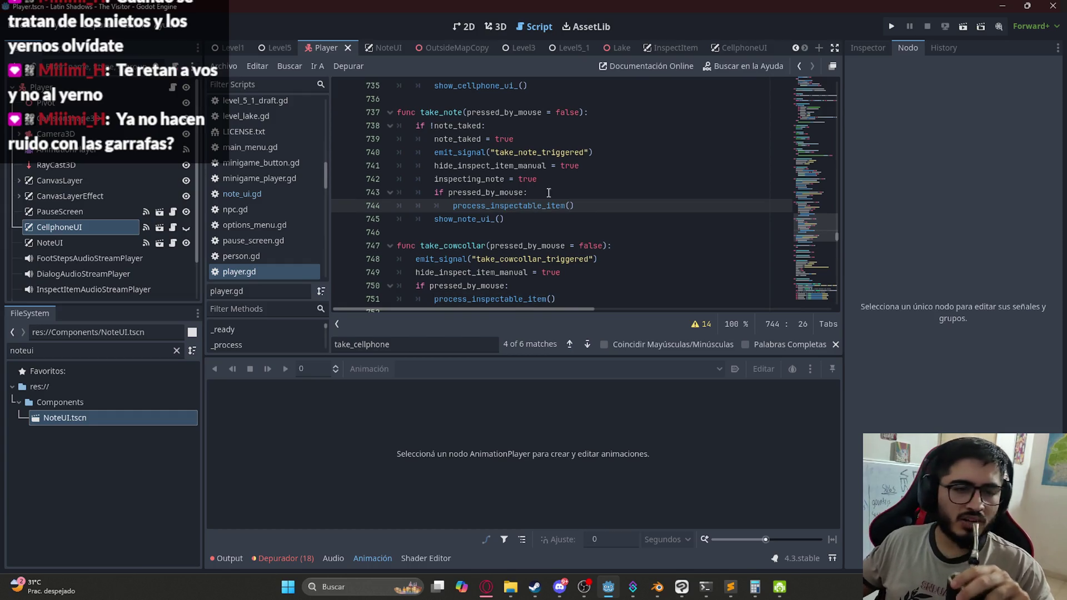
- Go to the show_note_ui_ definition at line 884 from its call on line 745
double_click(521, 220)
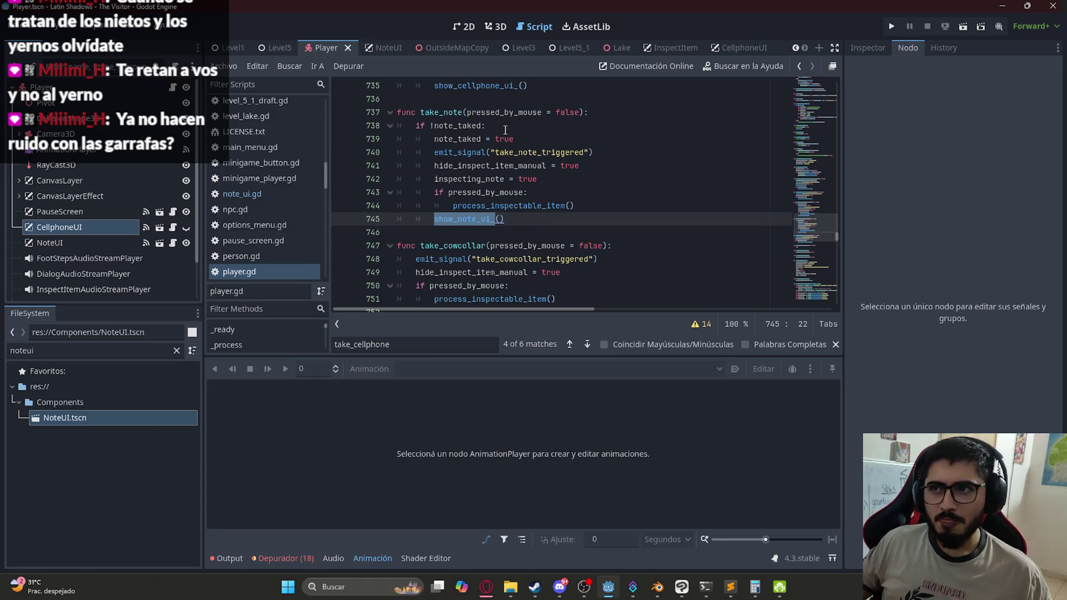
left_click(463, 220, "ctrl")
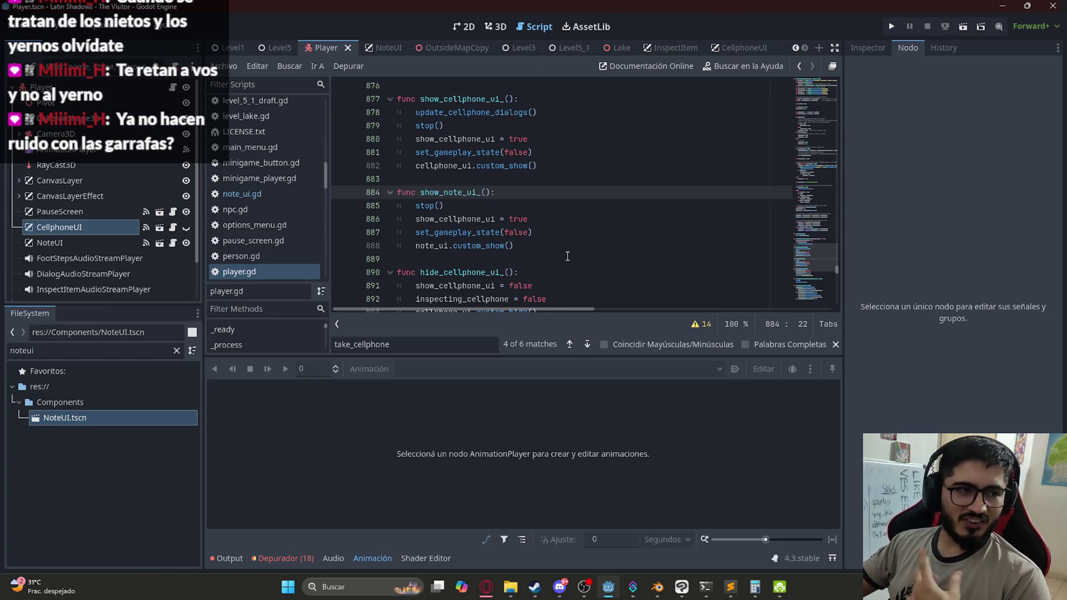
left_click(563, 219)
double_click(451, 192)
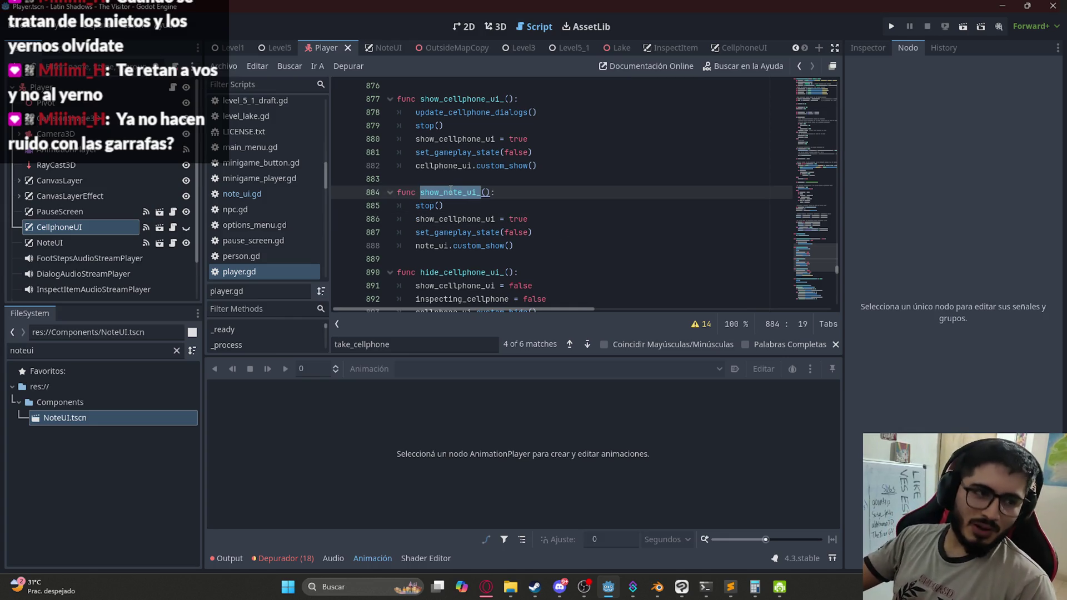
key("ctrl+f")
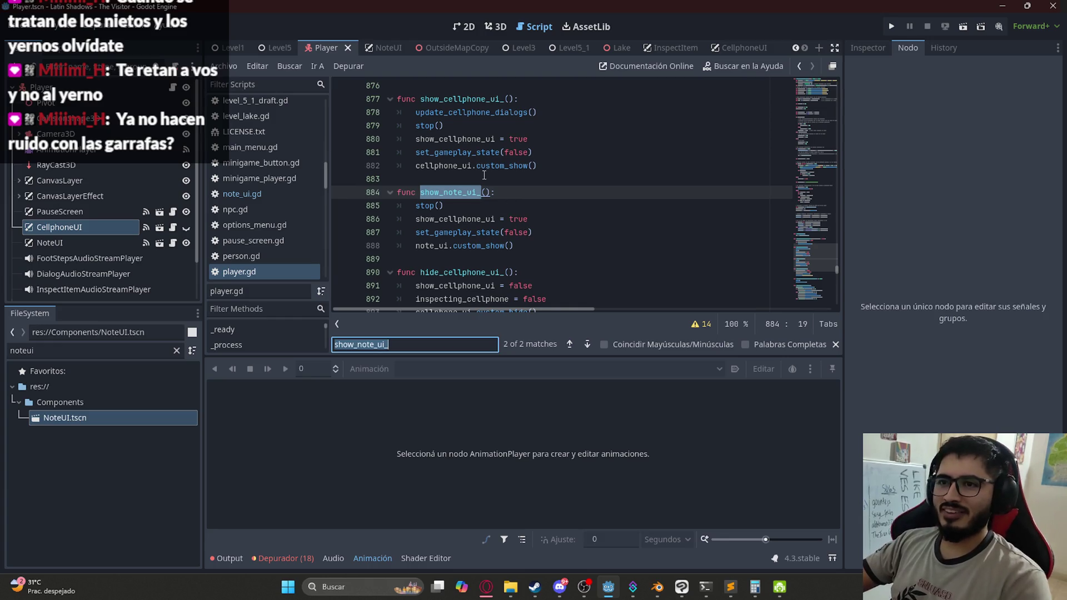
double_click(426, 250)
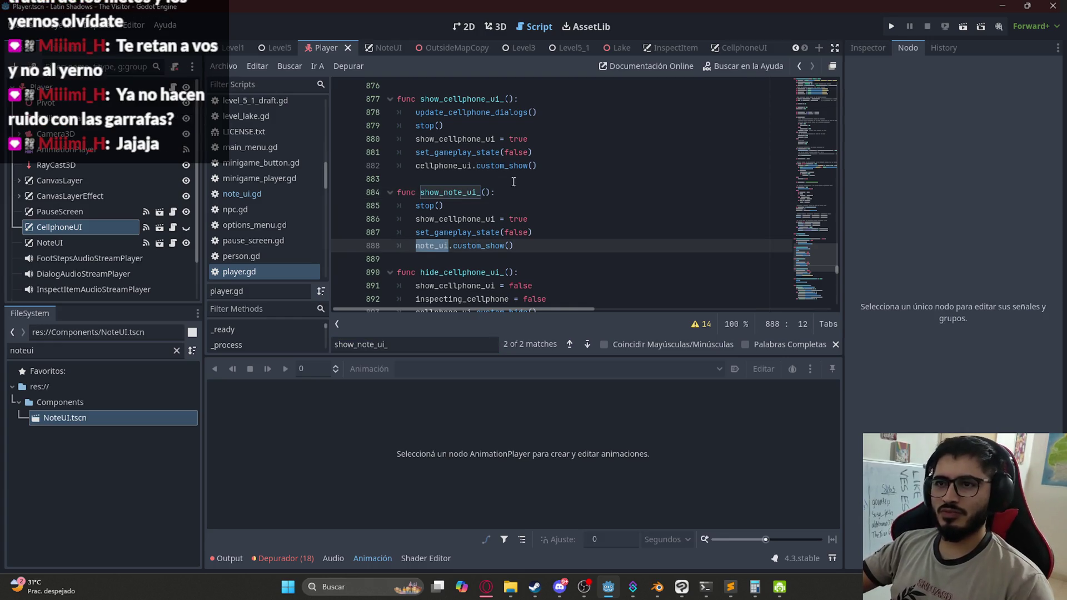
key("ctrl+f")
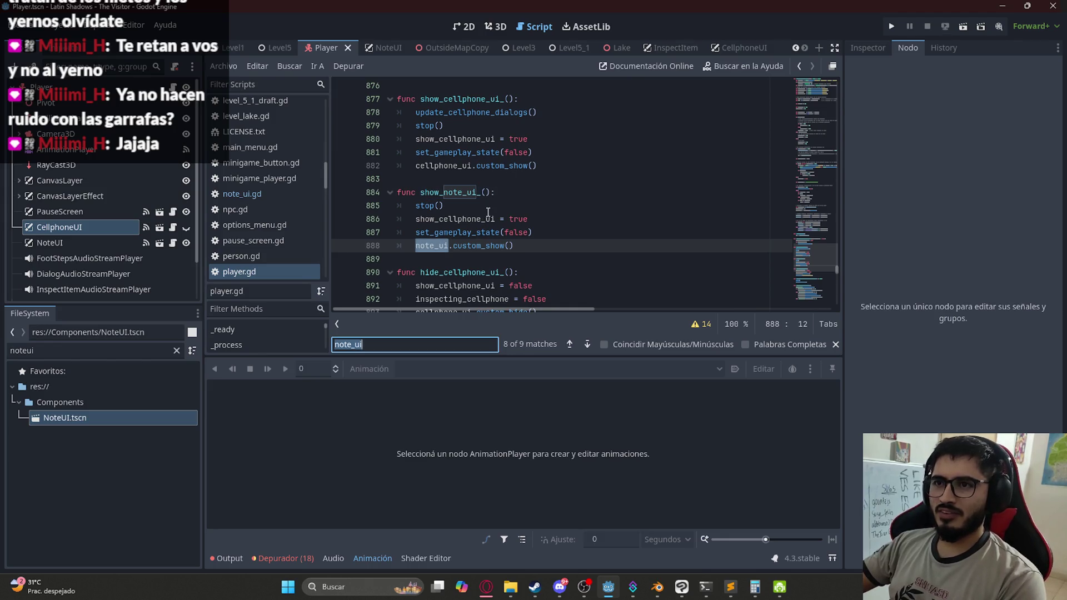
key("Return")
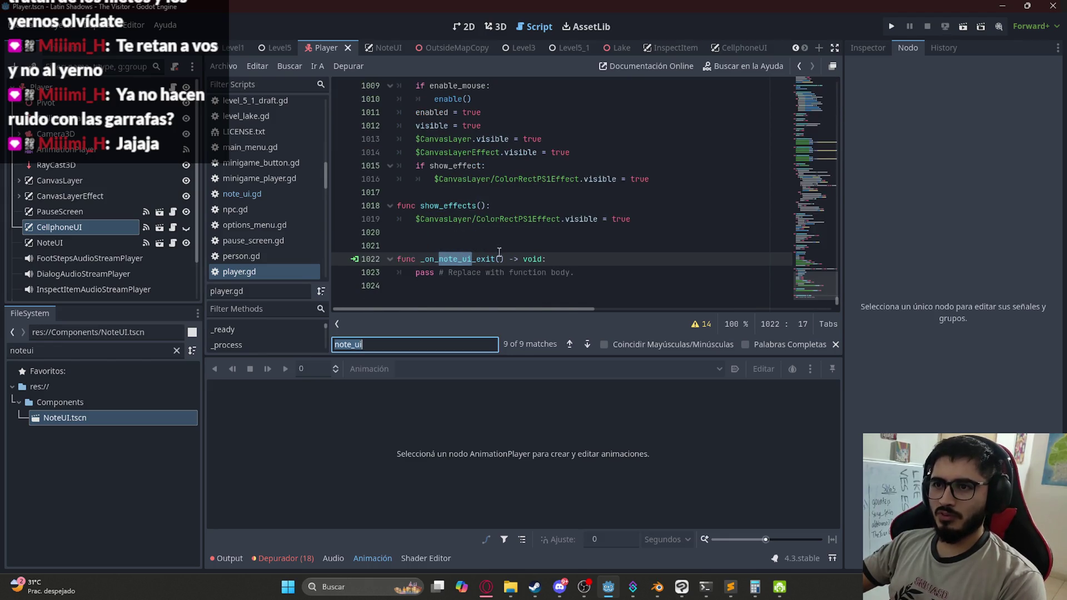
key("Return")
key("Return")
key("Return")
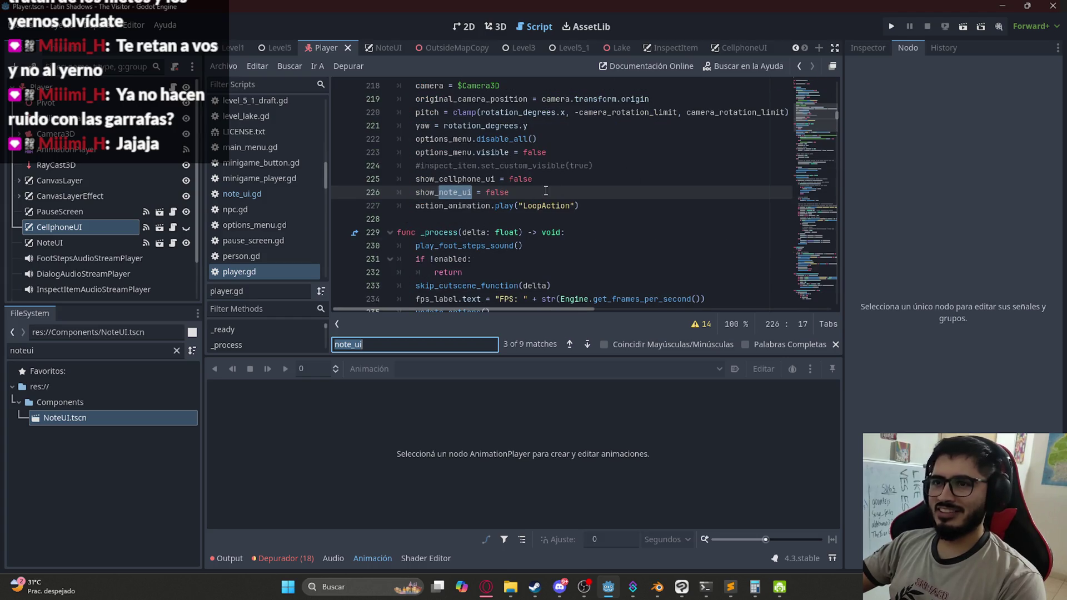
left_click(543, 192)
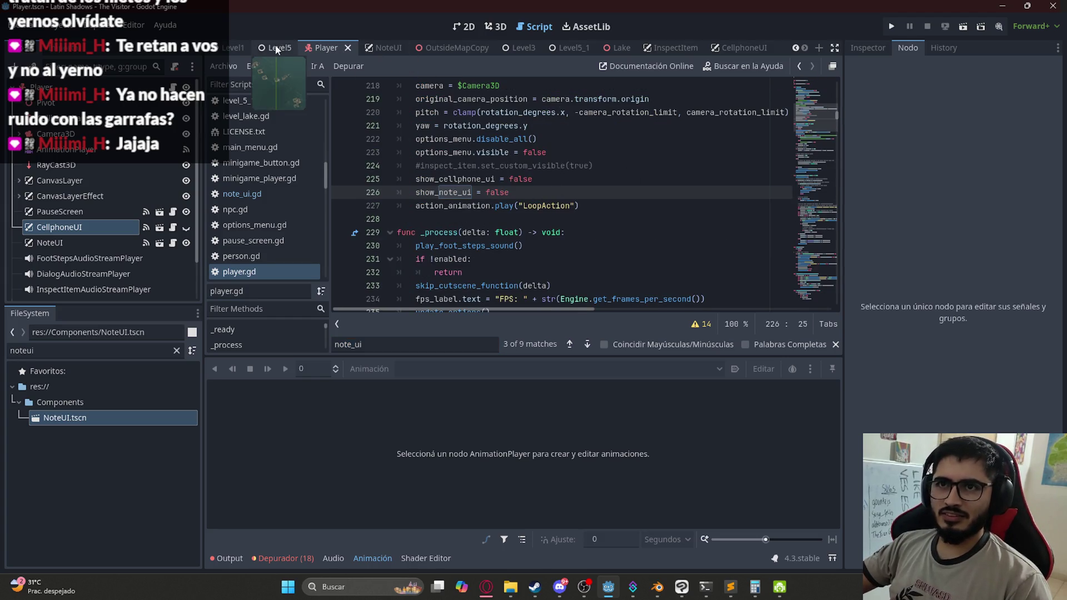
left_click(561, 165)
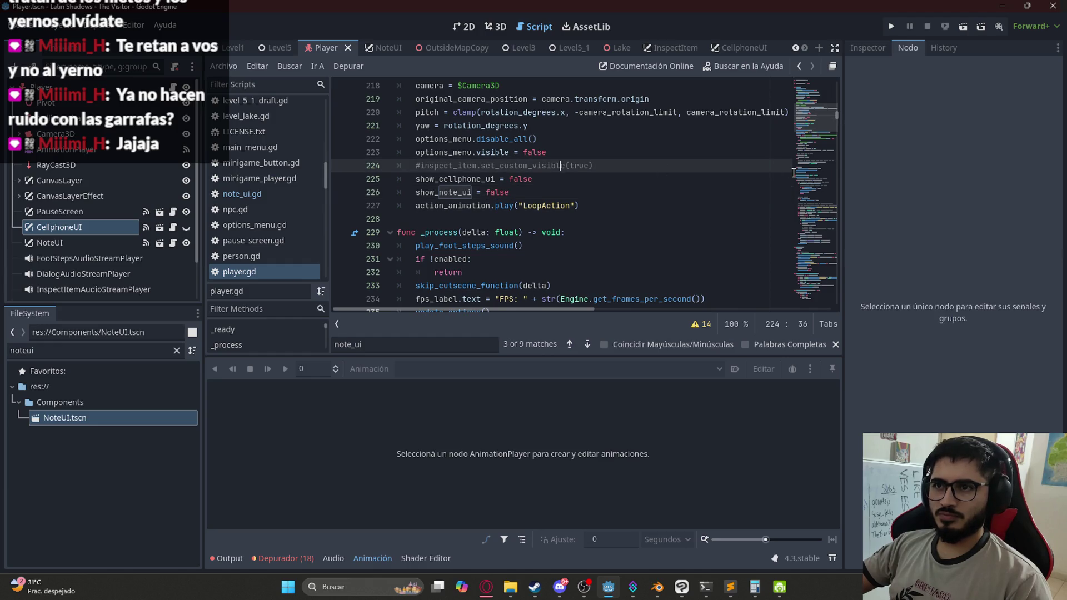
left_click(807, 86)
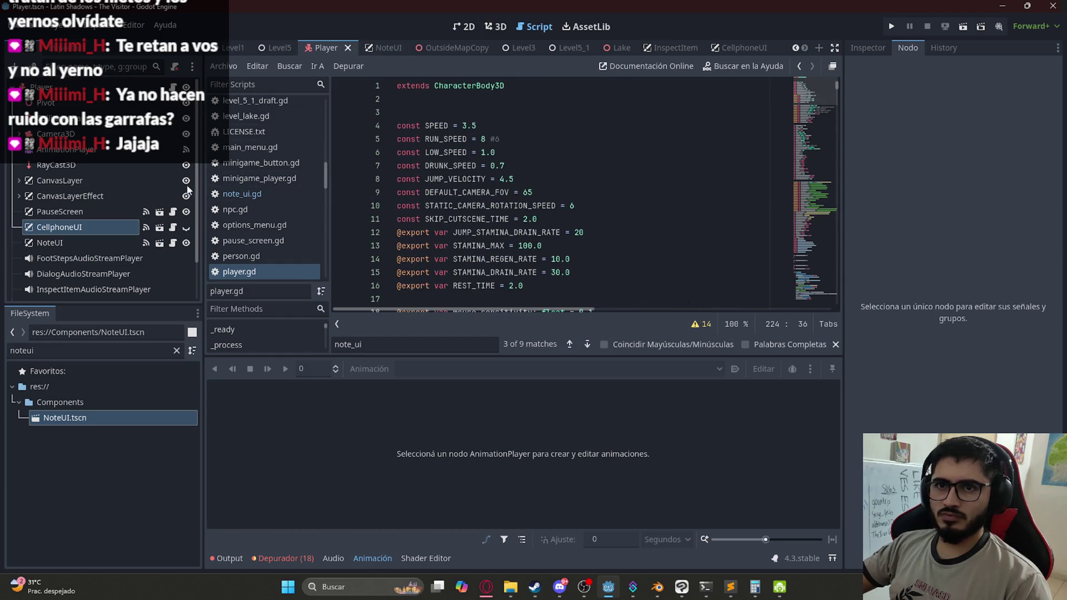
- Hide the NoteUI node, show Level1's RESET animation, and save all scenes
left_click(186, 243)
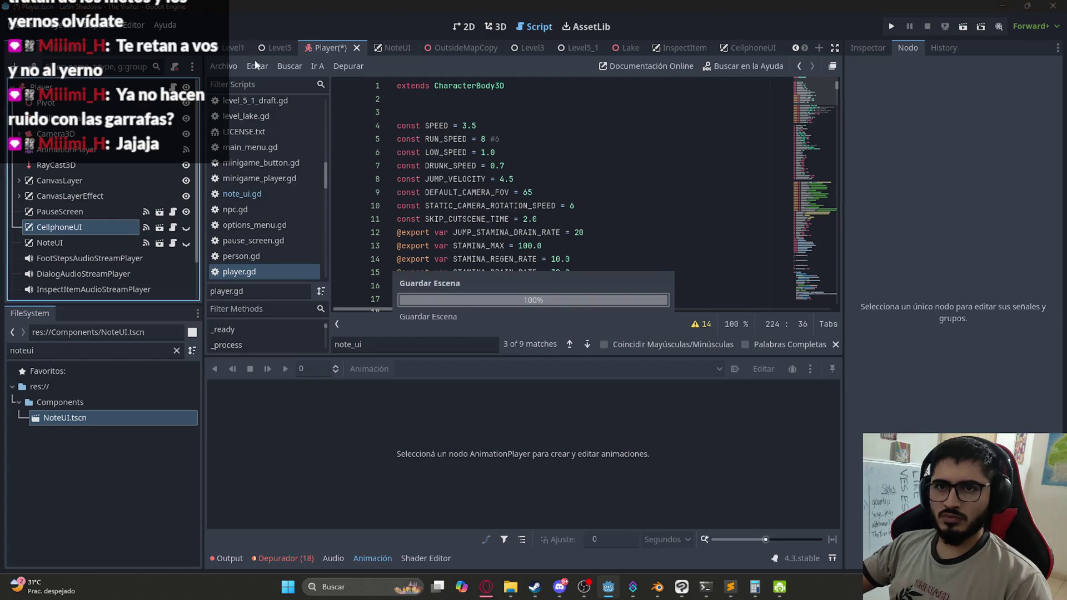
left_click(235, 47)
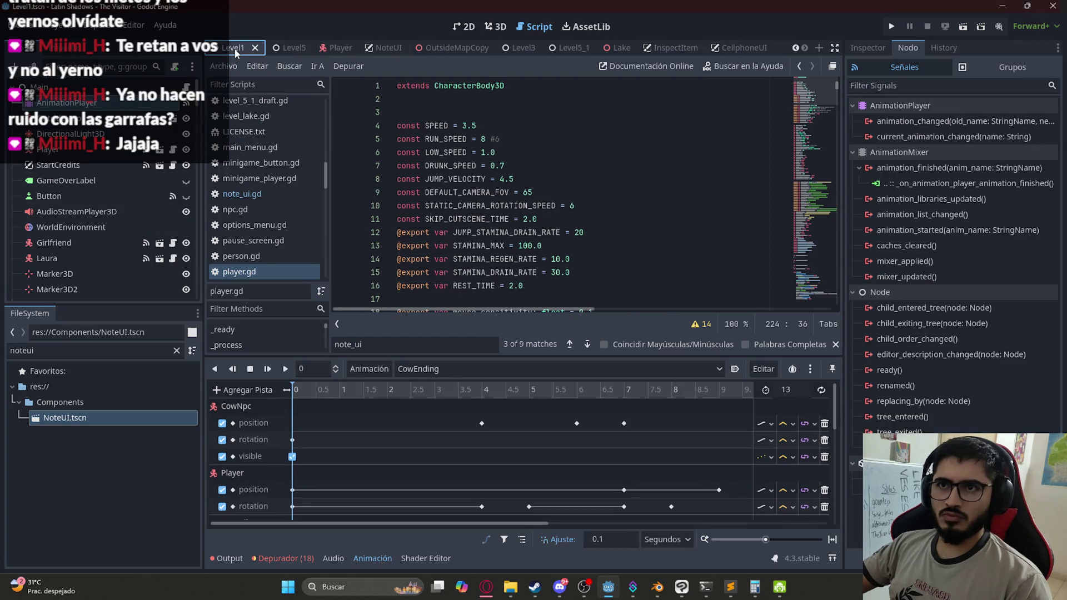
left_click(414, 369)
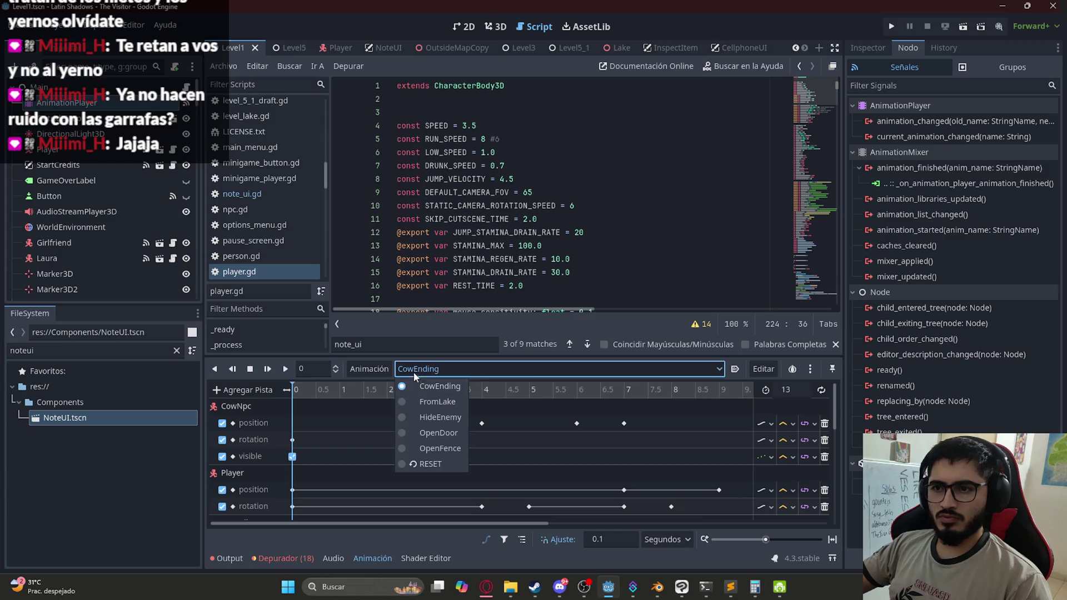
left_click(423, 463)
left_click(224, 66)
left_click(281, 139)
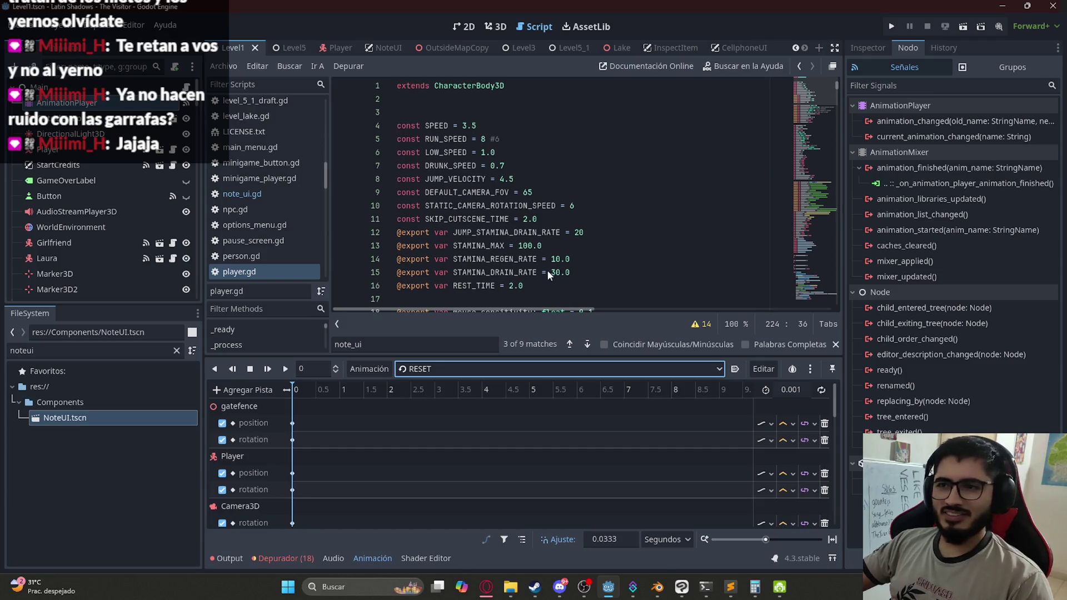
key("F5")
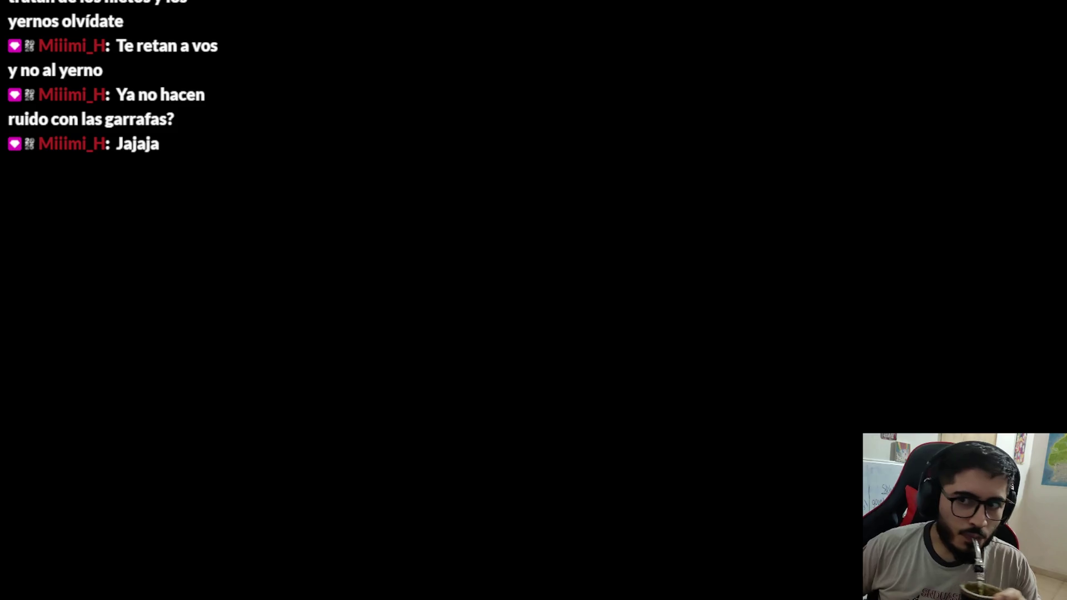
- Skip the opening dialogue and walk along the forest road to the dropped phone
key("space")
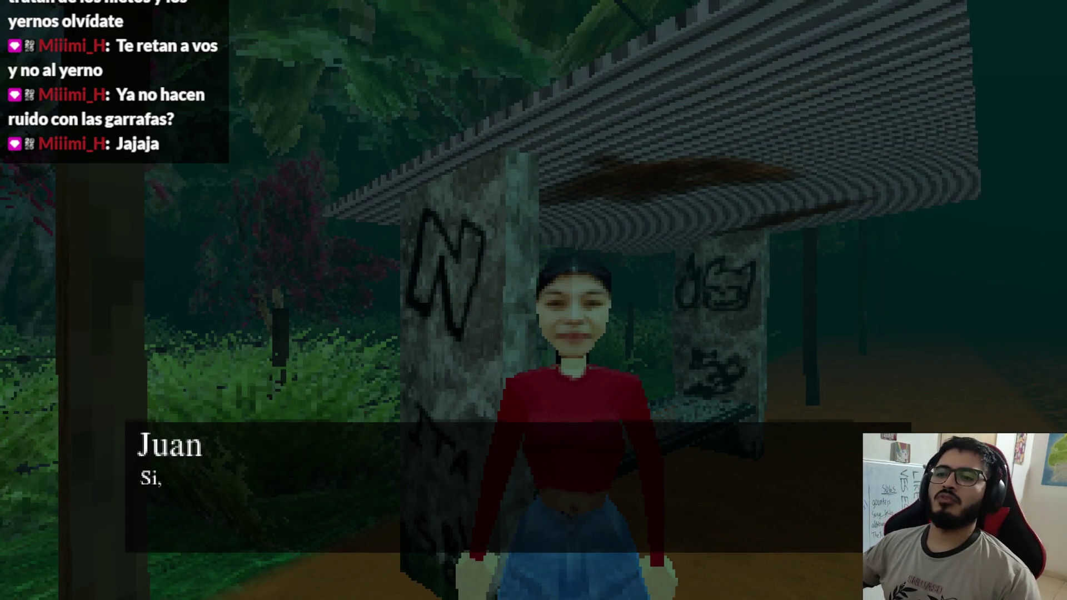
key("space")
key("w")
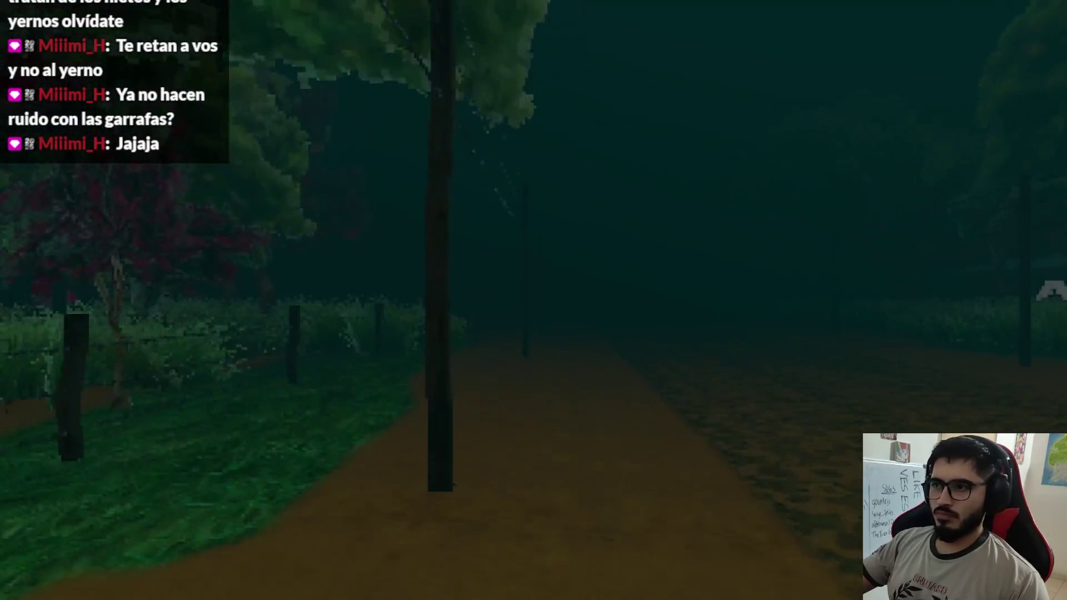
key("w")
key("w")
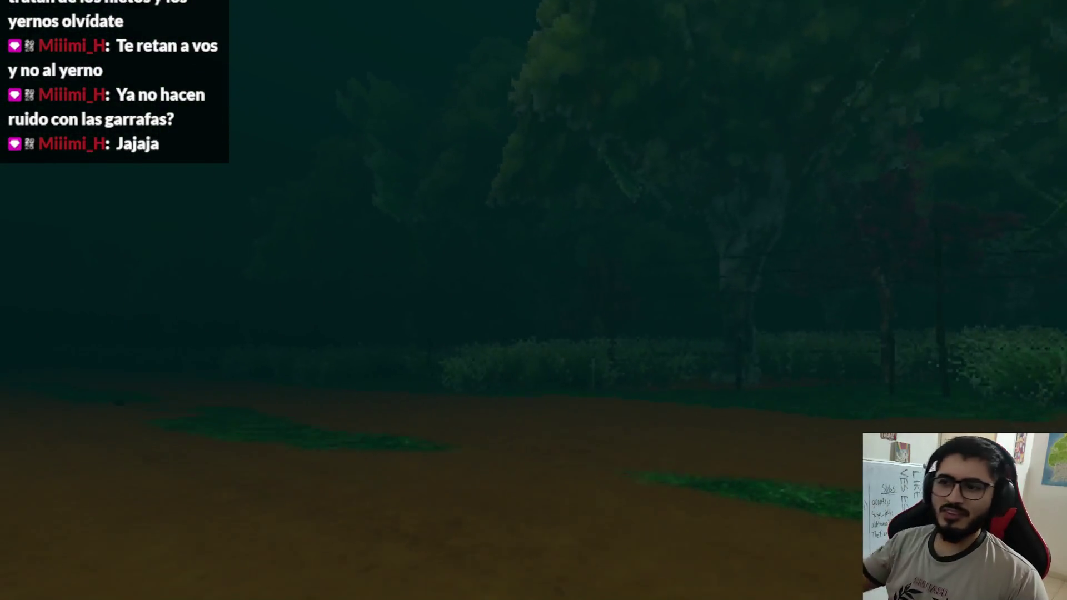
key("w")
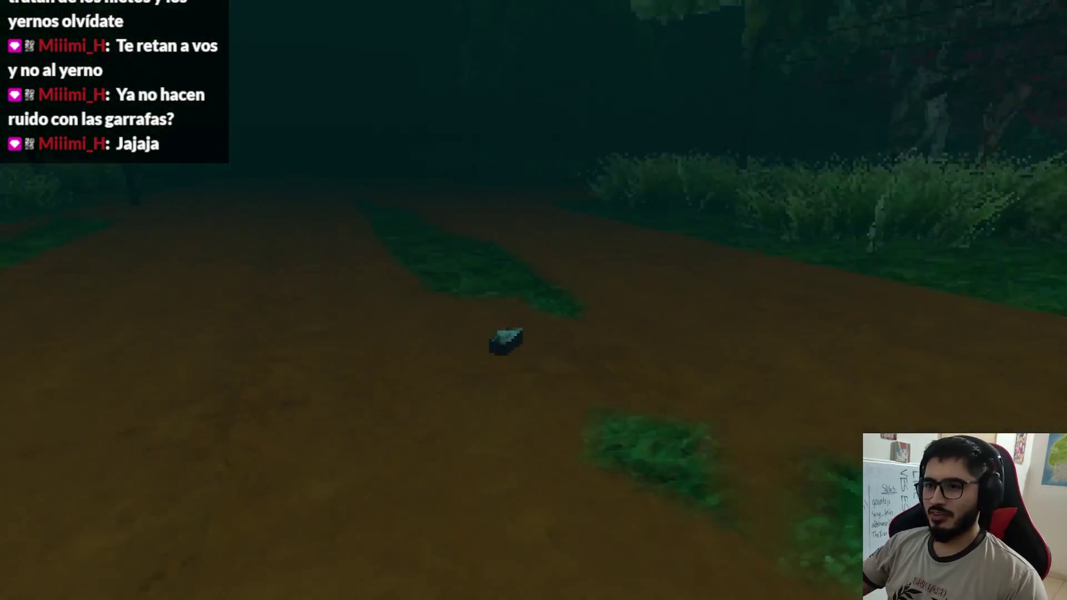
key("w")
- Inspect the phone, read through its messages, and quit from the pause menu
key("e")
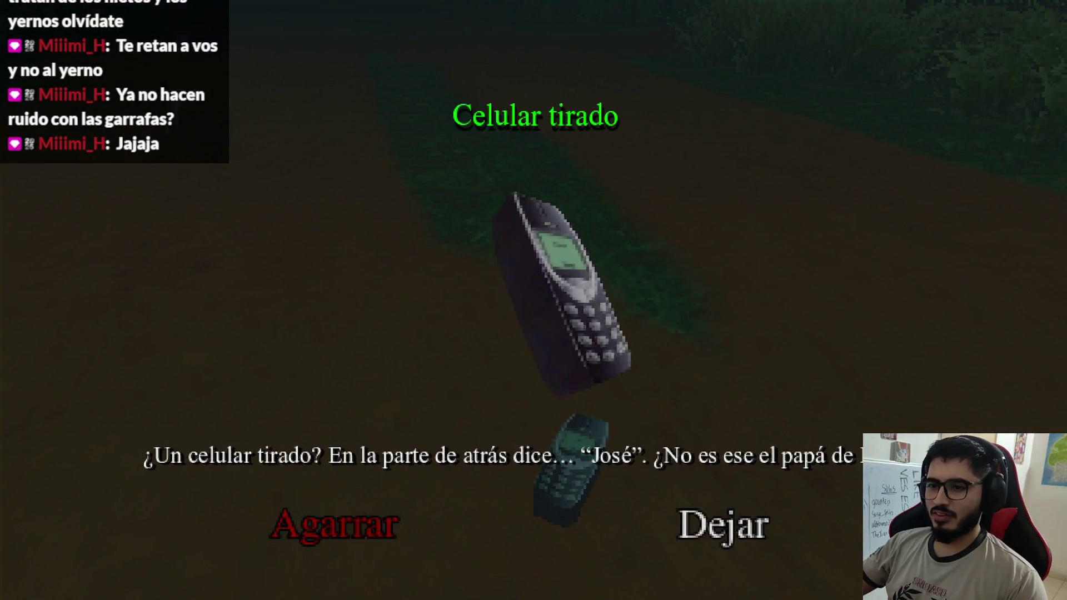
key("e")
left_click(667, 536)
left_click(667, 536)
left_click(667, 536)
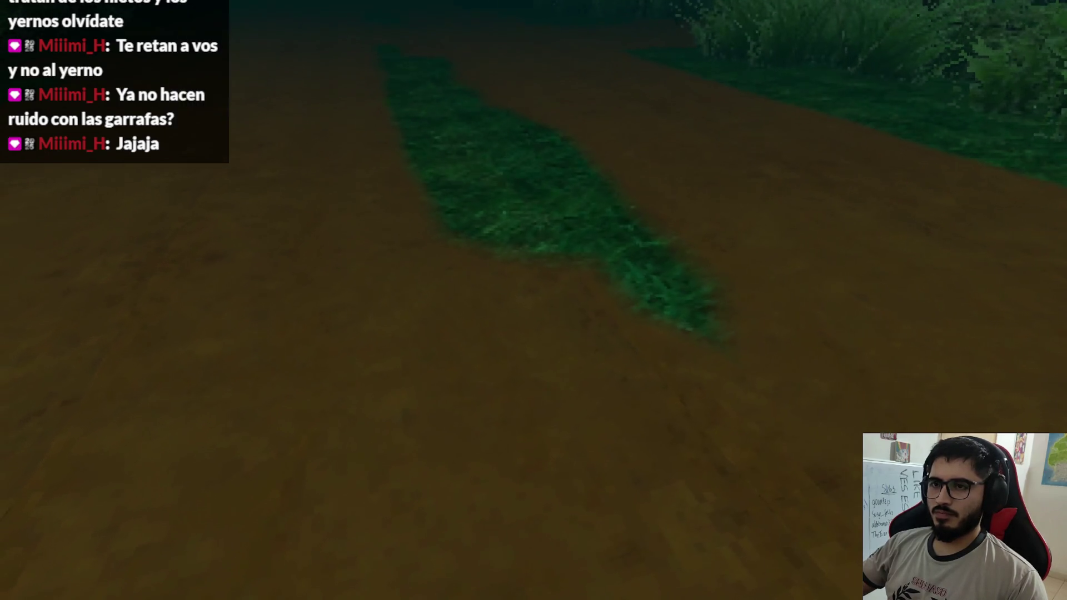
key("Escape")
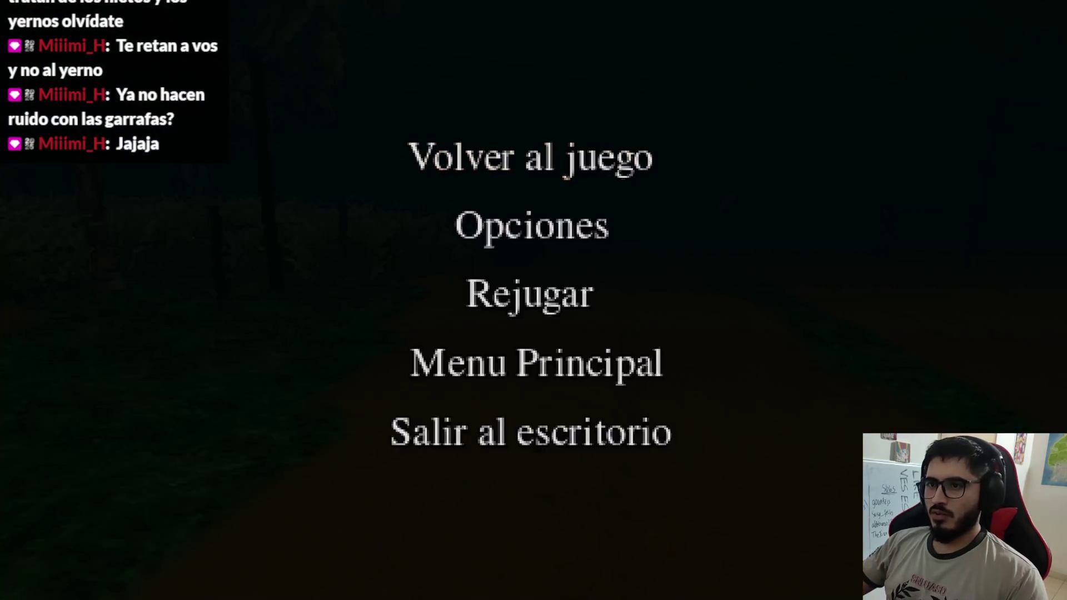
left_click(528, 437)
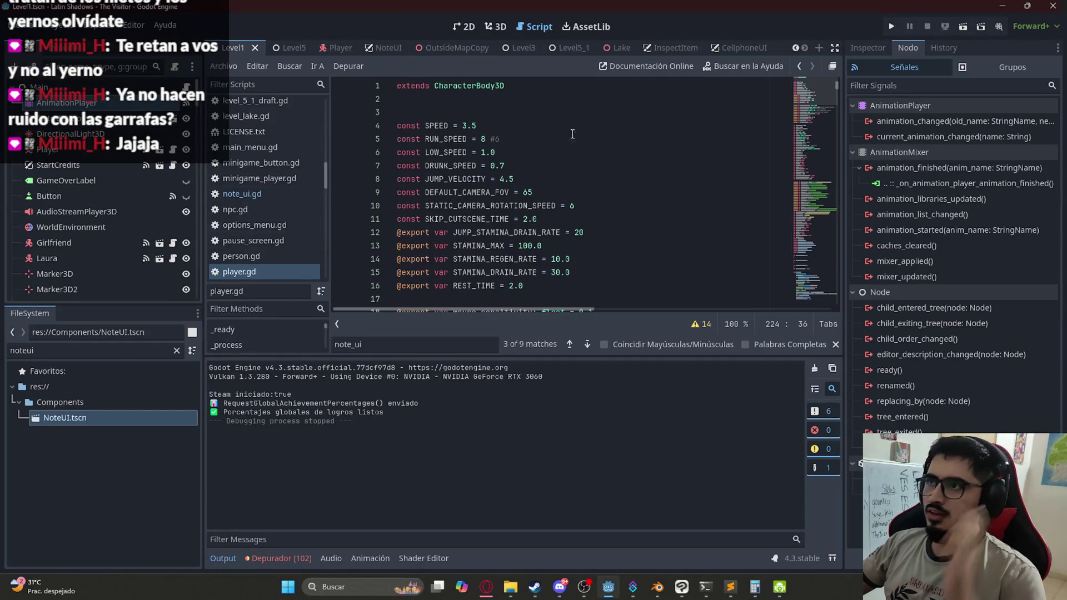
- Filter the FileSystem for 'lake' and open the LevelLake scene
left_click(110, 355)
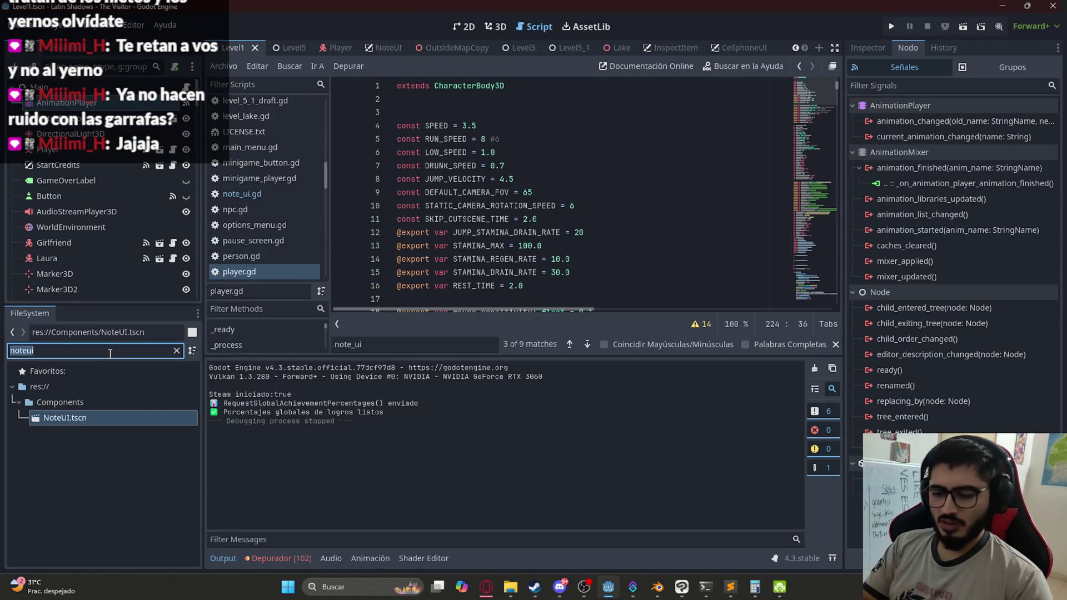
type("lake")
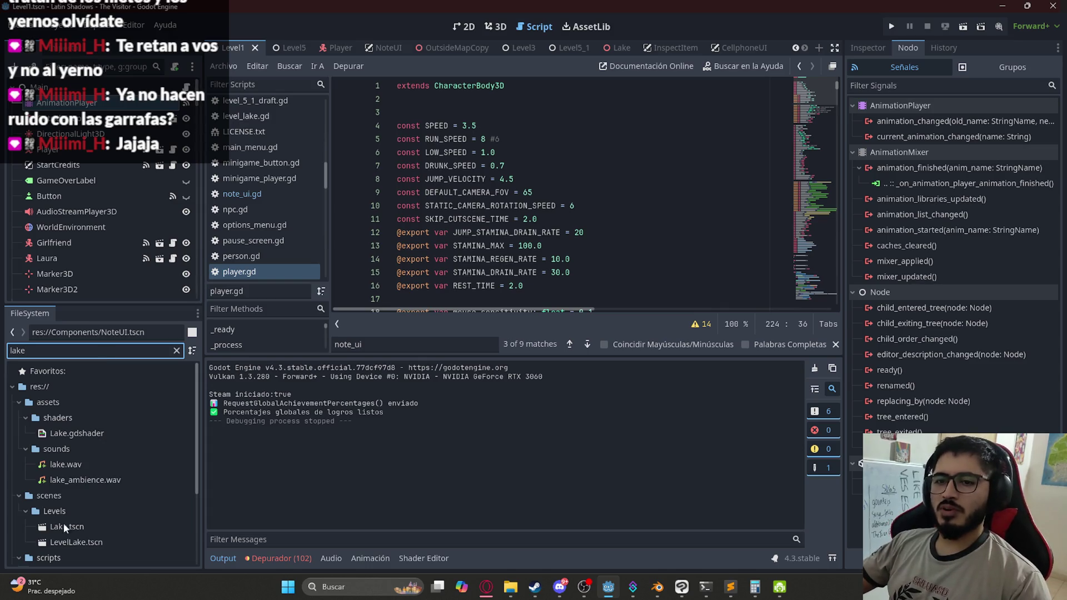
double_click(69, 541)
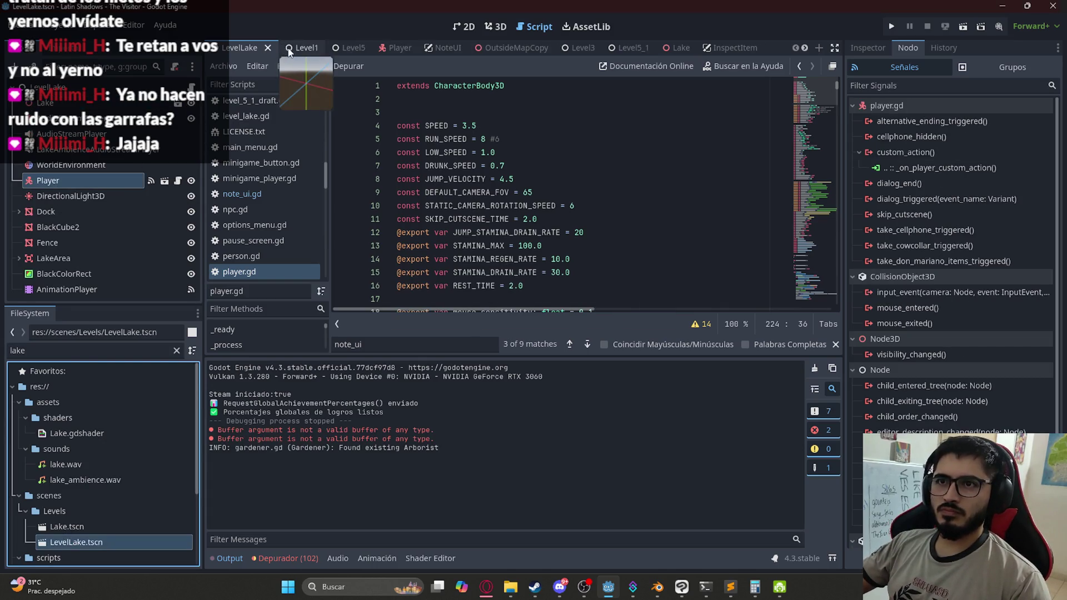
- In Level1, show the RESET animation and filter the scene tree for 'ite' nodes
left_click(289, 49)
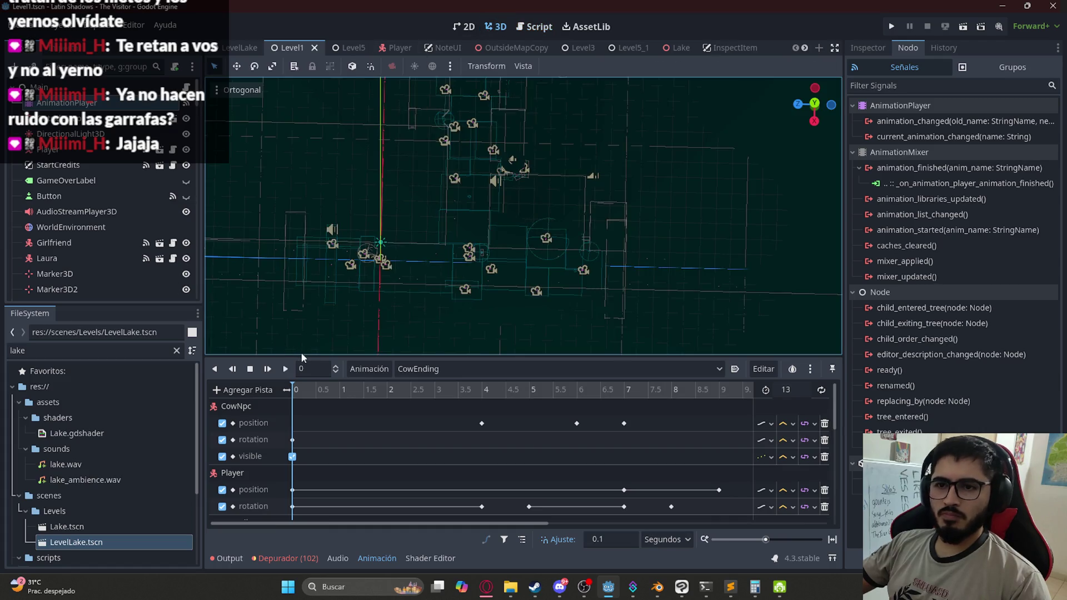
left_click(450, 369)
left_click(435, 465)
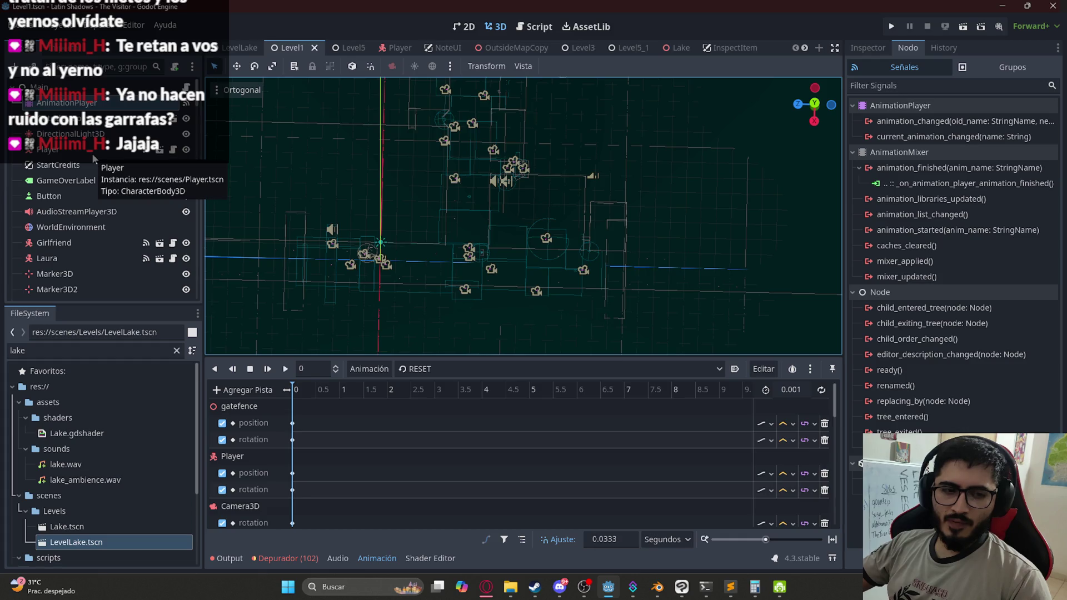
left_click(96, 132)
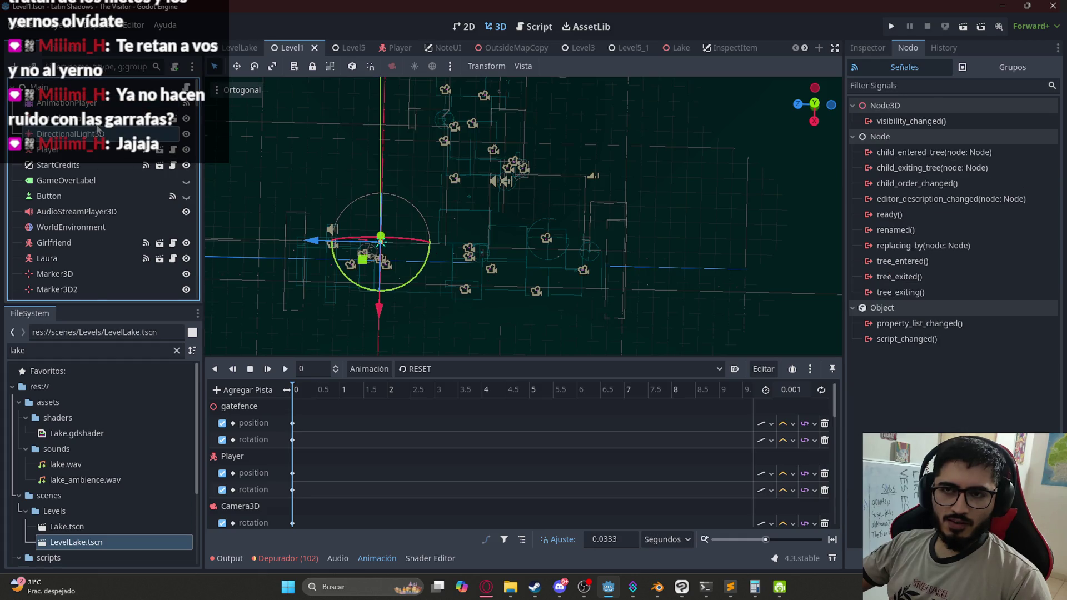
scroll(103, 186, "down", 15)
scroll(63, 239, "down", 10)
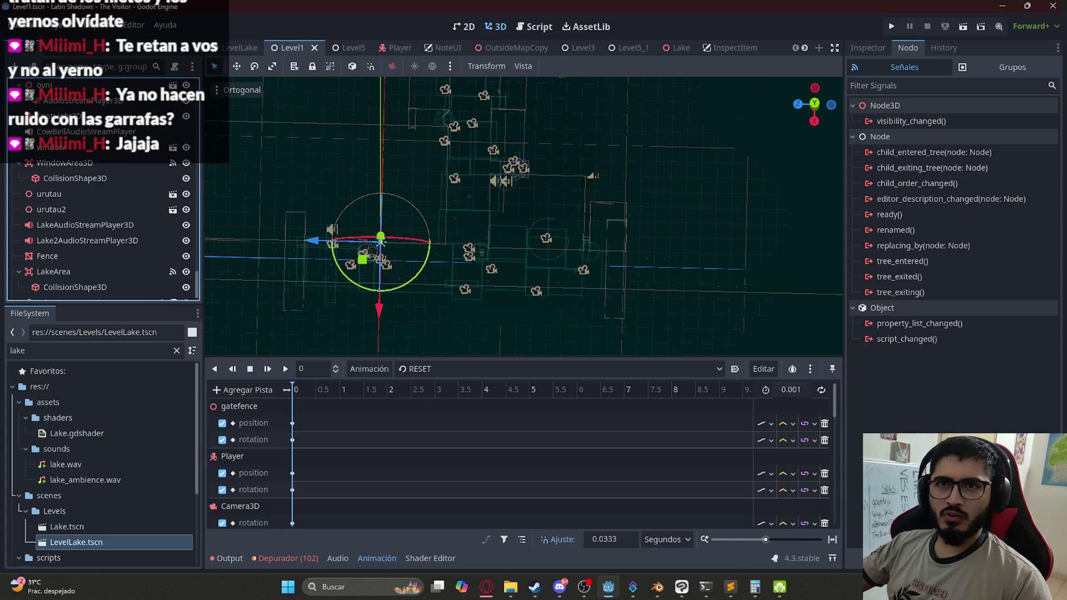
left_click(94, 66)
type("ite")
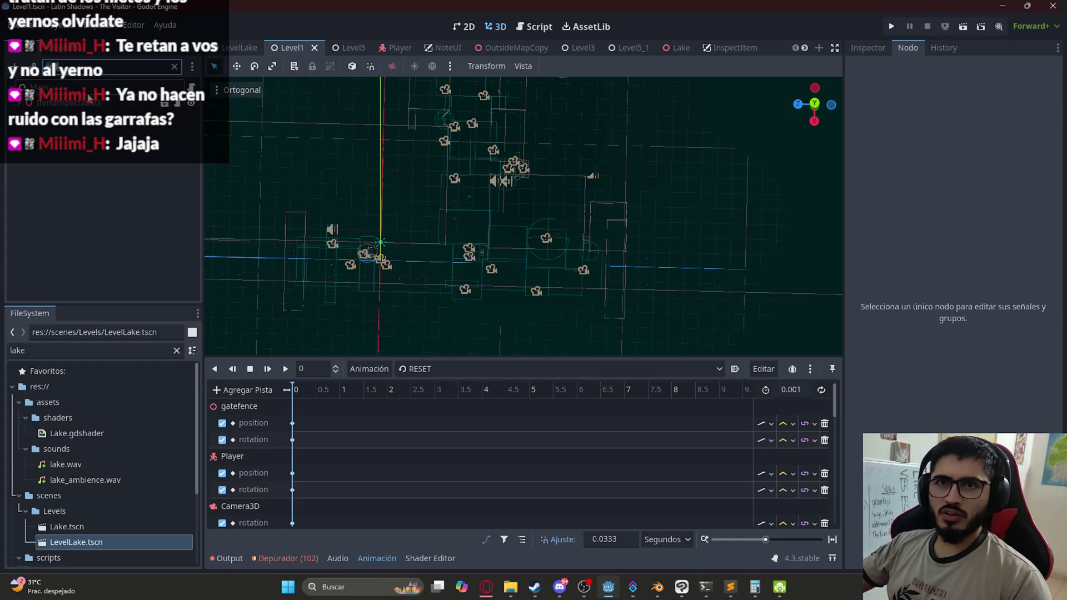
left_click(118, 101)
left_click(175, 66)
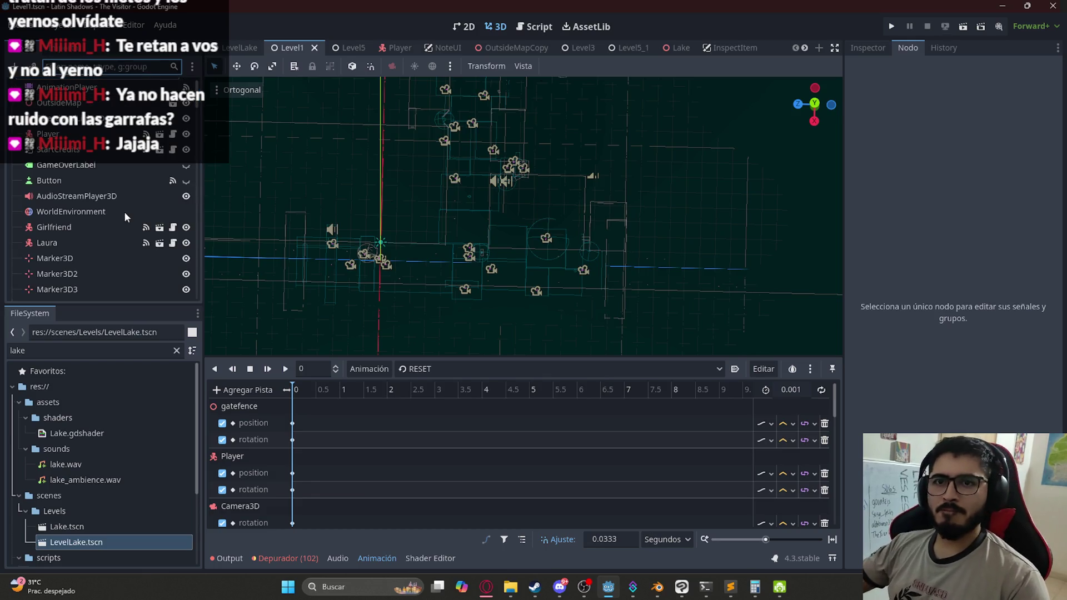
scroll(98, 146, "up", 1)
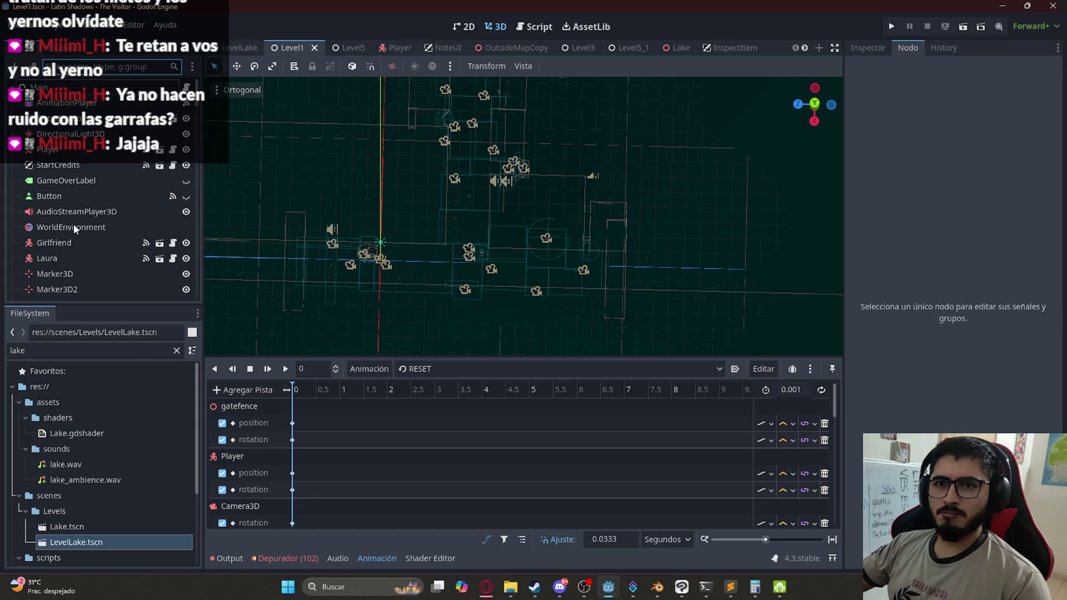
- Remove the WorldEnvironment's environment and select the phone's ItemInspectable3 node to copy
left_click(75, 228)
left_click(877, 52)
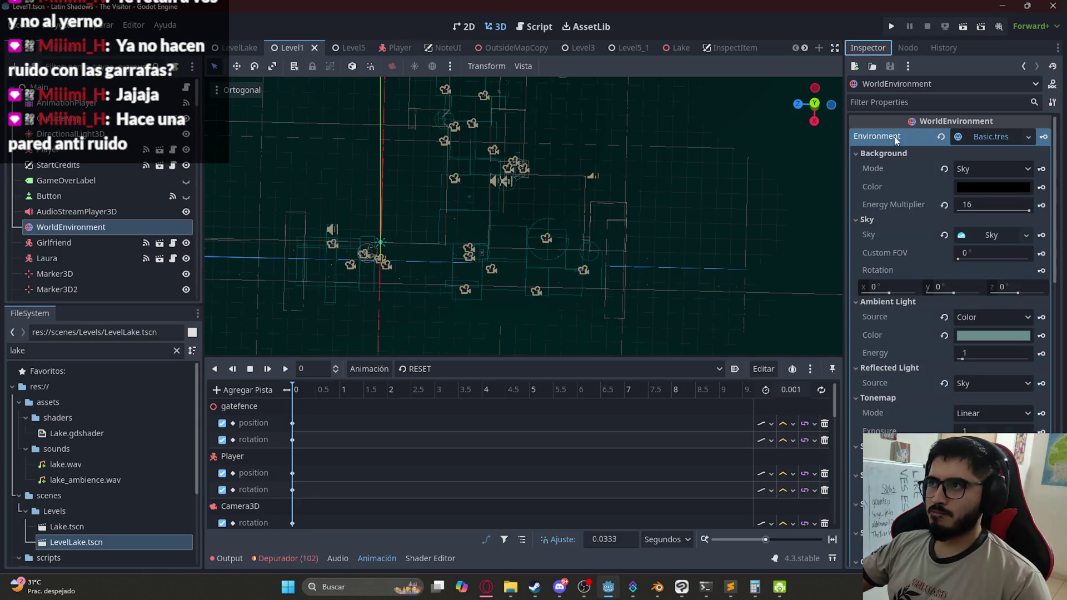
left_click(942, 138)
scroll(495, 187, "up", 5)
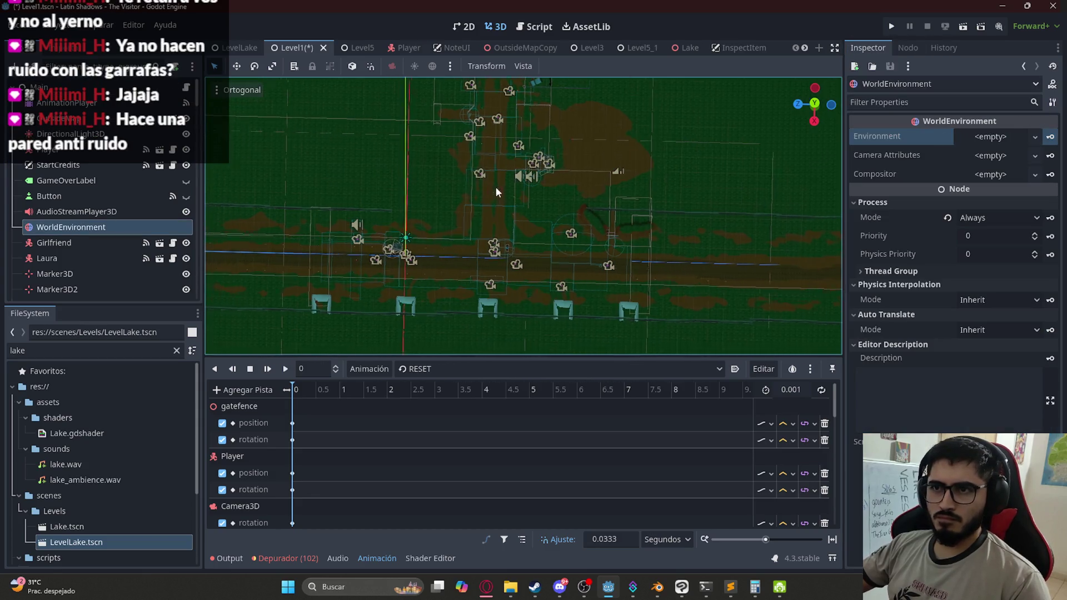
scroll(482, 336, "up", 10)
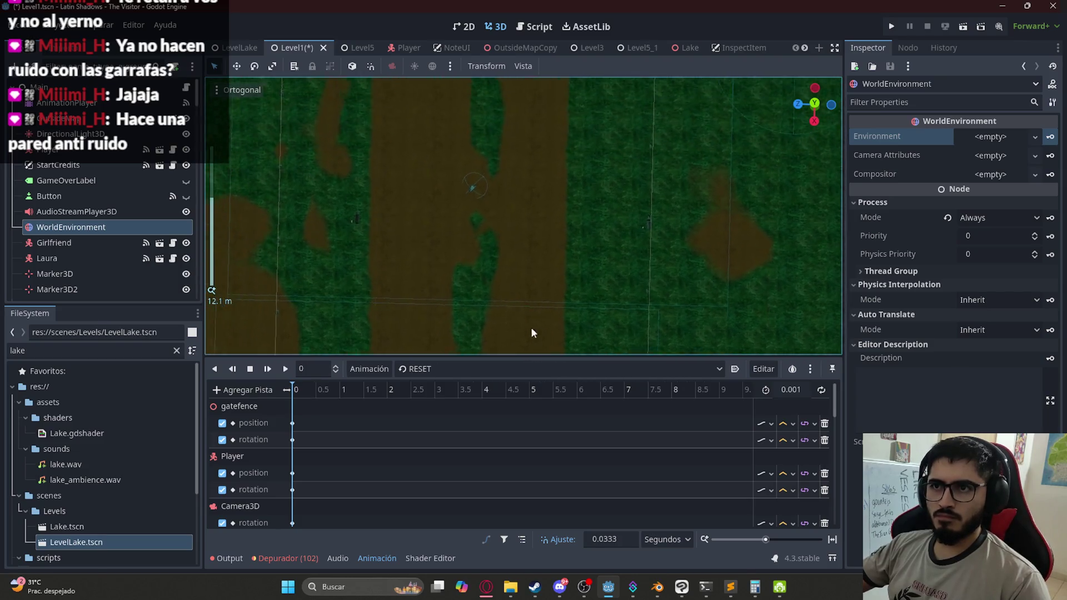
scroll(484, 280, "up", 5)
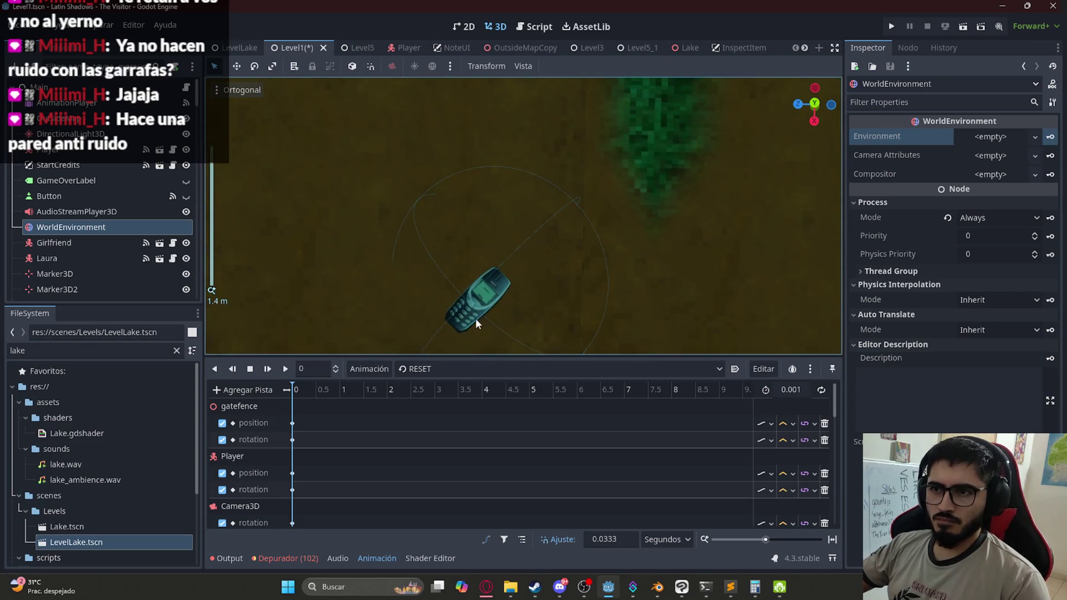
left_click(477, 317)
left_click(77, 259)
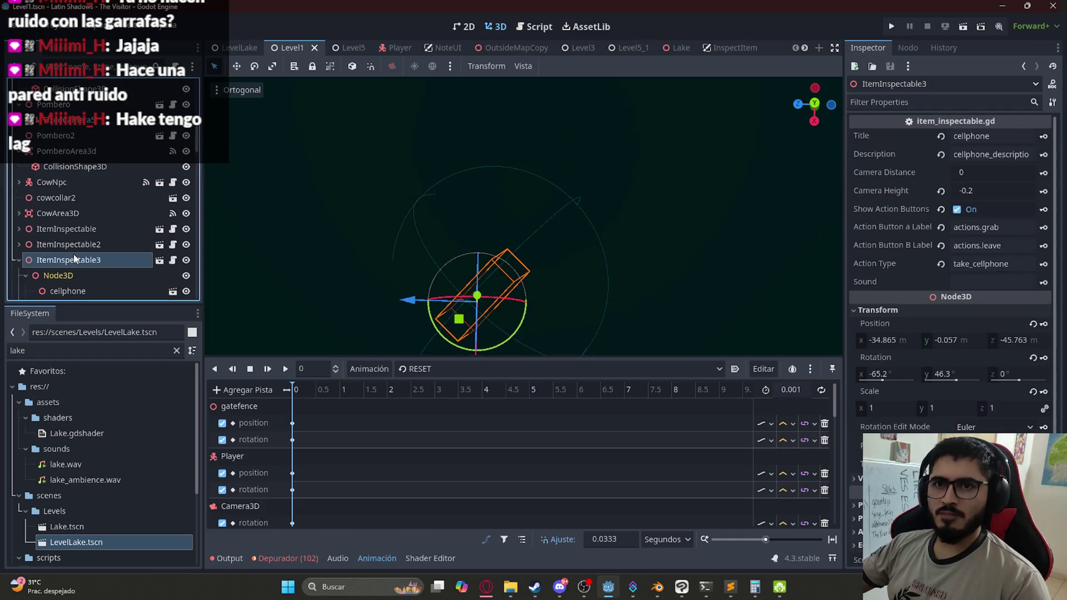
left_click(239, 48)
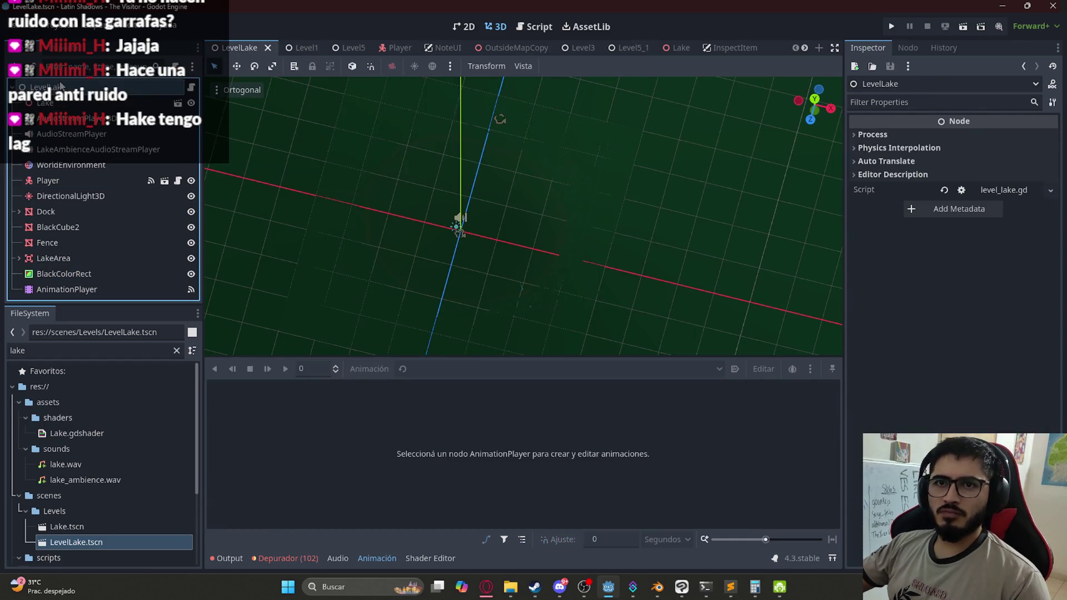
- Paste ItemInspectable3 into LevelLake, set its action type to take_note, and save
key("ctrl+v")
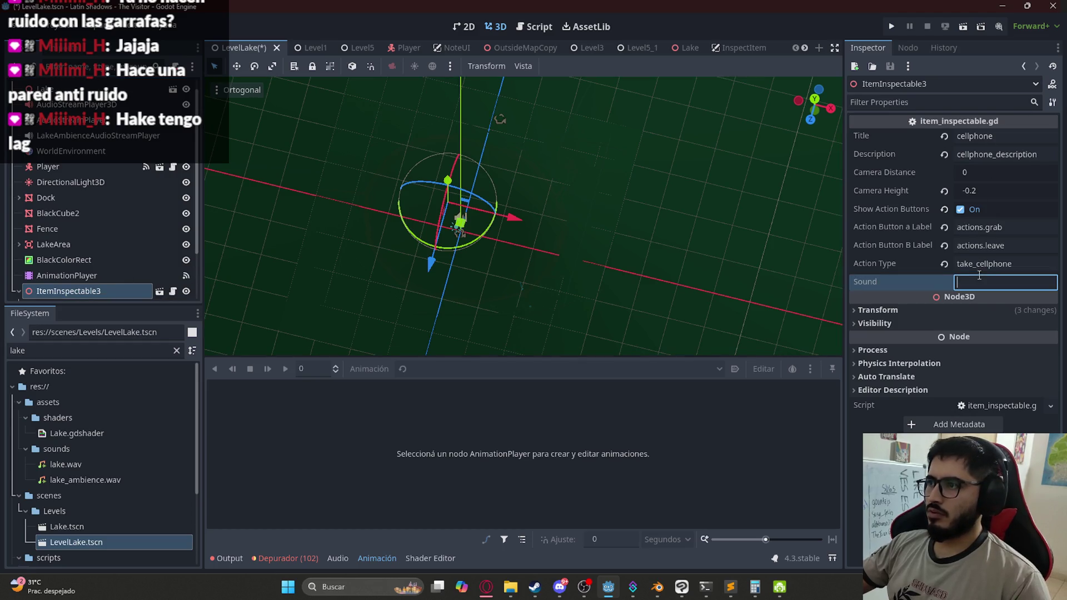
left_click(980, 264)
left_click_drag(977, 263, 1065, 263)
type("n")
key("Return")
key("ctrl+s")
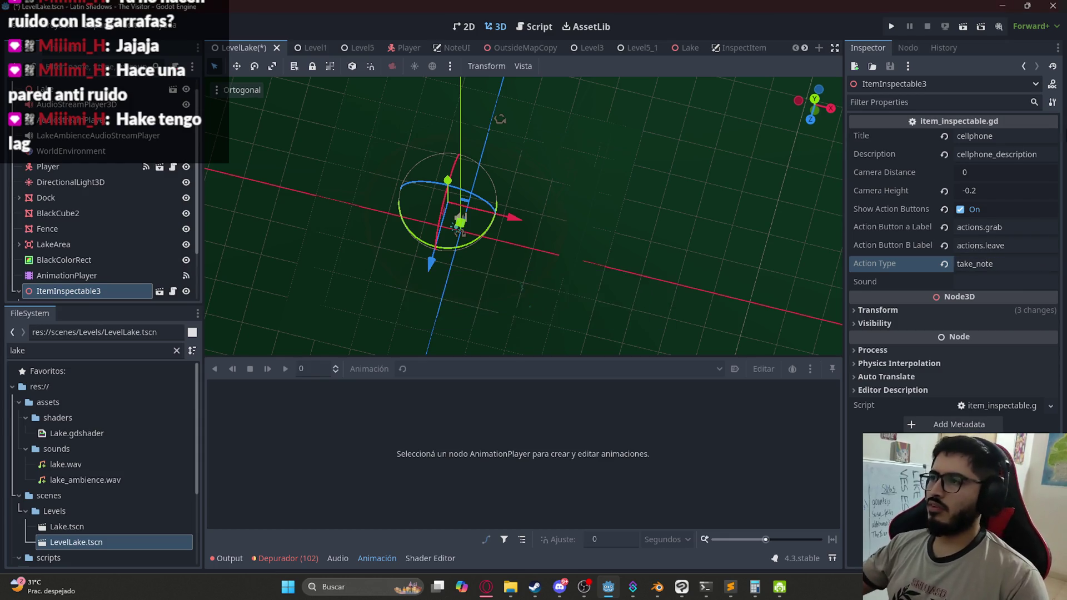
- Replace the description with 'Una hoja con algo escrito?' and start retyping the title
left_click(1030, 155)
key("ctrl+a")
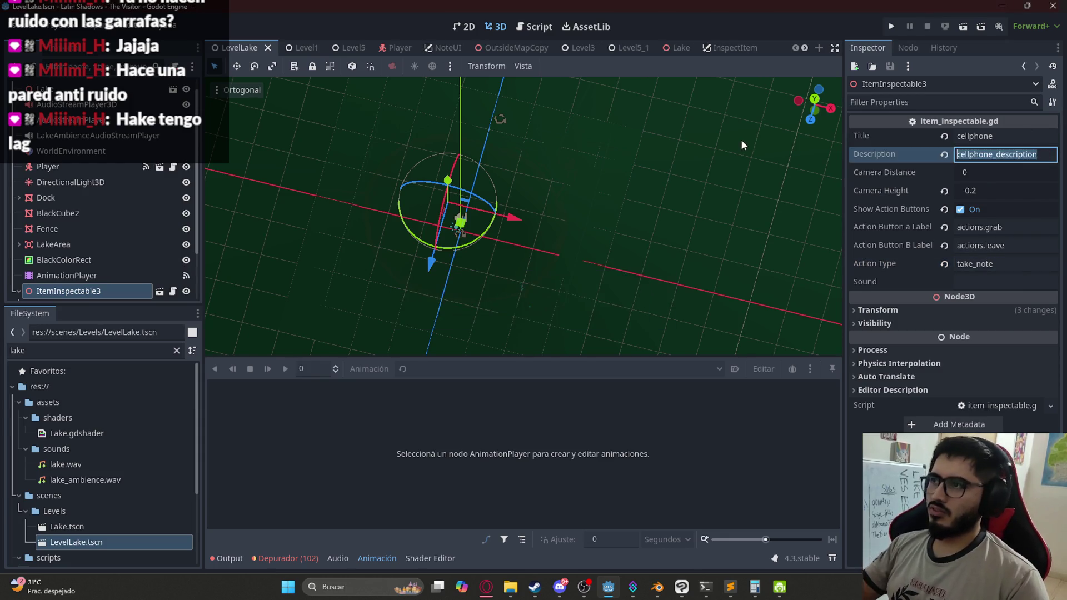
type("Una nota")
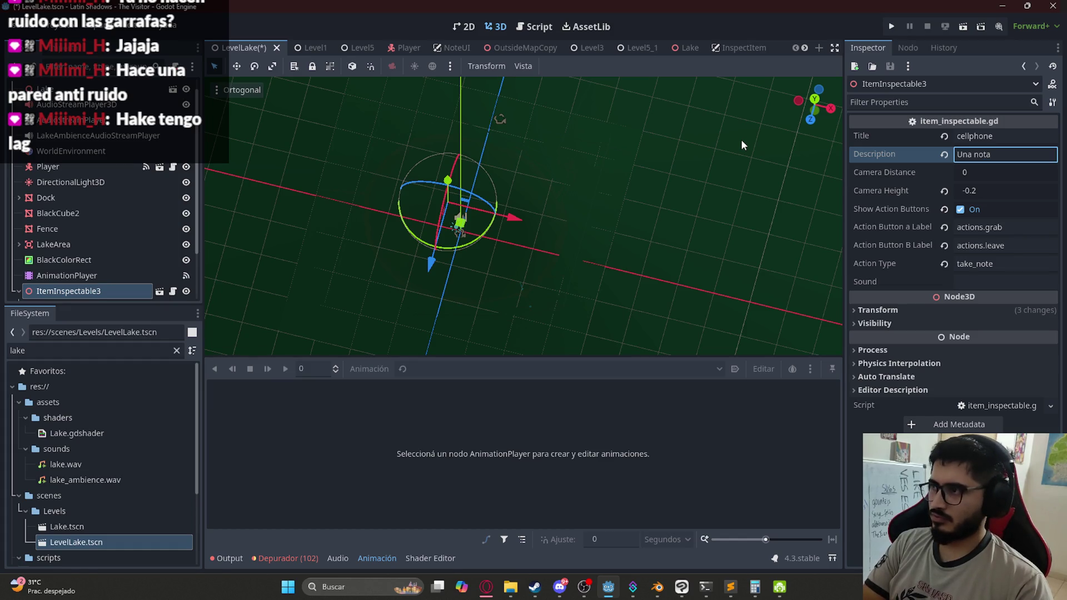
type("go escrito")
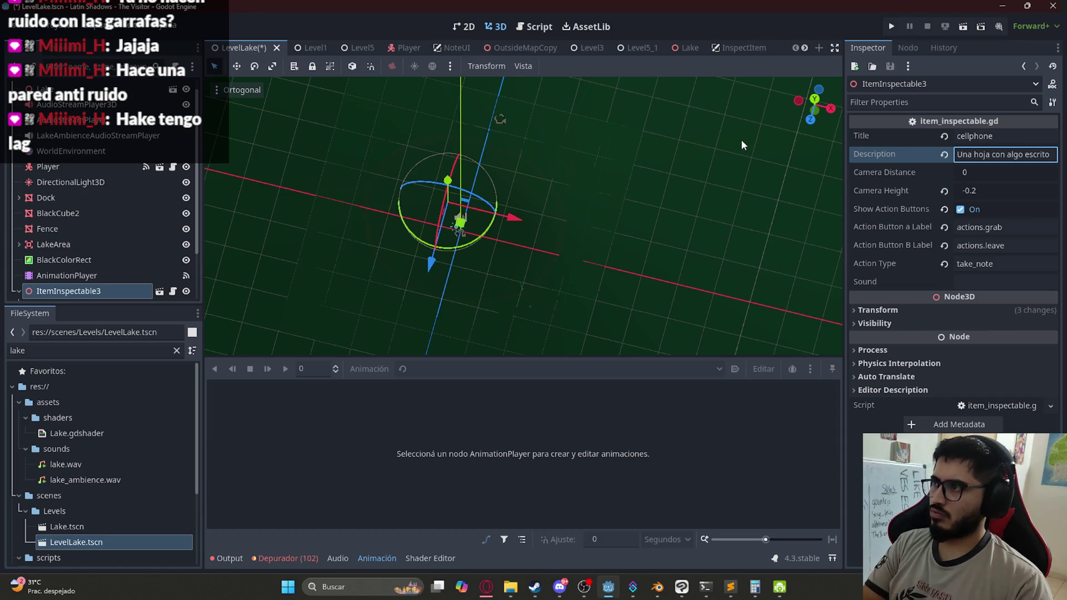
type("?")
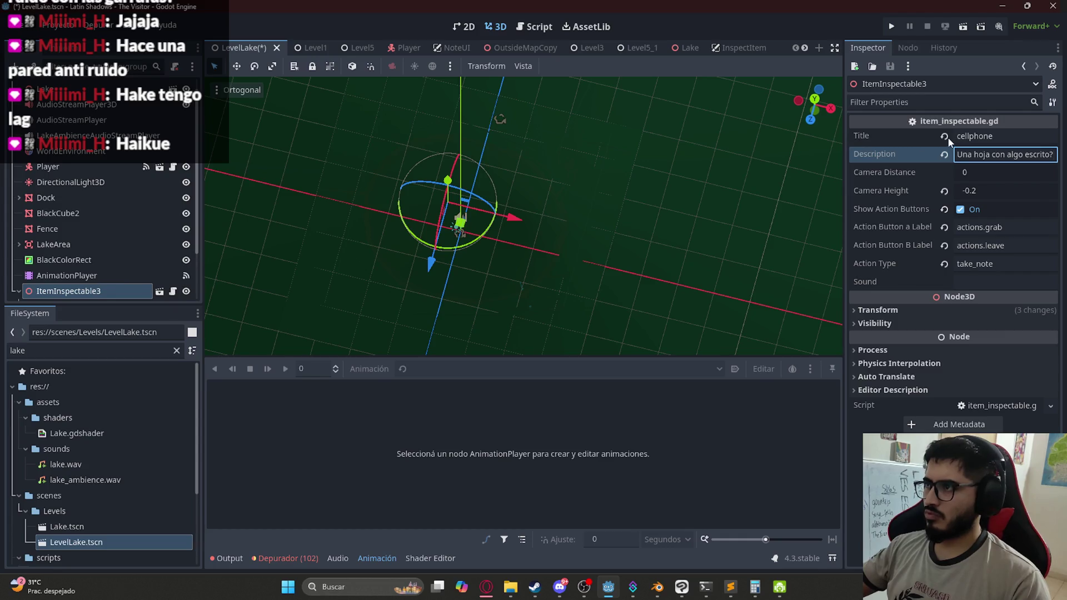
double_click(995, 137)
type("Nota")
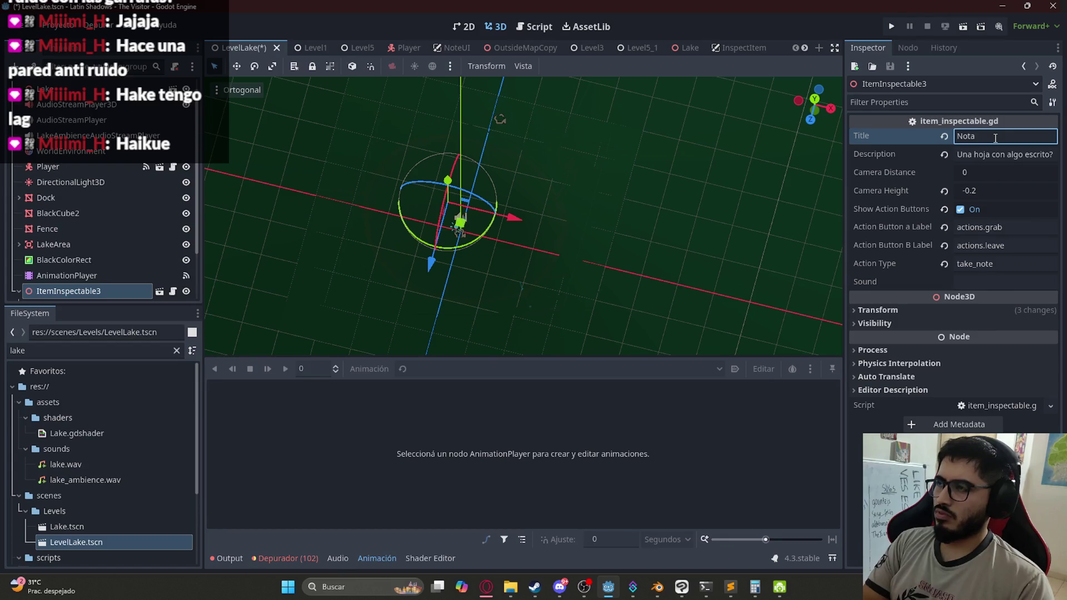
key("BackSpace")
key("BackSpace")
key("BackSpace")
type("Hoja con")
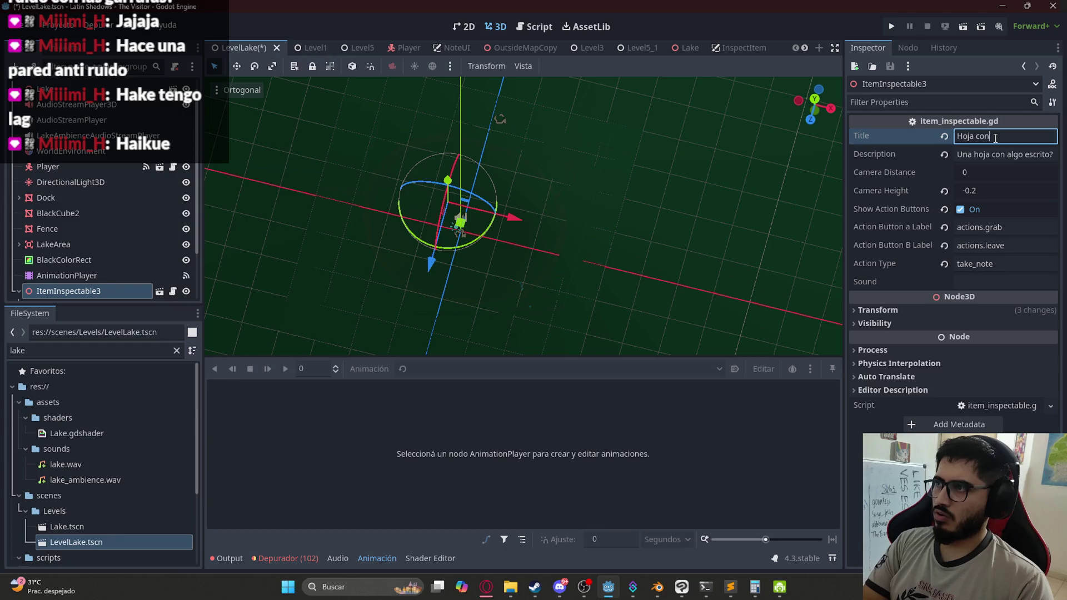
key("BackSpace")
key("BackSpace")
key("BackSpace")
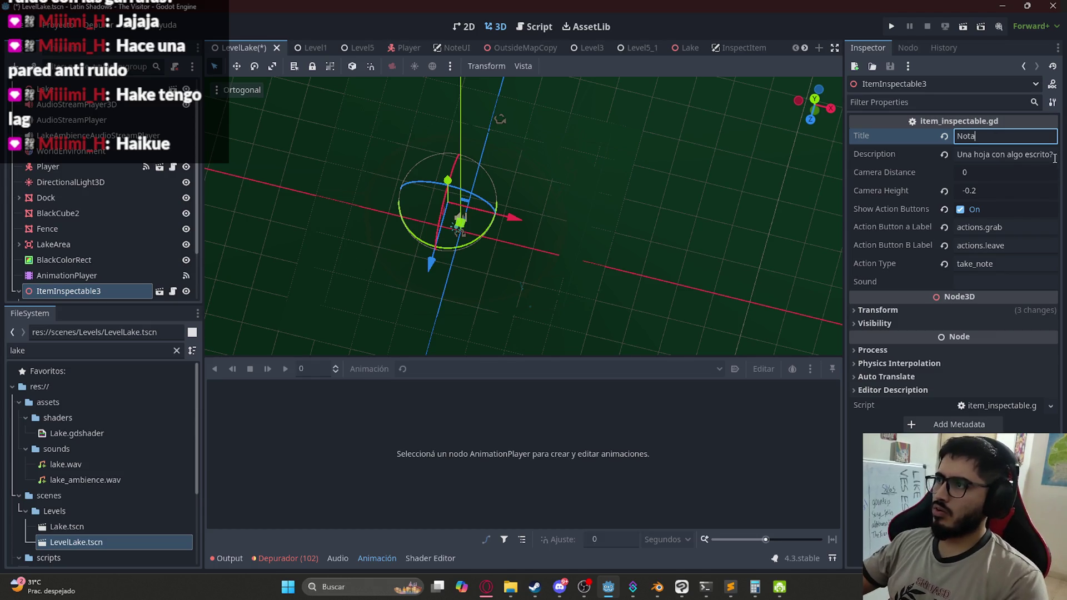
- Add the opening '¿' to the description and save the LevelLake scene
left_click(968, 158)
type("=")
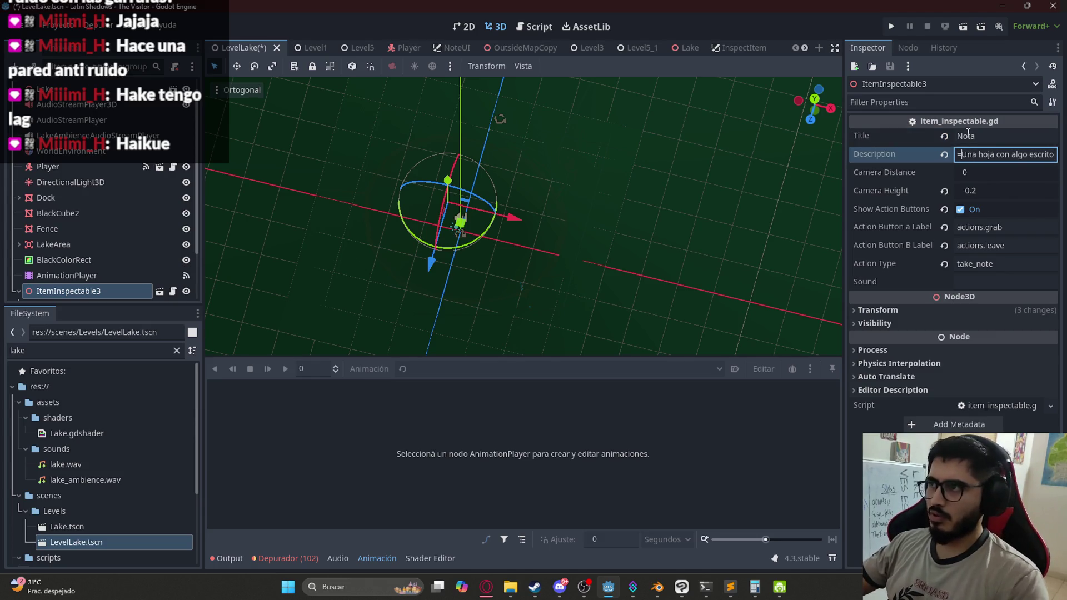
key("BackSpace")
type("¿")
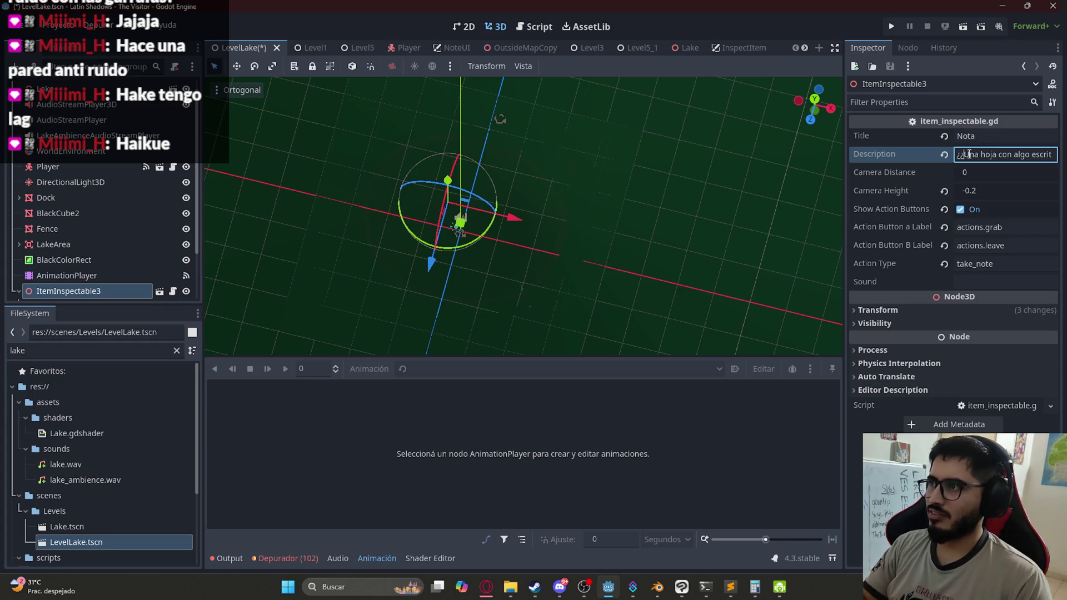
key("ctrl+s")
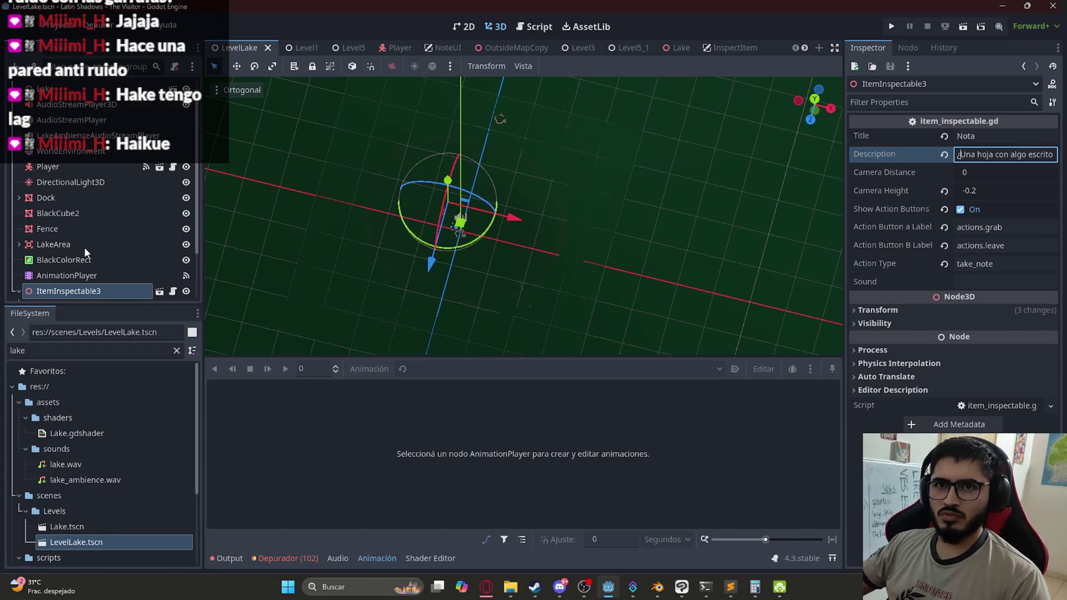
left_click(92, 152)
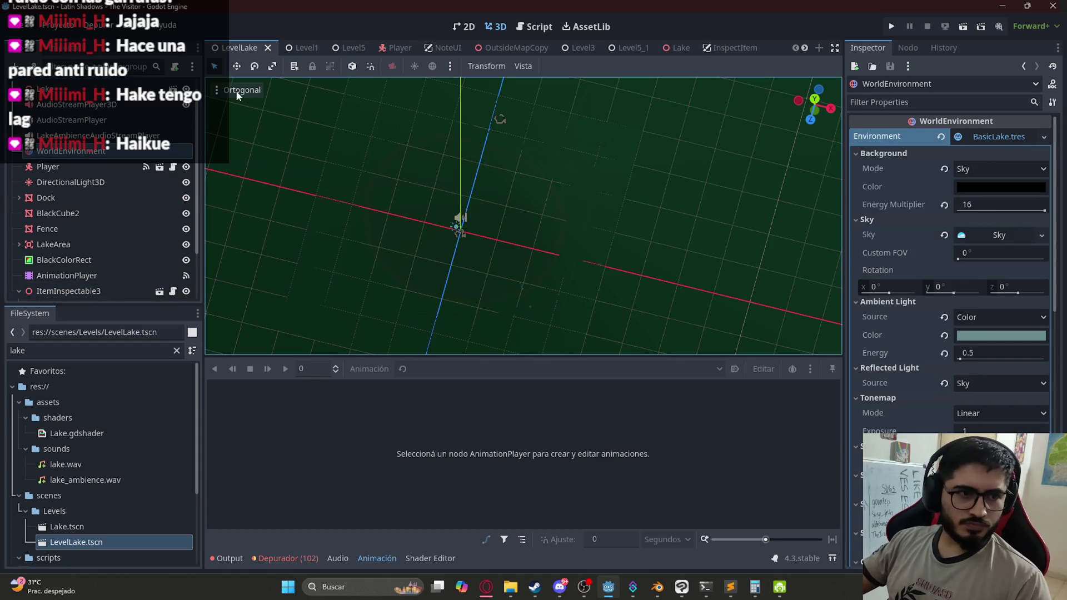
- Clear the WorldEnvironment's Environment resource and select and focus the ItemInspectable3 note item
left_click(942, 137)
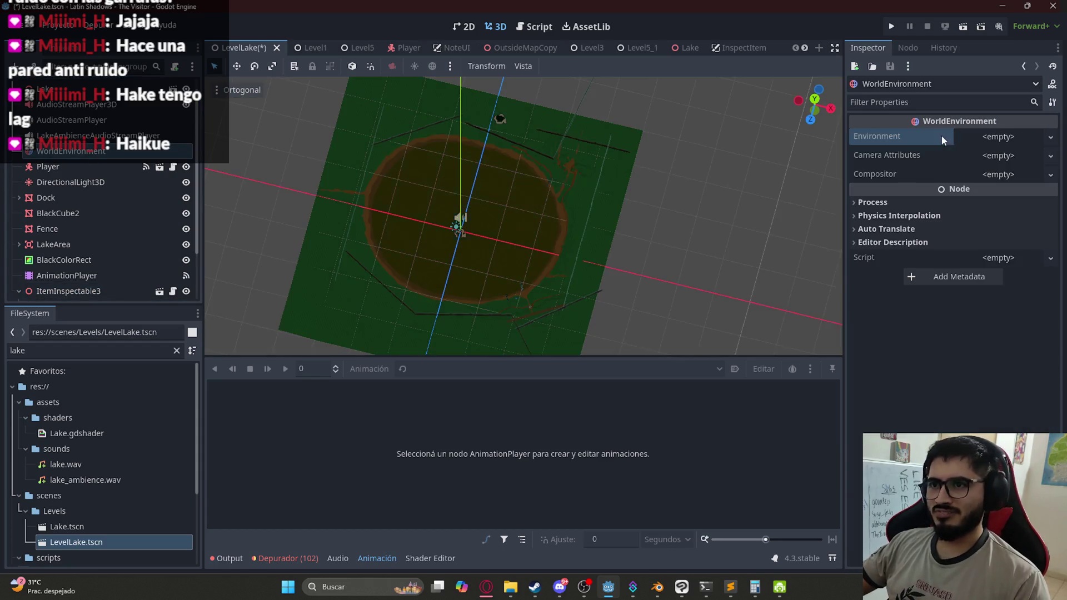
scroll(113, 229, "down", 2)
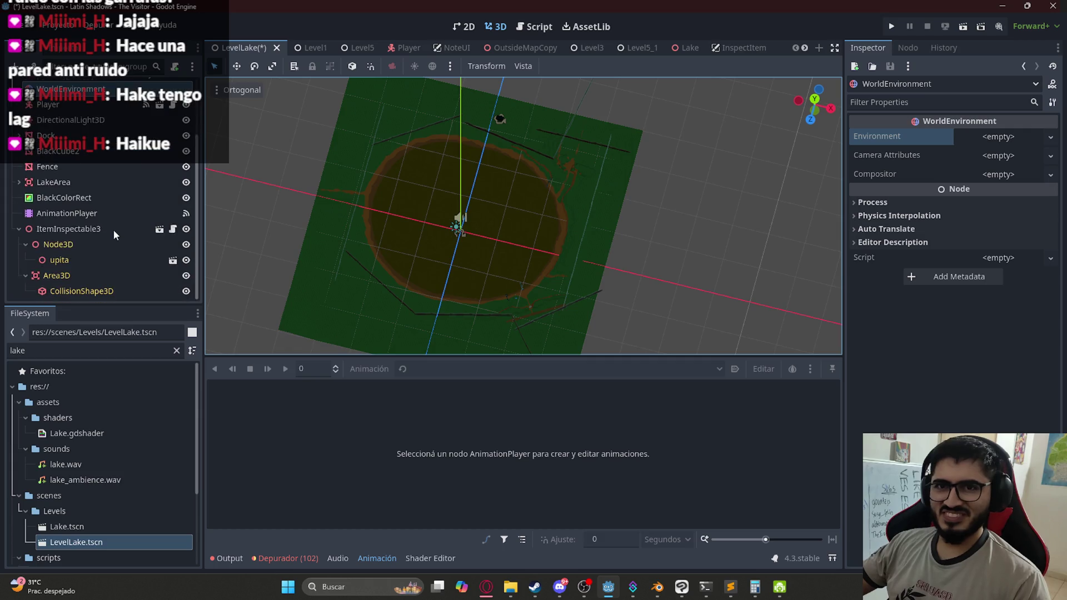
left_click(19, 229)
double_click(64, 291)
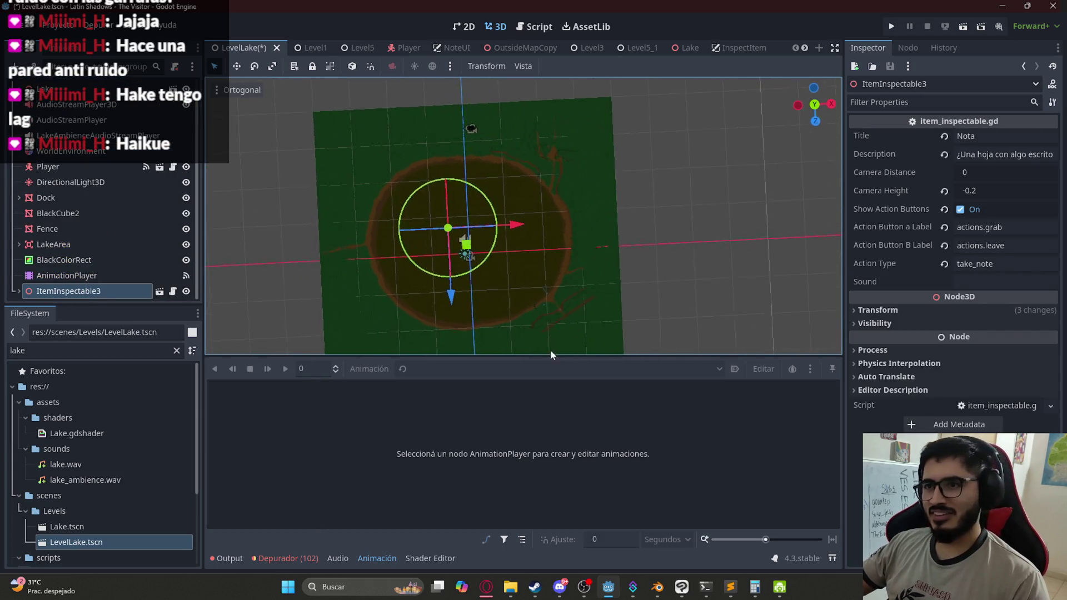
scroll(543, 185, "up", 3)
- Move the note item across the lake onto the grassy shore beside the tent
left_click_drag(535, 172, 773, 219)
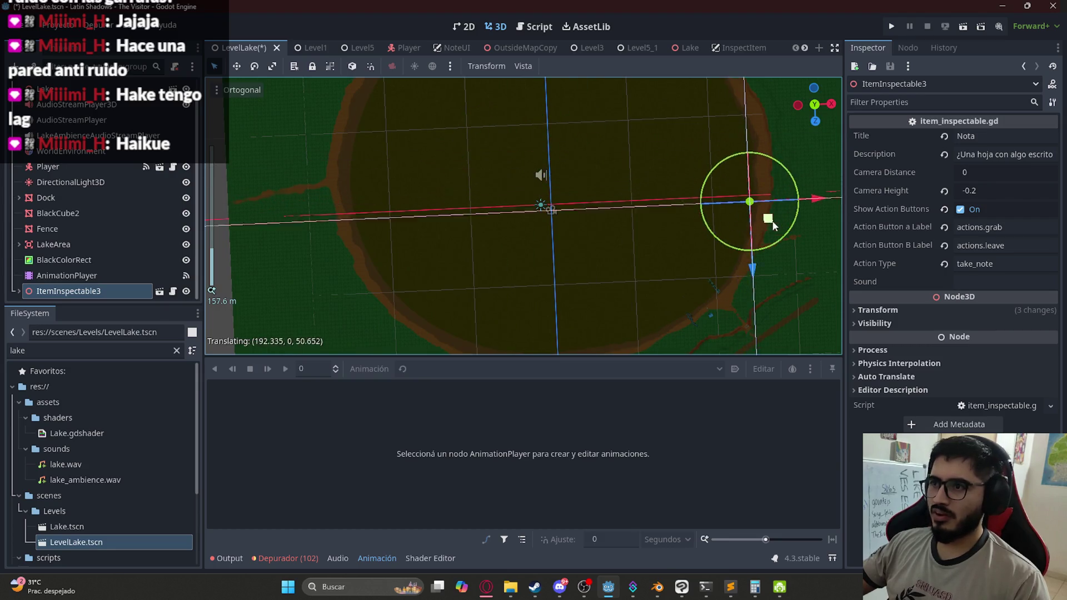
mouse_move(660, 221)
left_mouse_down()
mouse_move(465, 246)
mouse_move(509, 338)
left_mouse_up()
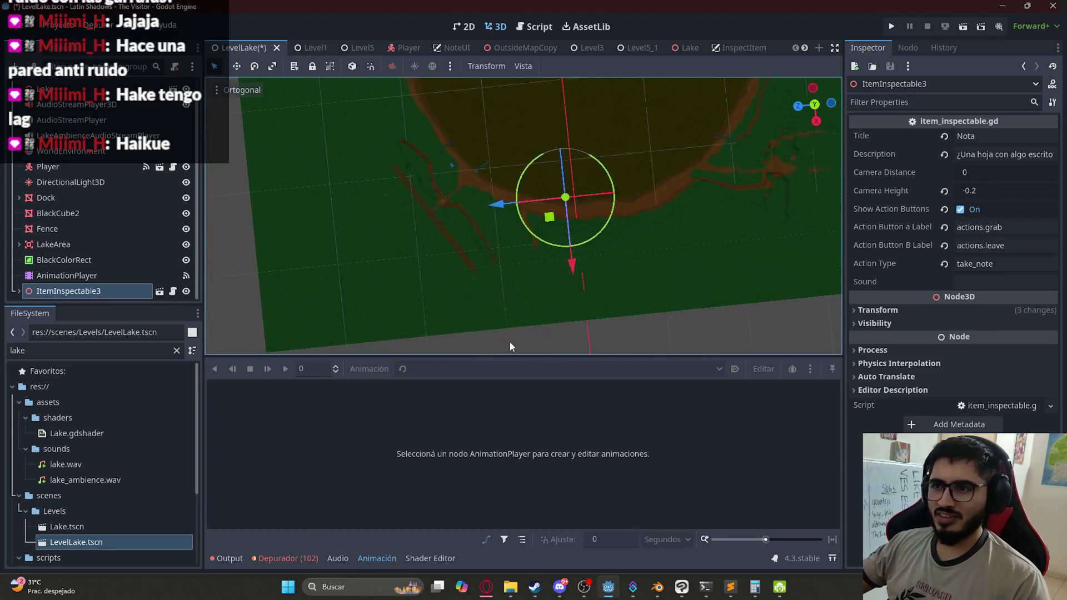
scroll(574, 199, "up", 2)
mouse_move(575, 199)
left_mouse_down()
mouse_move(554, 190)
mouse_move(586, 258)
left_mouse_up()
mouse_move(529, 213)
left_mouse_down()
mouse_move(540, 226)
mouse_move(439, 170)
left_mouse_up()
scroll(556, 250, "up", 4)
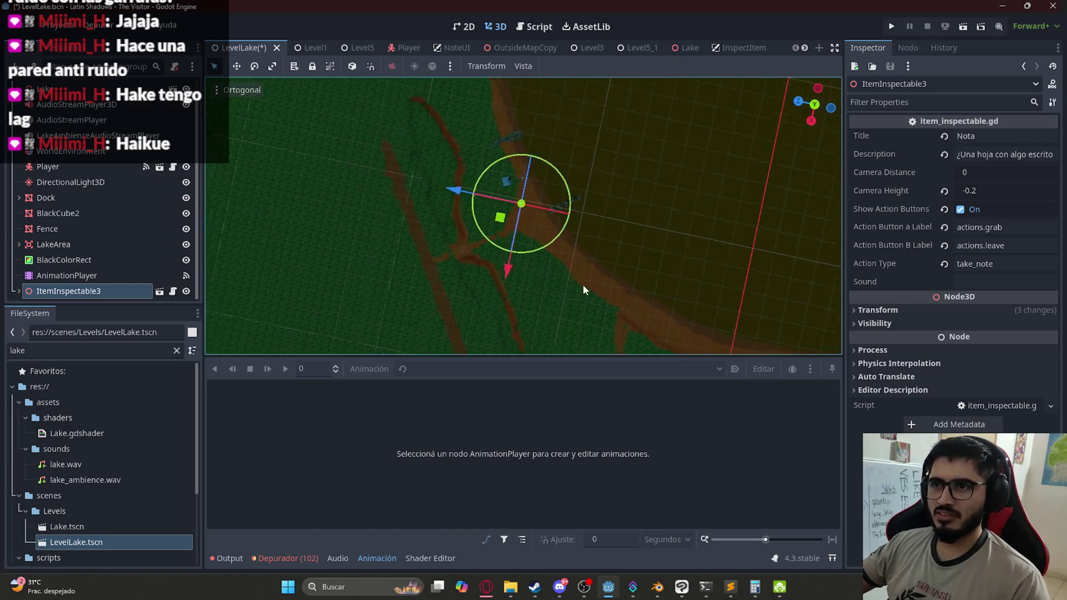
mouse_move(566, 267)
left_mouse_down()
mouse_move(514, 183)
mouse_move(504, 214)
mouse_move(540, 161)
mouse_move(500, 156)
mouse_move(484, 169)
mouse_move(663, 134)
left_mouse_up()
scroll(505, 213, "up", 2)
scroll(664, 134, "up", 5)
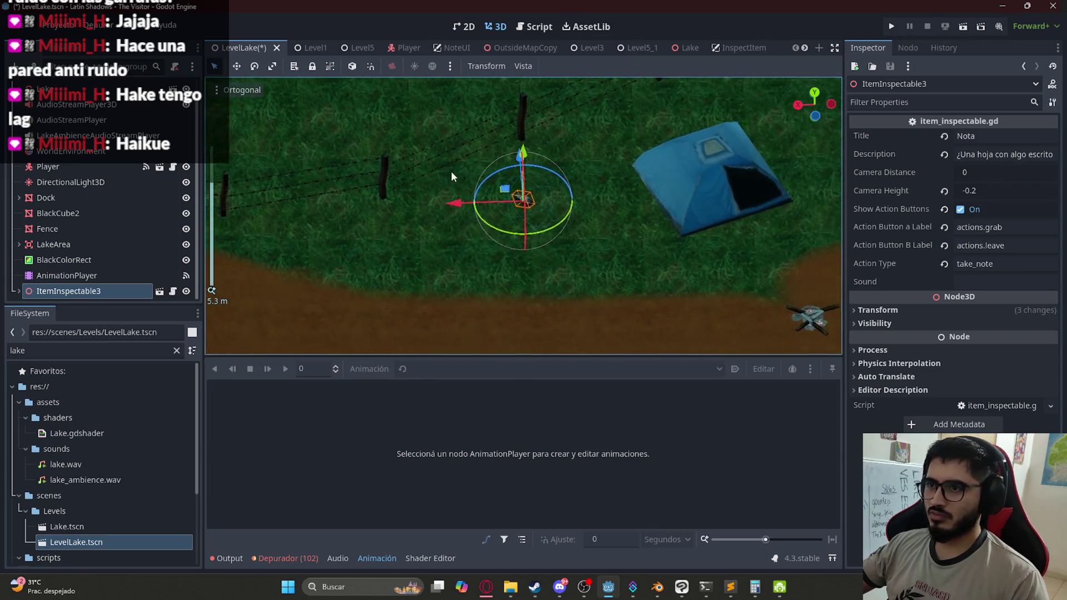
- Raise the note to sit just above the grass and save LevelLake
mouse_move(517, 143)
left_mouse_down()
mouse_move(519, 78)
mouse_move(532, 161)
mouse_move(524, 250)
mouse_move(522, 234)
left_mouse_up()
scroll(515, 269, "up", 6)
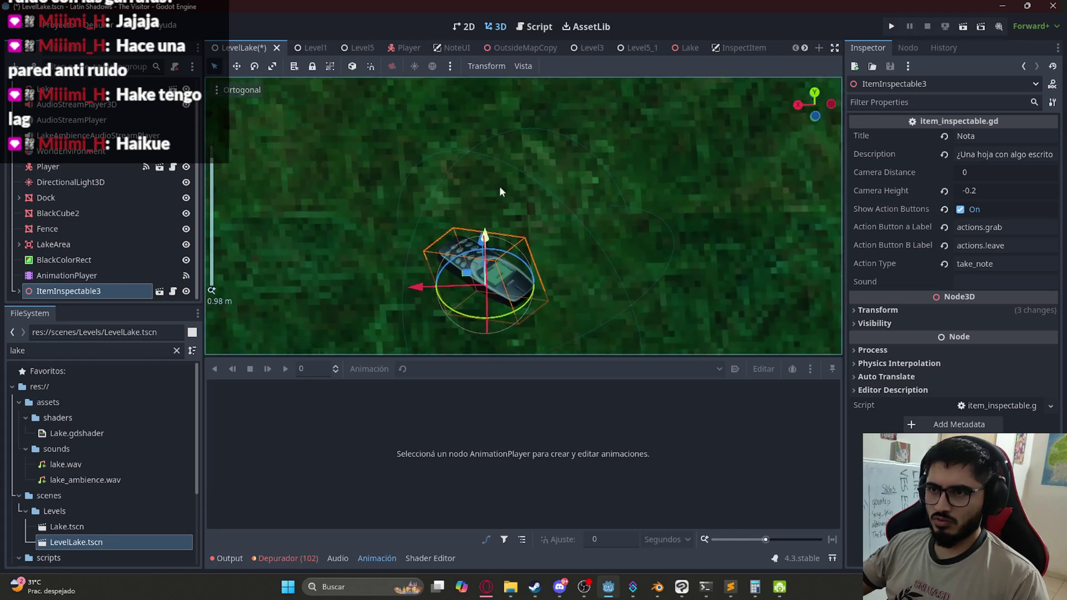
left_click_drag(517, 146, 520, 123)
scroll(520, 145, "down", 15)
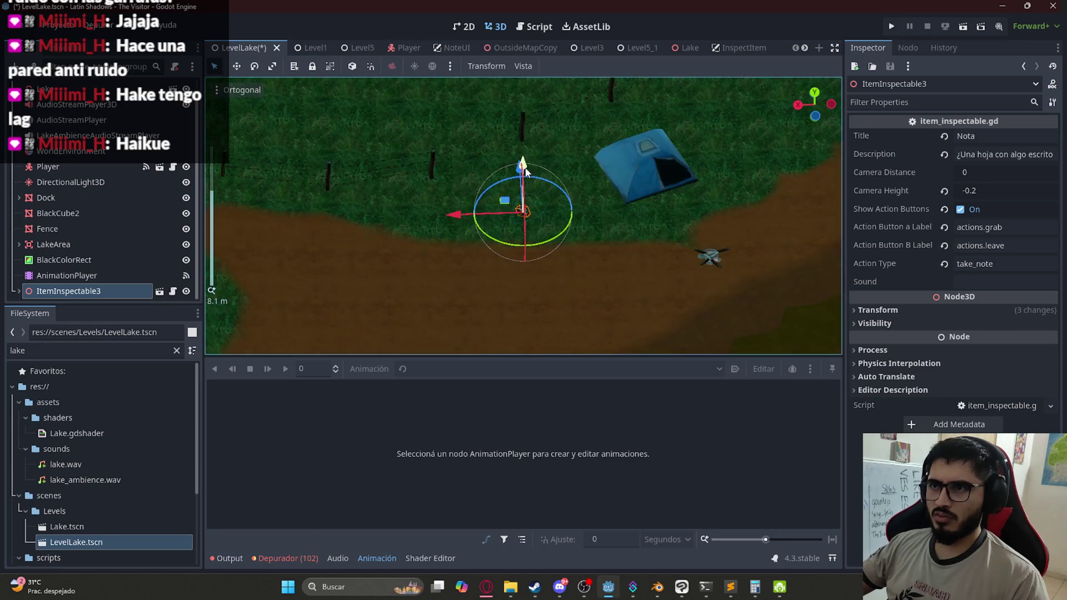
key("ctrl+s")
right_click(256, 48)
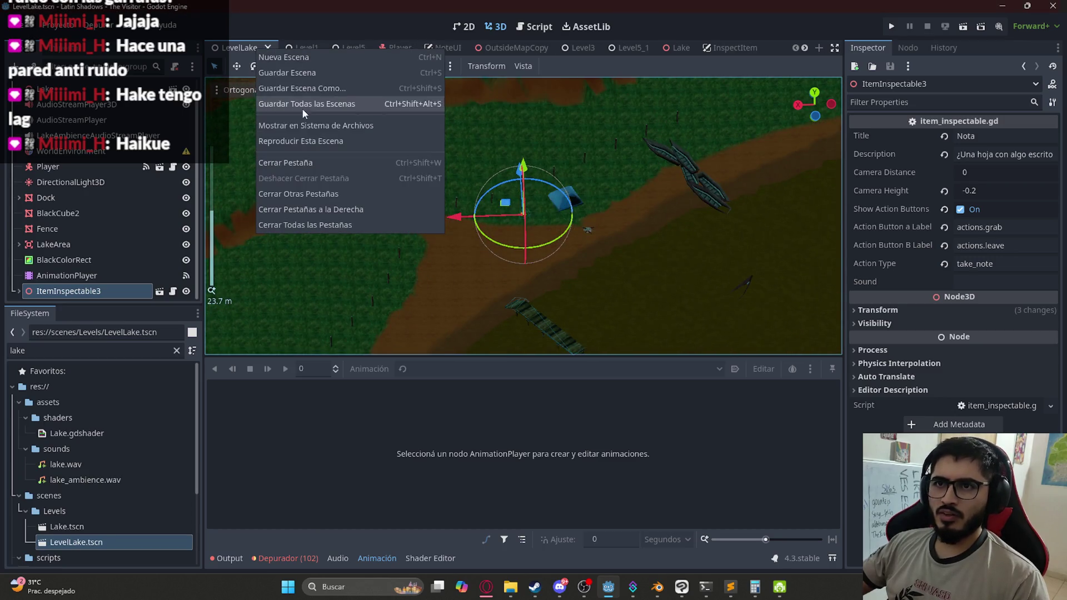
- Playtest LevelLake alone, grab the note, page past the 'Nota Encontrada I' text, and quit
left_click(304, 145)
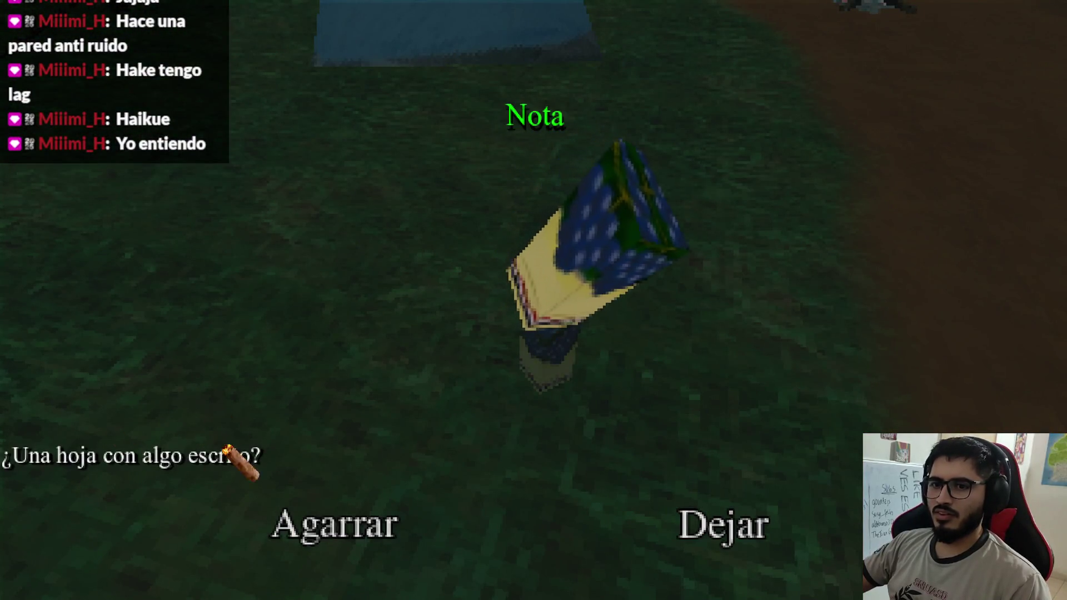
left_click(357, 534)
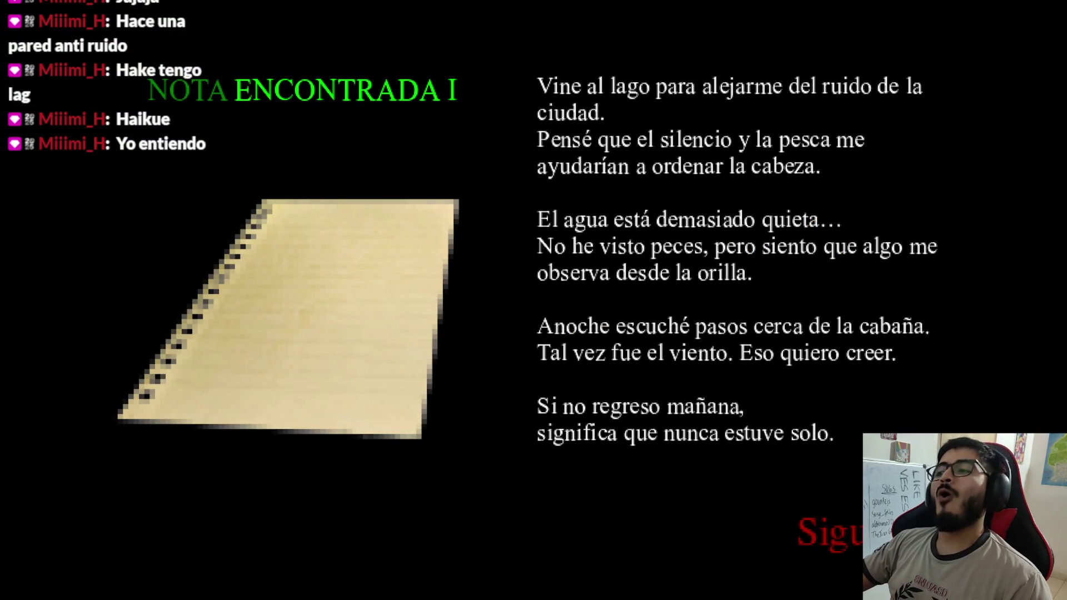
left_click(890, 533)
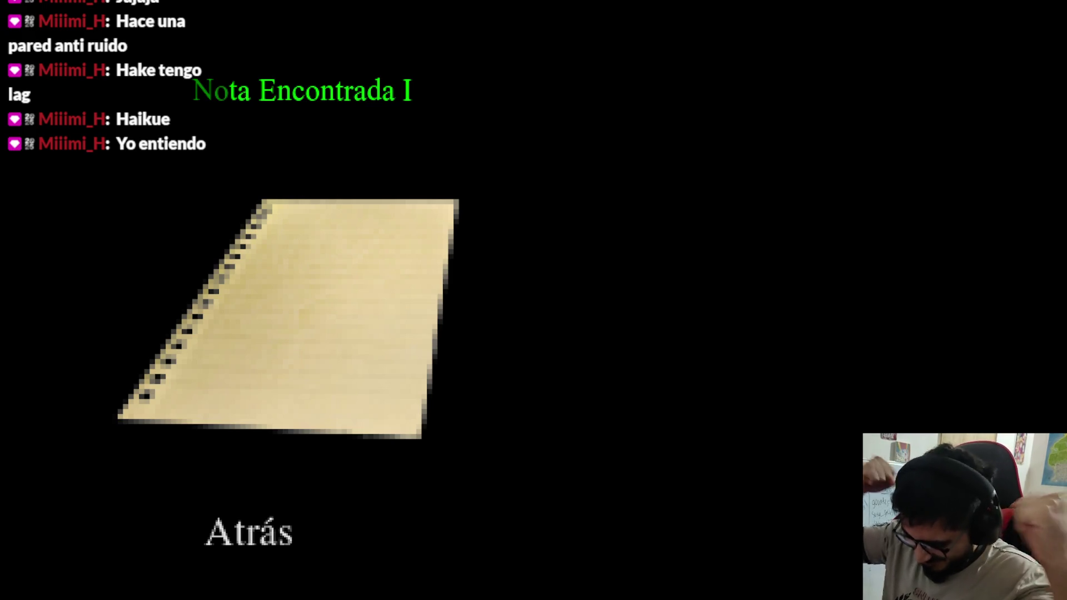
key("alt+F4")
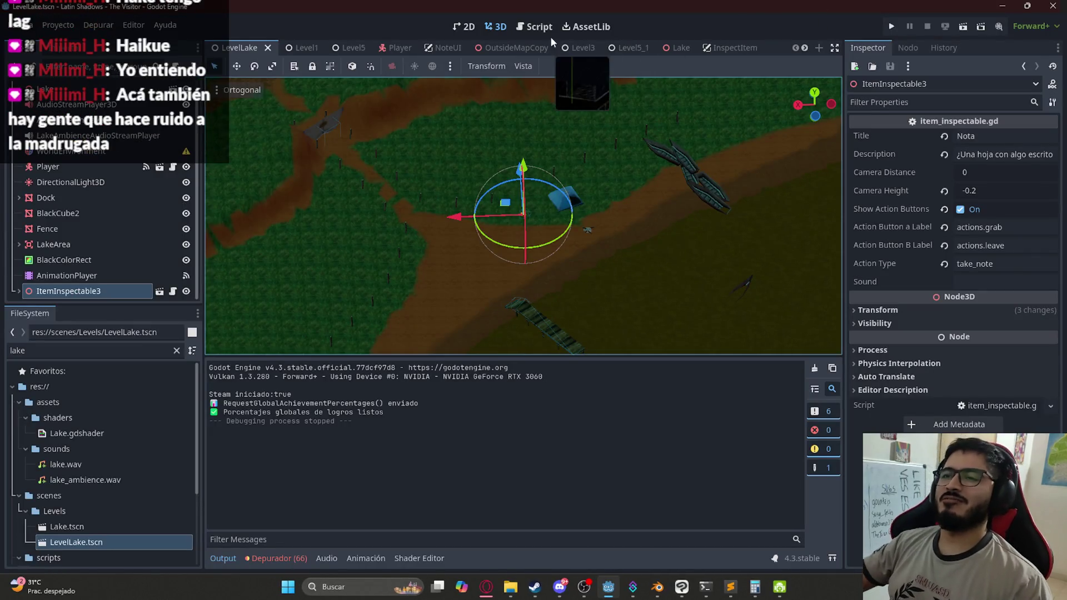
- Change the note's Description to '[center]¿Una hoja con algo escrito?[/center]'
mouse_move(563, 241)
left_mouse_down()
mouse_move(506, 265)
mouse_move(566, 265)
left_mouse_up()
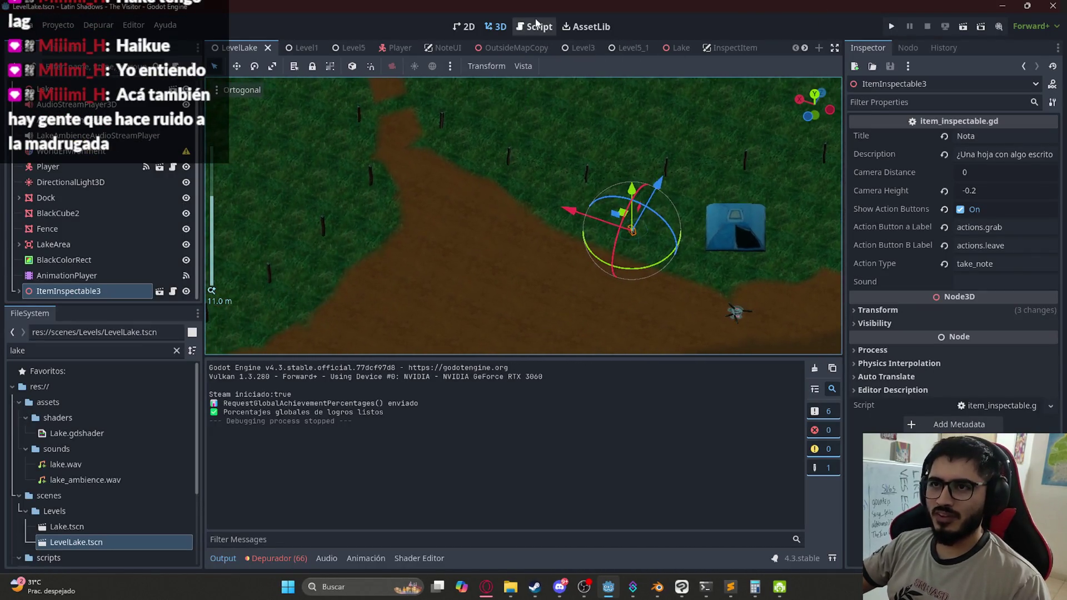
left_click(1011, 154)
key("BackSpace")
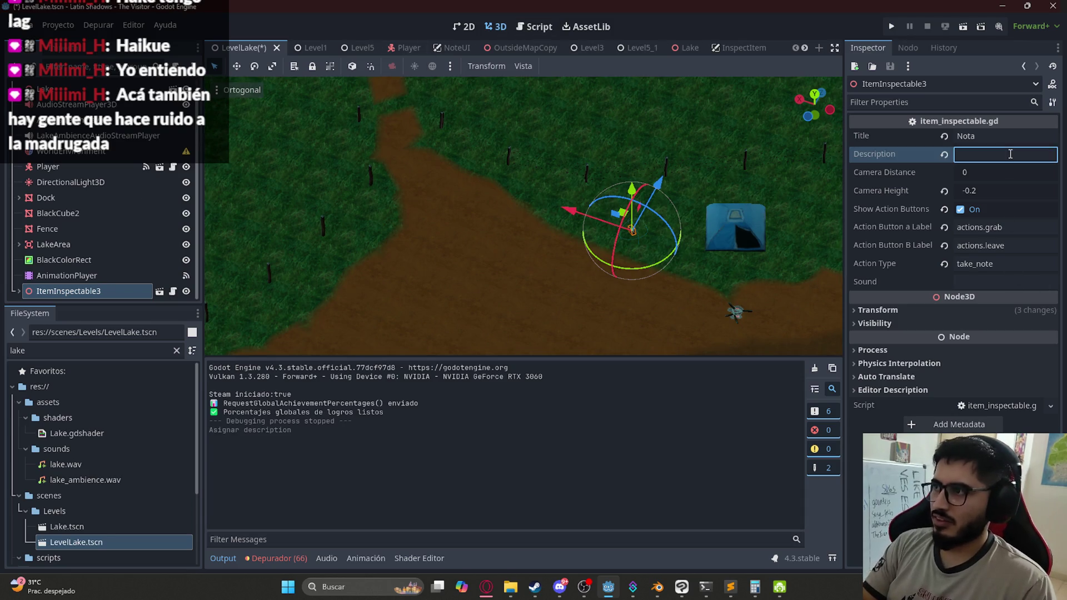
type("[")
type("olor=yellow]¿Una hoja con algo escrito?[")
type("/center]")
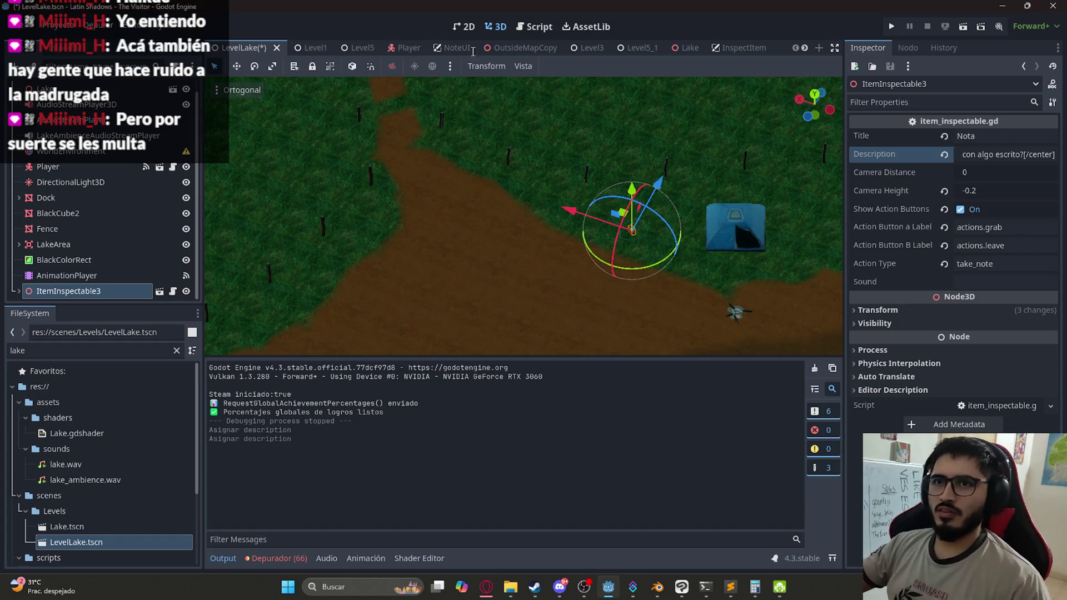
- Save LevelLake and run the scene again with Reproducir Esta Escena
key("ctrl+s")
right_click(236, 48)
left_click(299, 139)
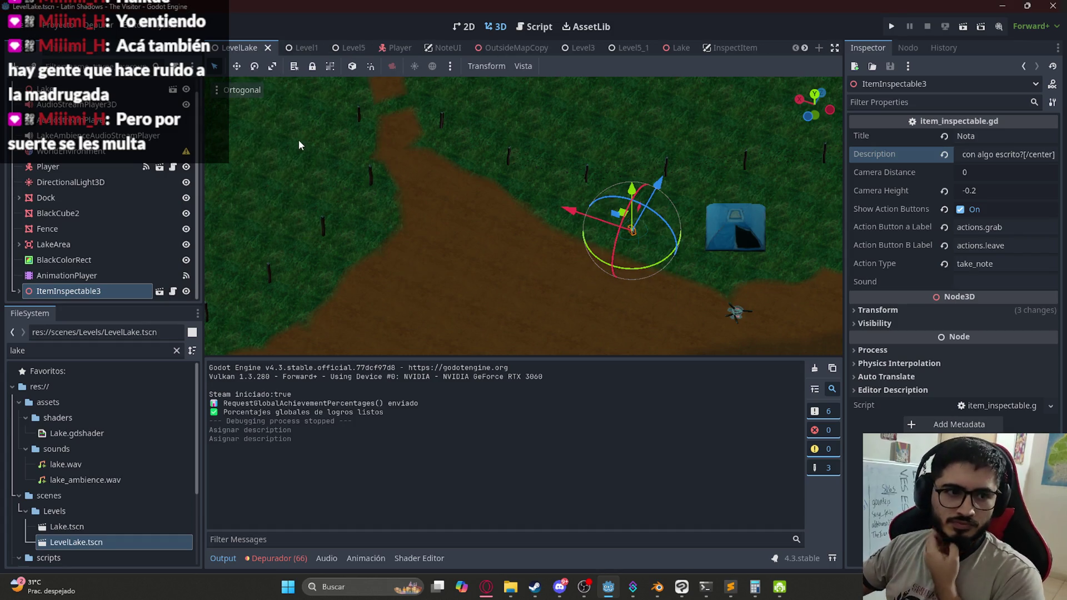
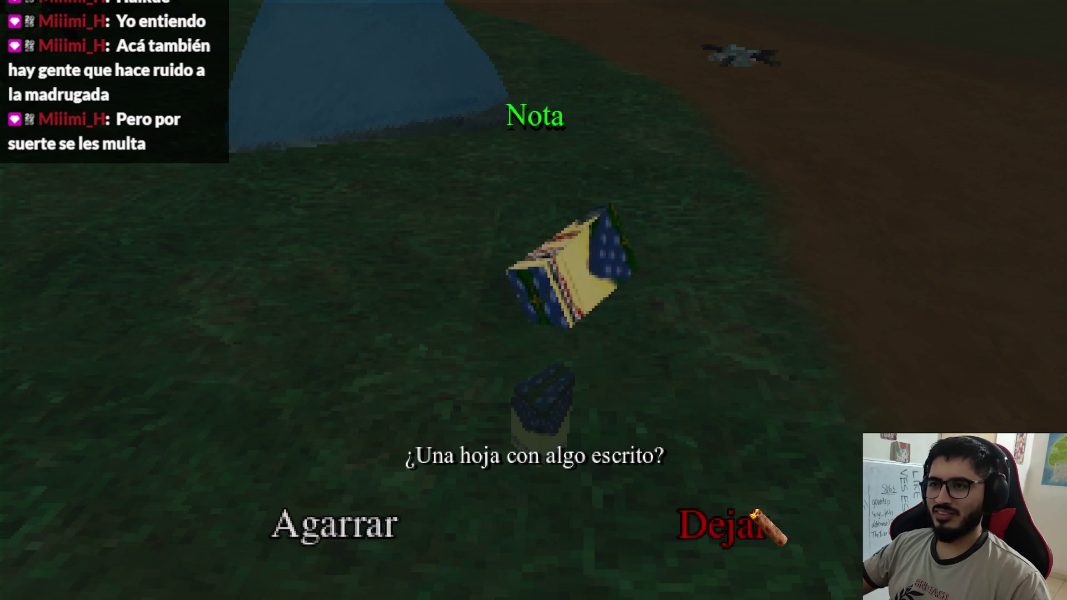
- Pick up the note with Agarrar, page through it with Siguiente, then stop the game with F8
left_click(333, 525)
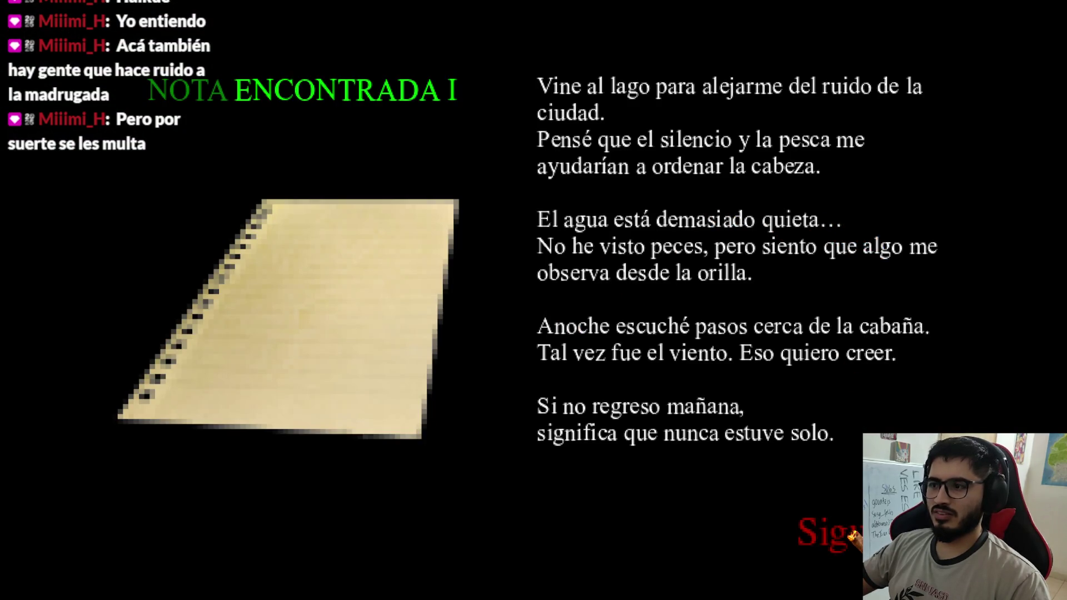
left_click(809, 531)
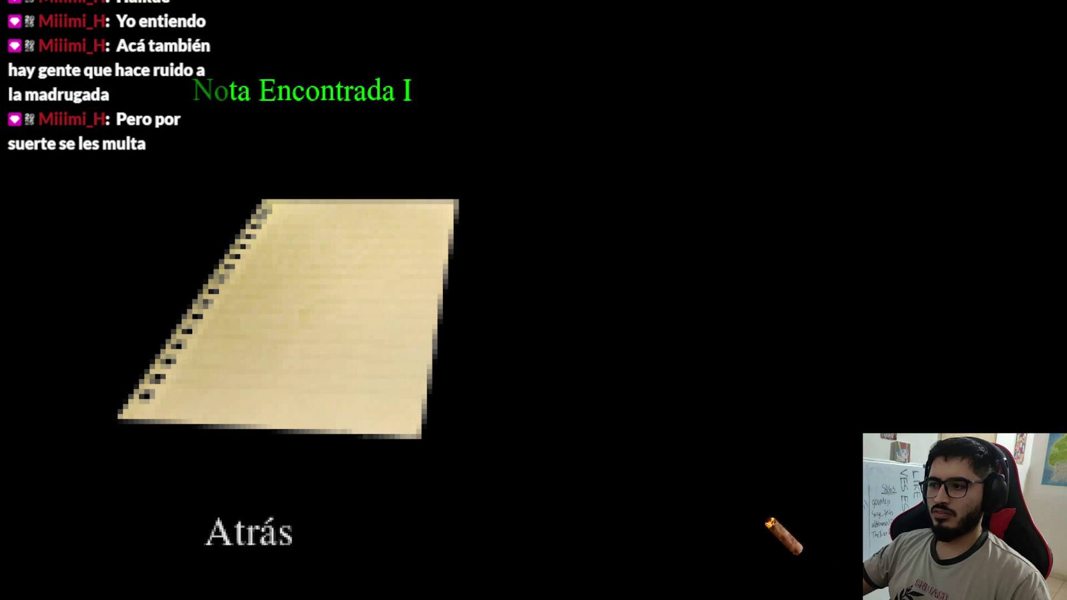
key("F8")
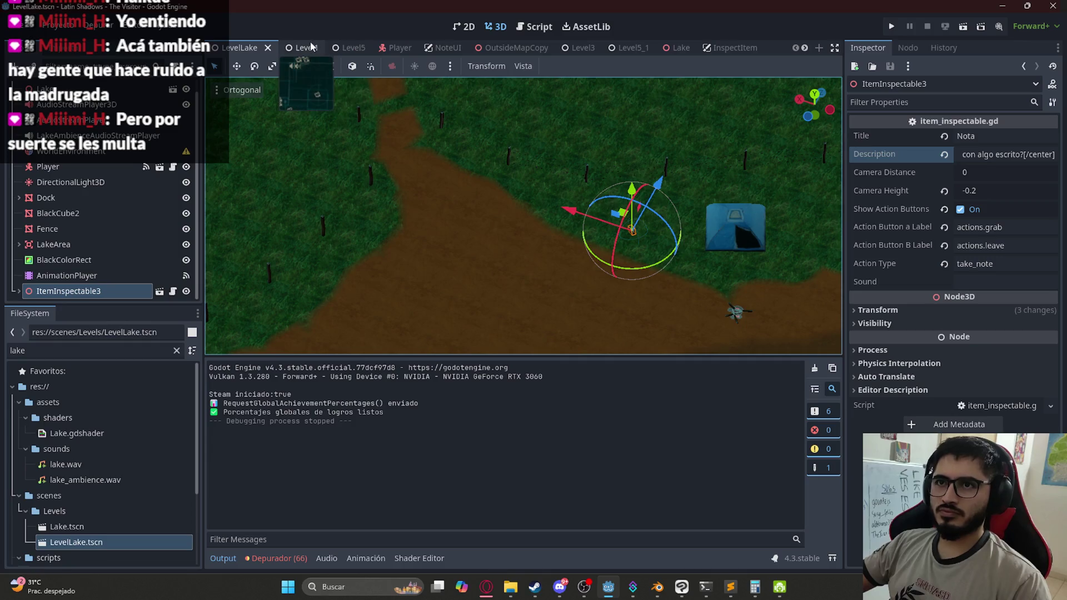
- In the Player script, review CellphoneUI's signal handlers and select the power-off handler's two body lines
left_click(389, 47)
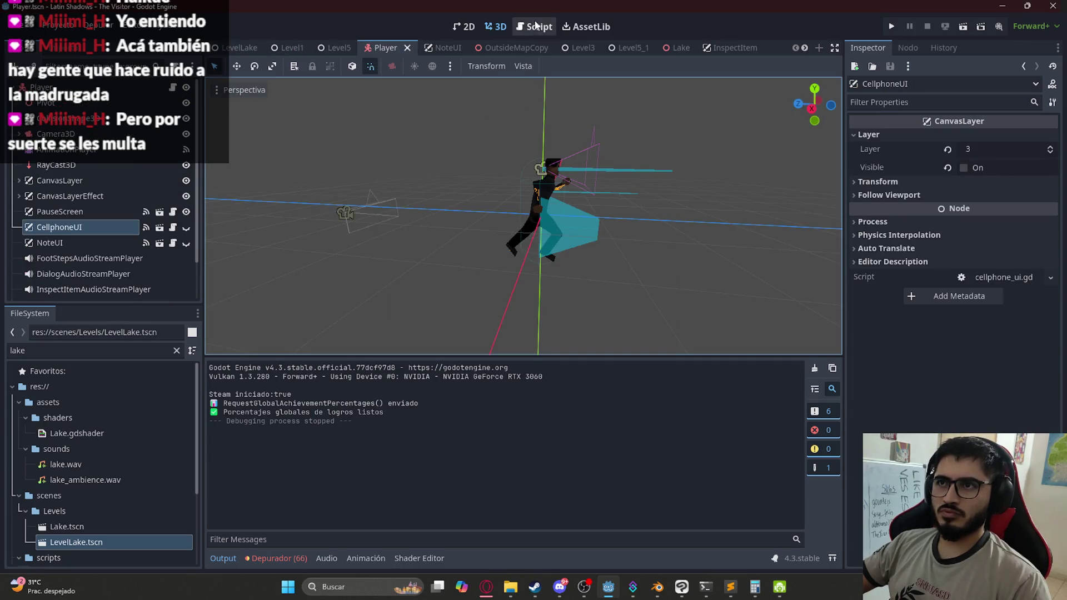
left_click(535, 26)
left_click(103, 216)
left_click(100, 228)
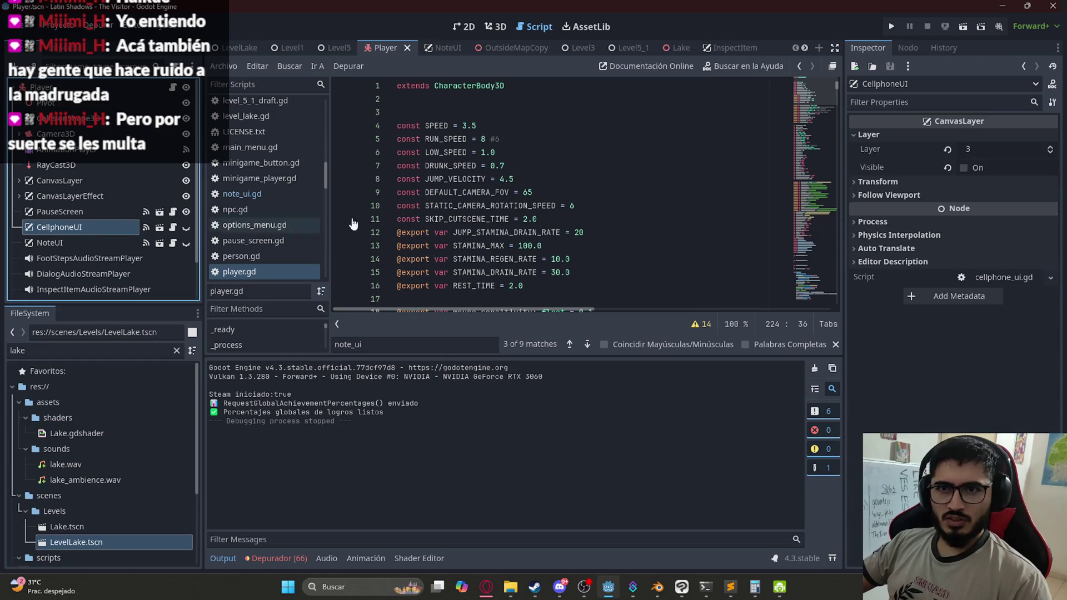
left_click(908, 47)
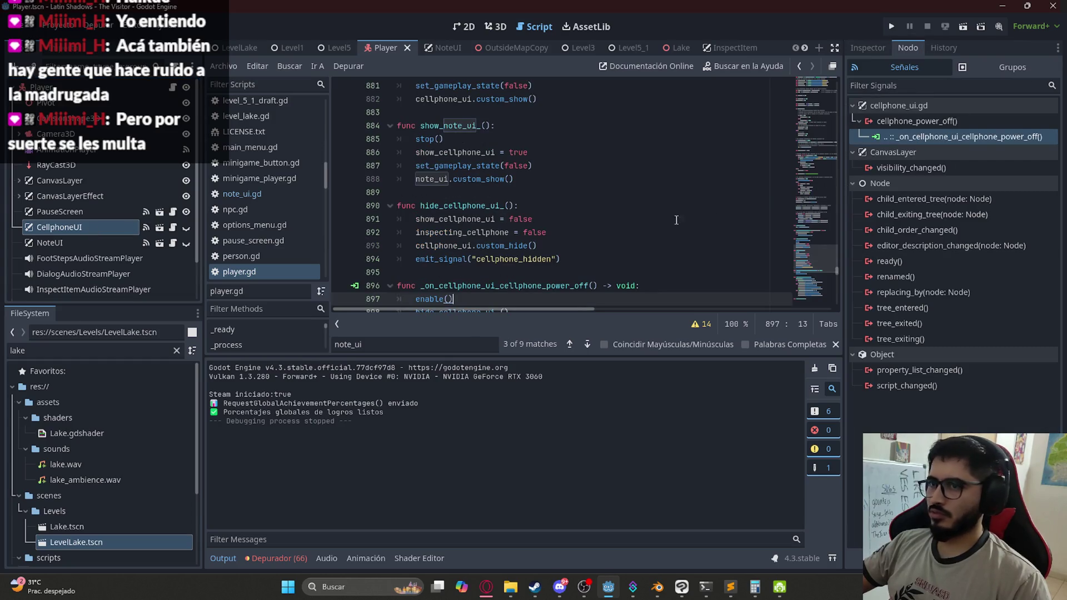
scroll(513, 223, "down", 4)
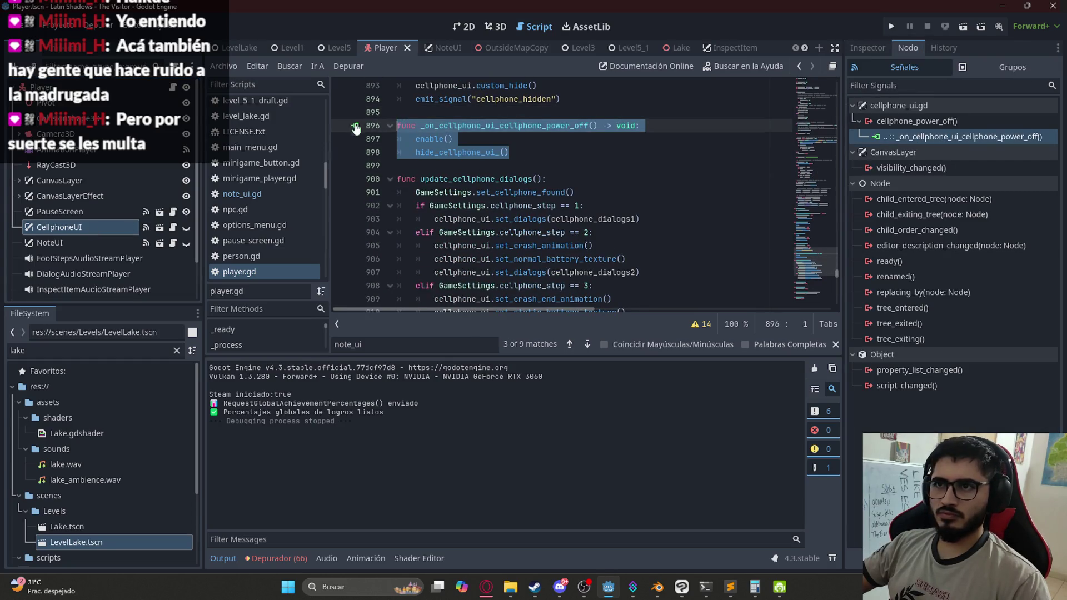
left_click(435, 192)
left_click_drag(540, 157, 415, 139)
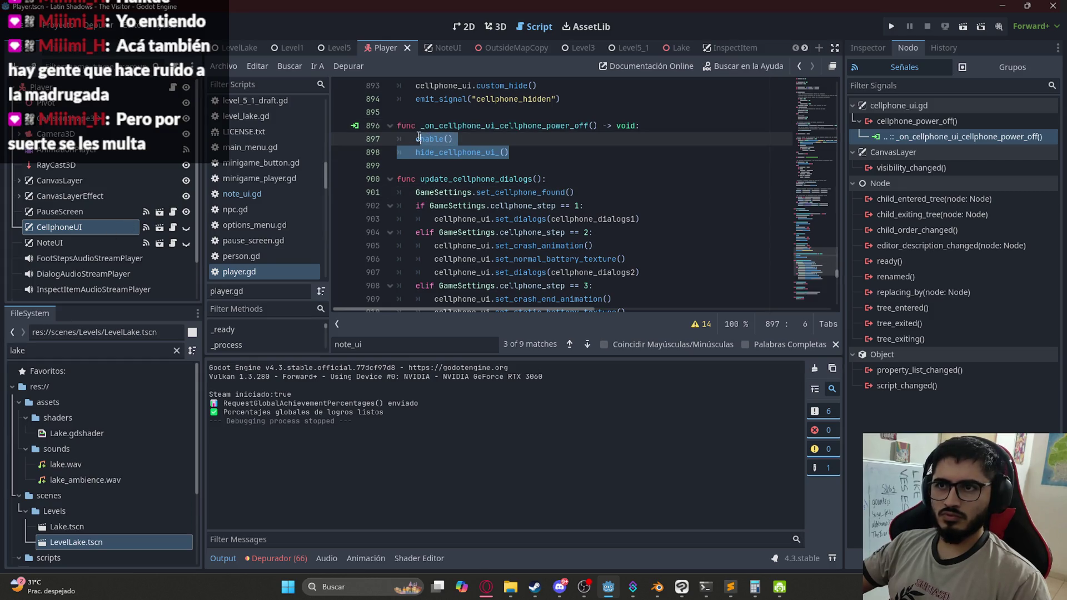
- From NoteUI's exit signal, jump to _on_note_ui_exit and replace pass with the enable and hide calls
left_click(75, 240)
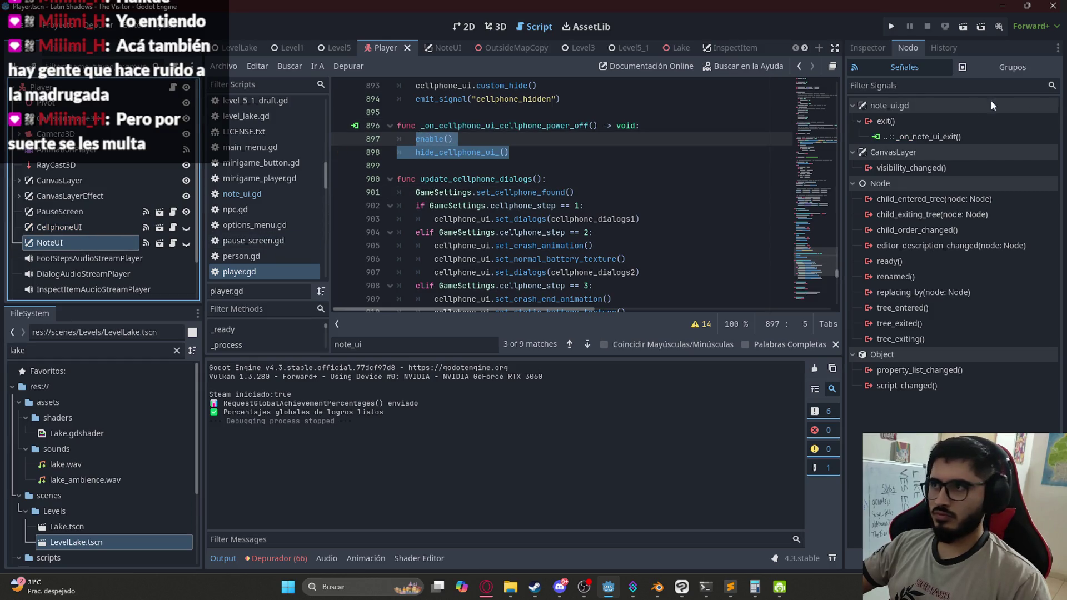
right_click(928, 137)
key("Escape")
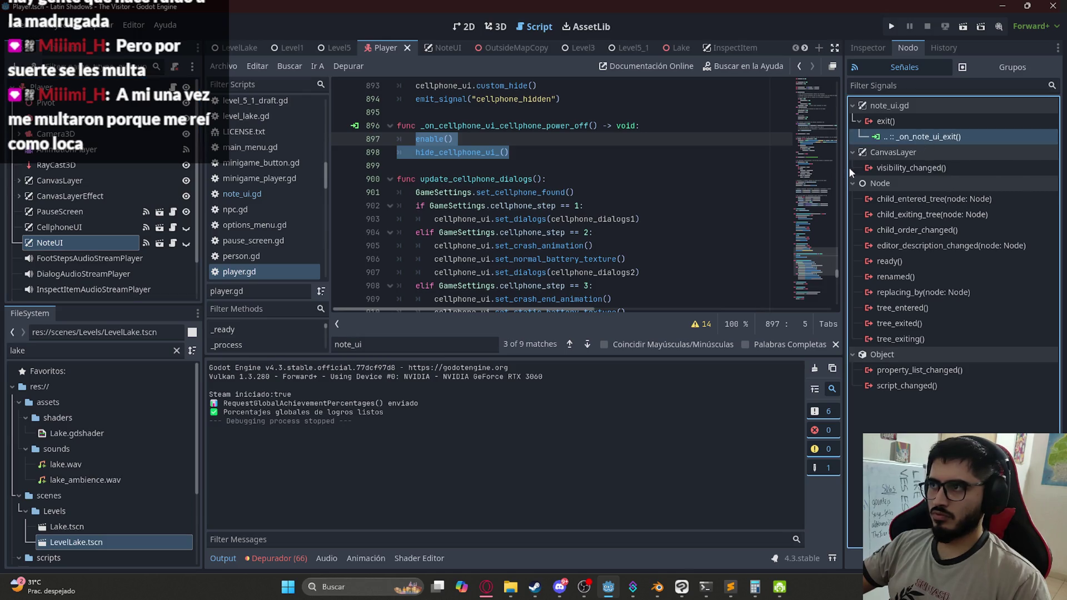
double_click(896, 137)
key("shift+End")
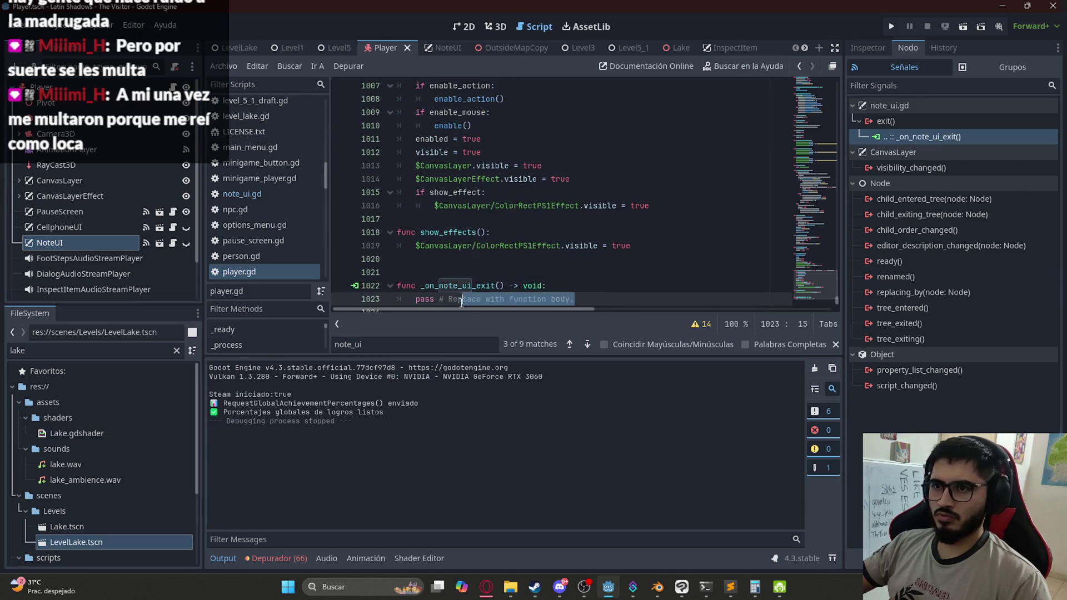
type("enable() \thide_cellphone_ui_()")
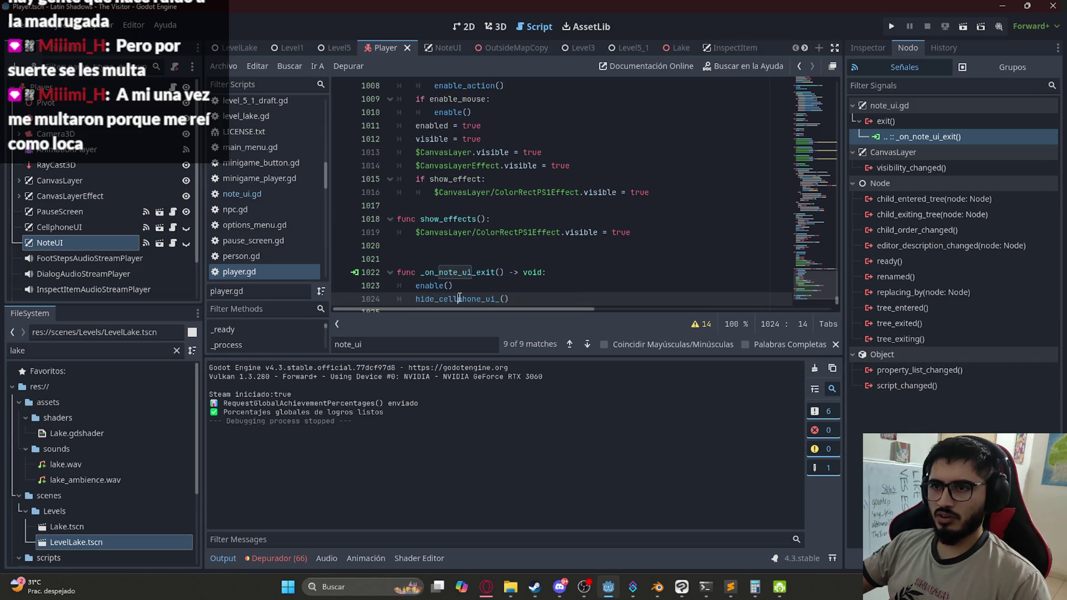
- Rename the pasted hide call to hide_note_ui_, save player.gd, and look up hide_cellphone_ui_
double_click(459, 299)
type("hide_note_ui_")
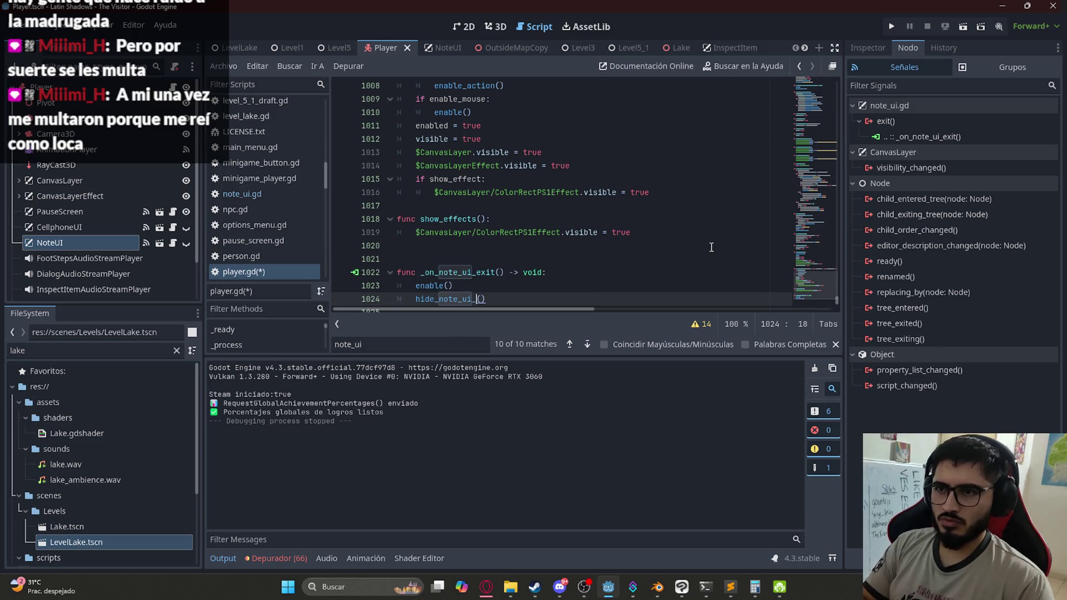
key("ctrl+s")
double_click(449, 295)
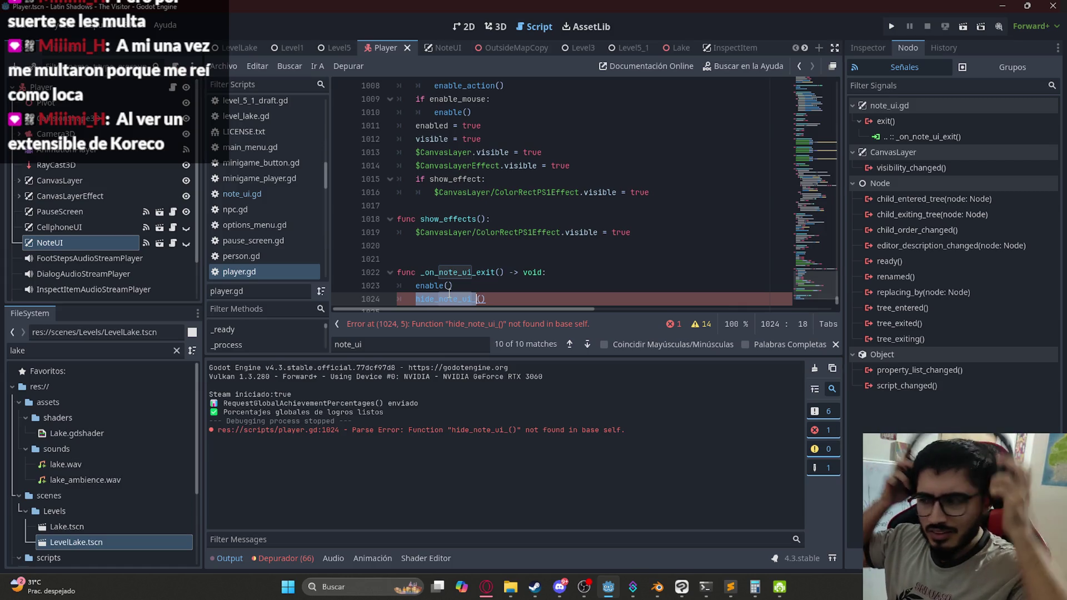
type("hide_cellphone_ui_")
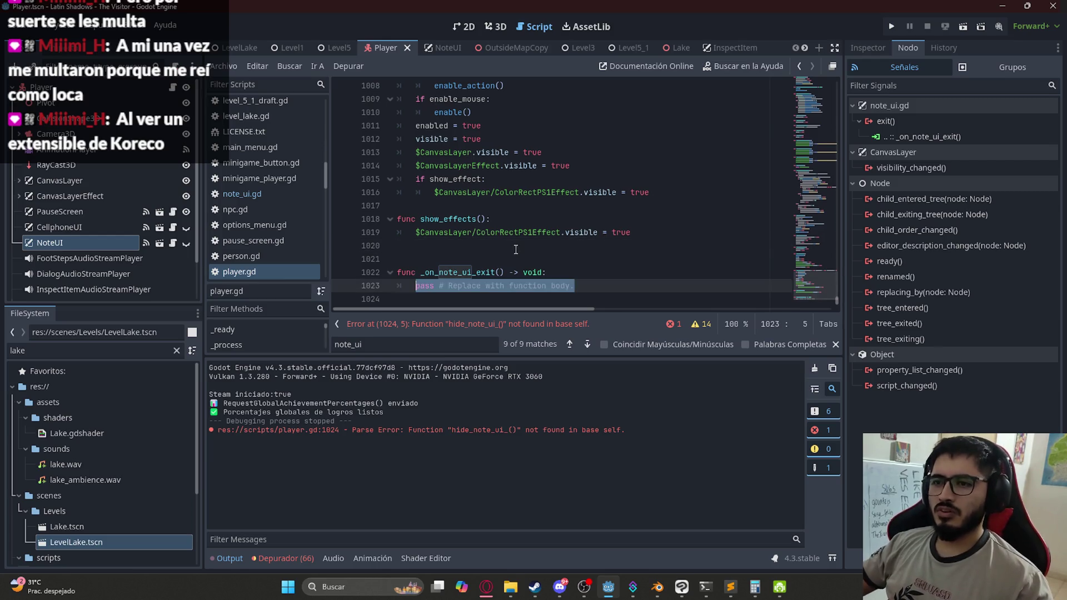
double_click(459, 303)
- Find the hide_cellphone_ui_ function and paste a duplicate of it directly below
key("ctrl+f")
key("Return")
left_click_drag(563, 246, 365, 183)
key("ctrl+c")
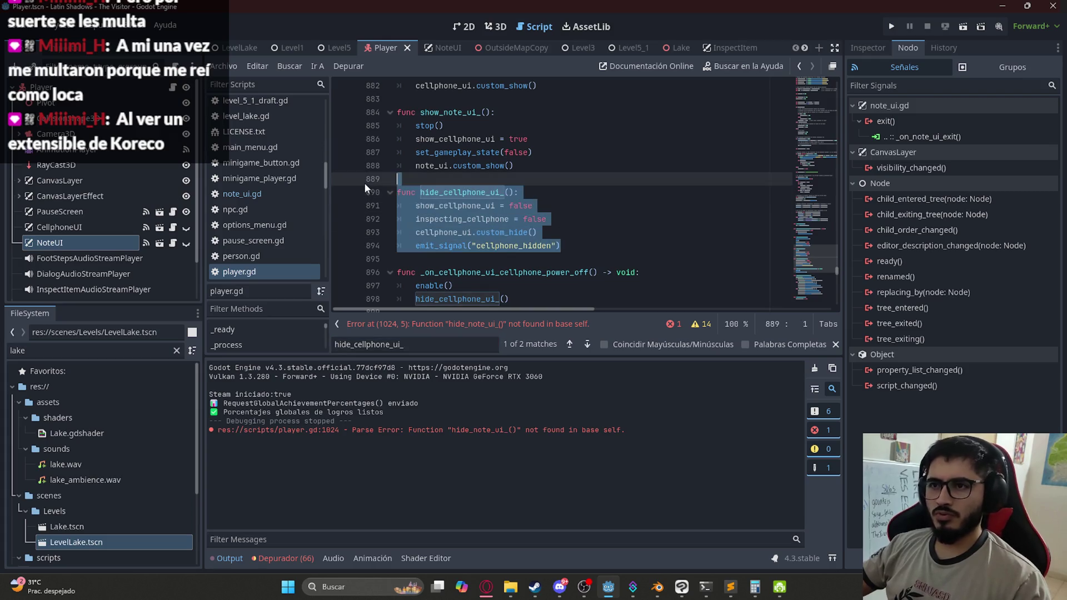
left_click(468, 258)
key("Return")
key("Return")
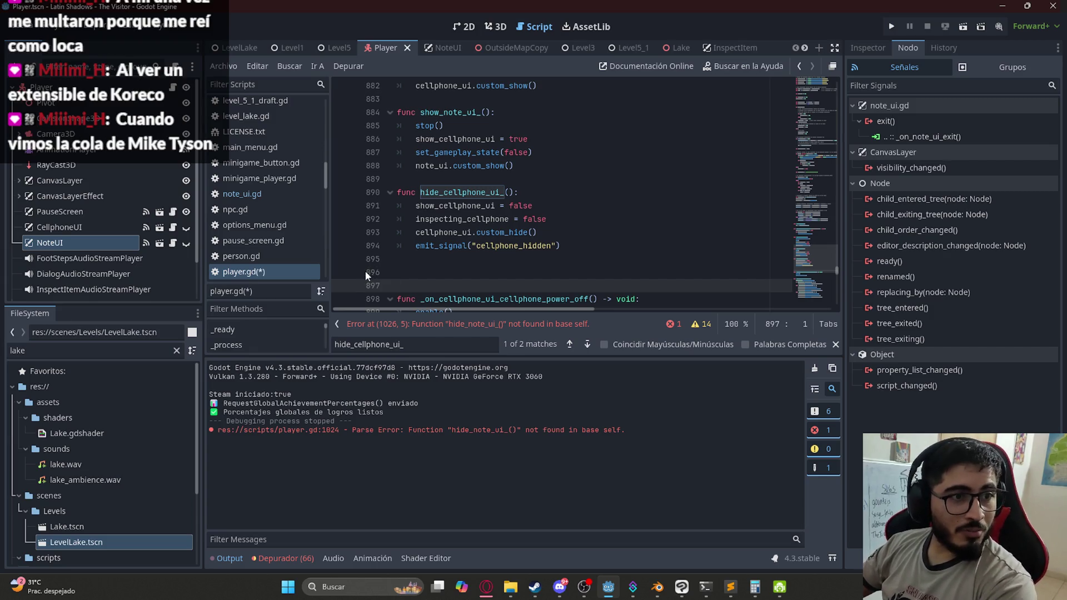
left_click(412, 268)
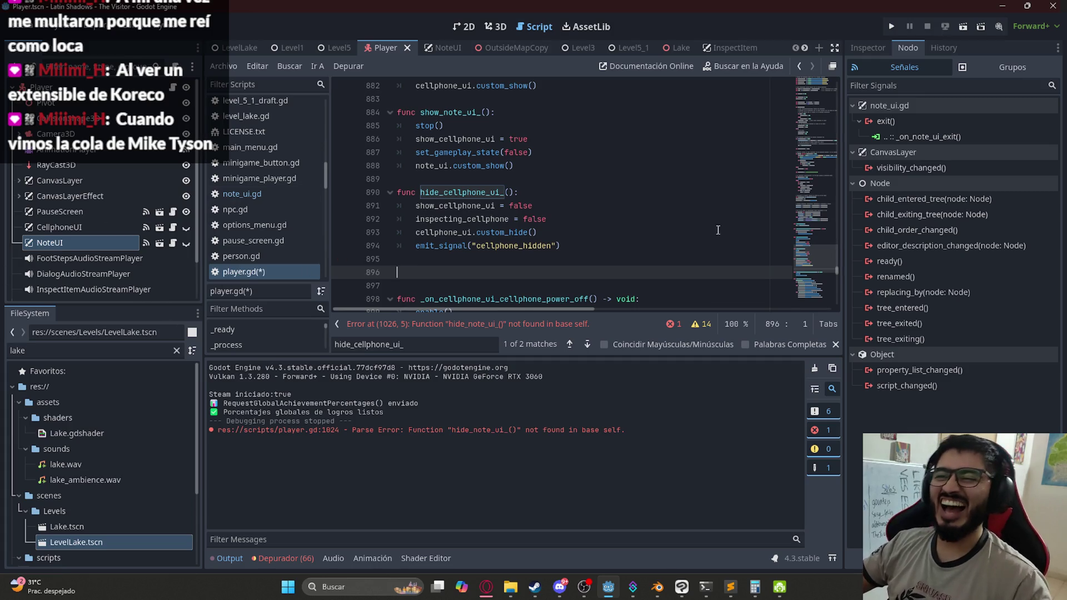
key("ctrl+v")
- Rename the duplicated function to hide_note_ui_
double_click(480, 167)
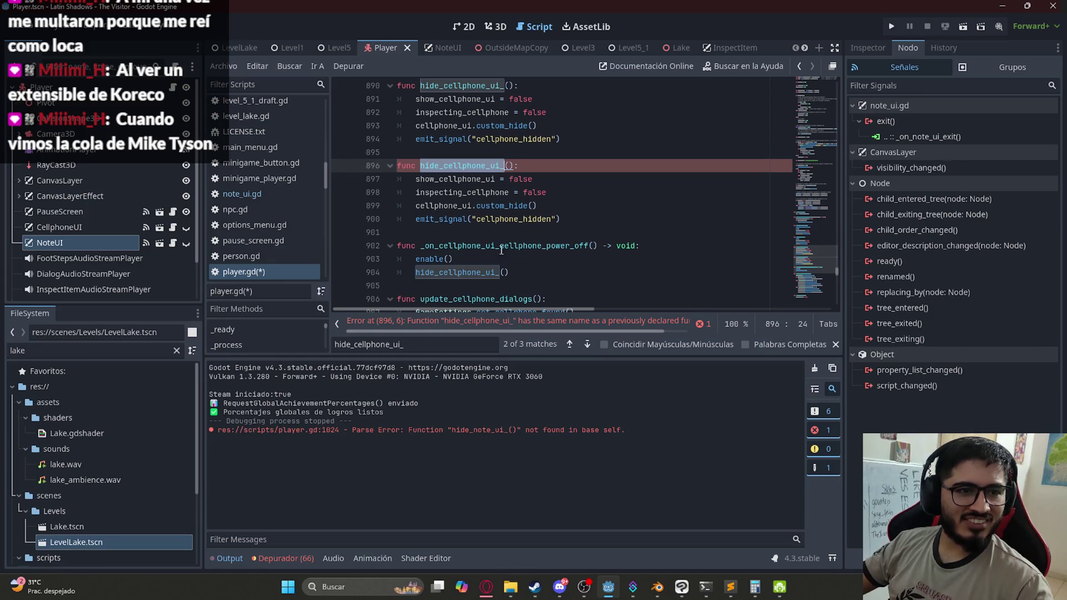
scroll(451, 267, "down", 2)
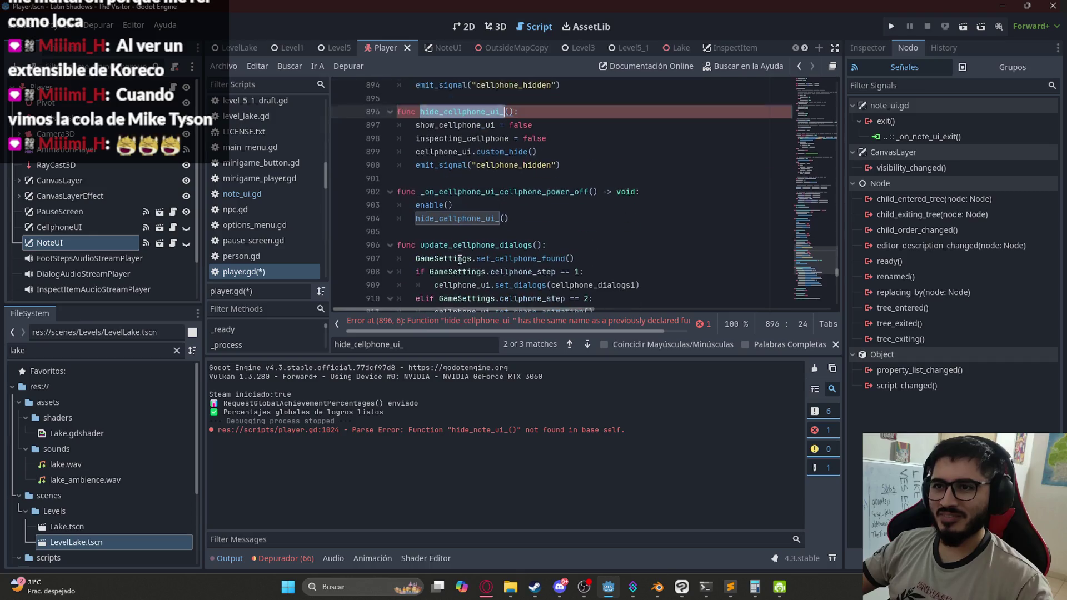
scroll(478, 188, "up", 2)
mouse_move(441, 164)
left_mouse_down()
mouse_move(474, 160)
mouse_move(445, 165)
left_mouse_up()
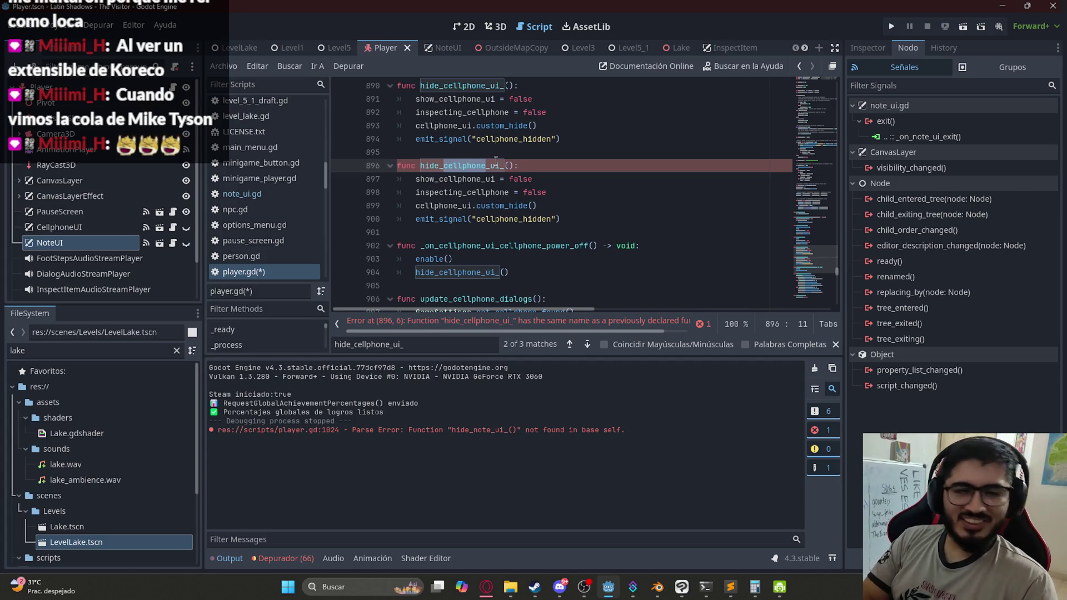
key("BackSpace")
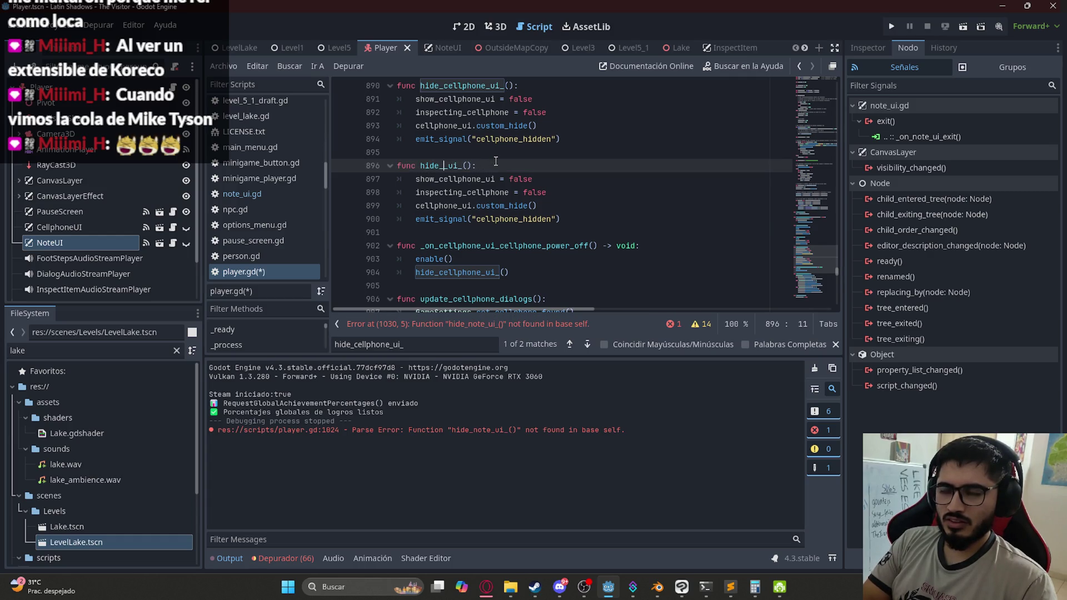
type("note_")
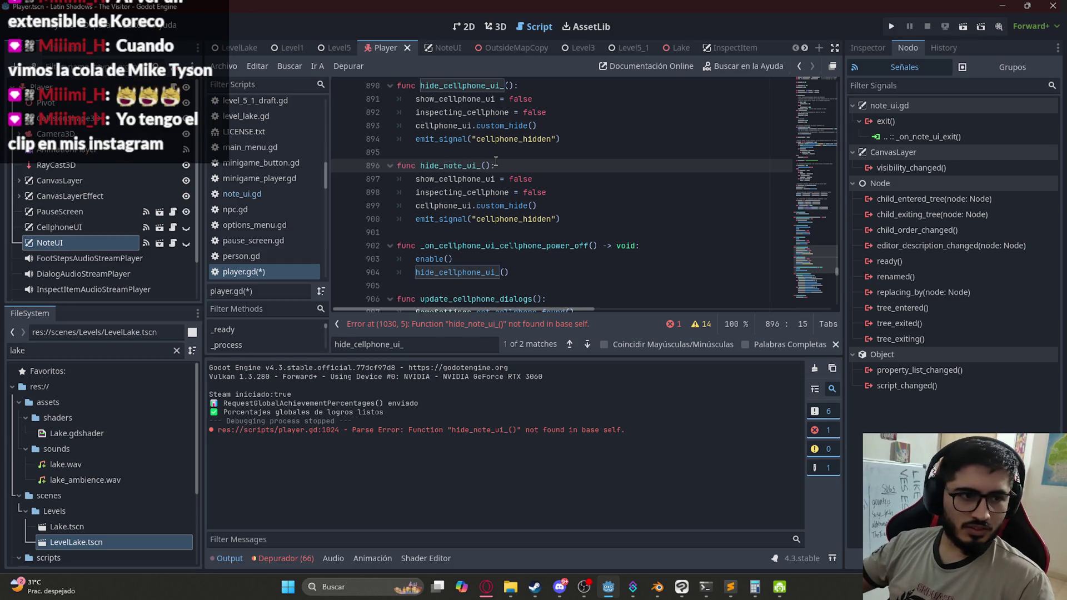
scroll(478, 195, "up", 2)
double_click(485, 250)
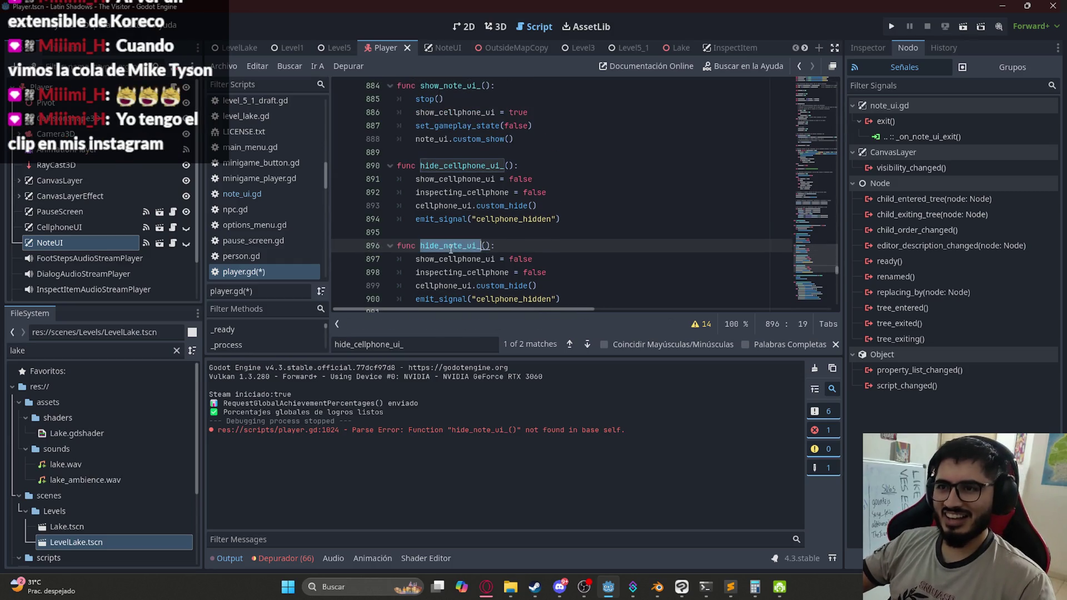
- Switch the duplicate to note_ui, inspecting_note and show_note_ui, then save player.gd
scroll(523, 222, "down", 2)
left_click(538, 205)
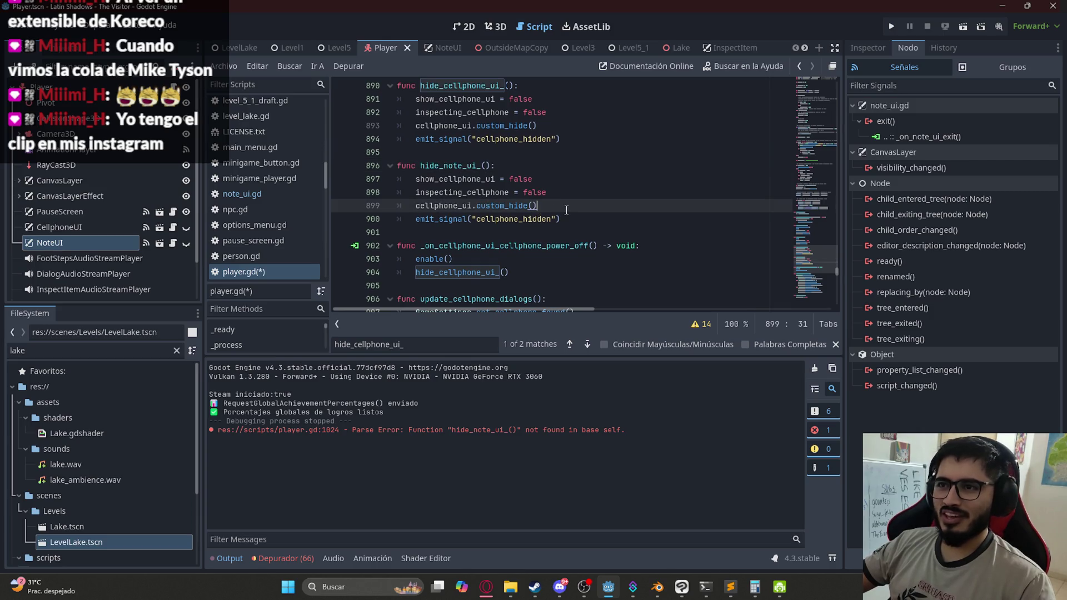
double_click(438, 206)
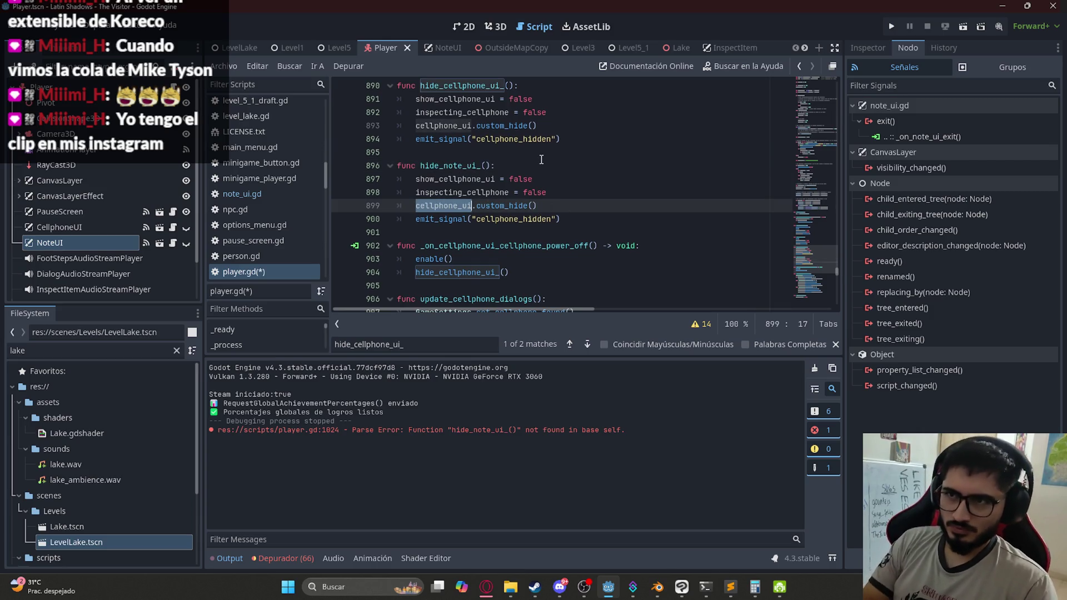
type("note_")
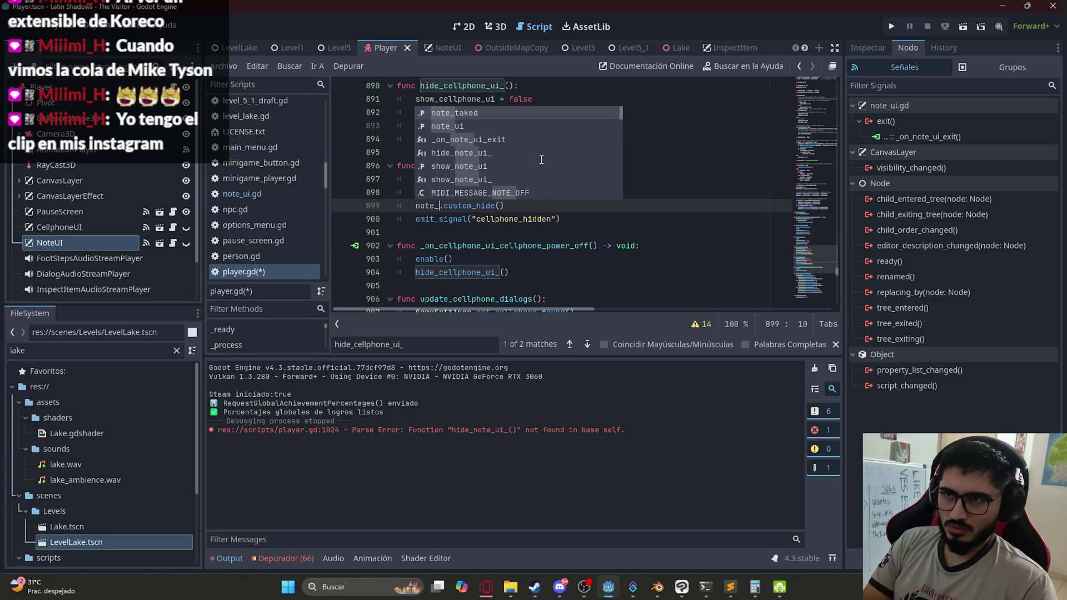
type("u")
key("Return")
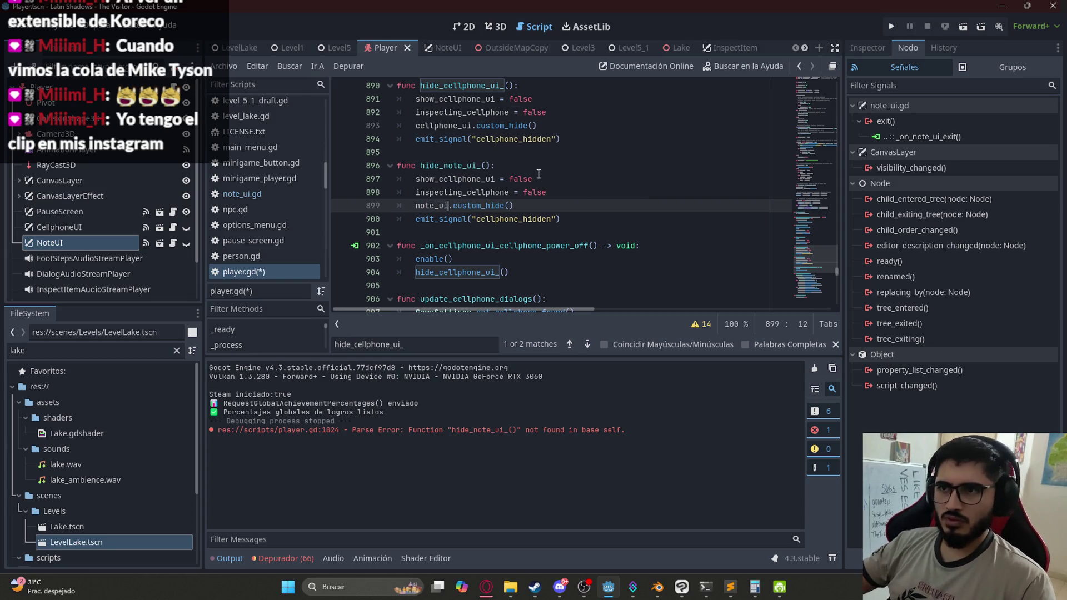
double_click(476, 192)
type("inspect")
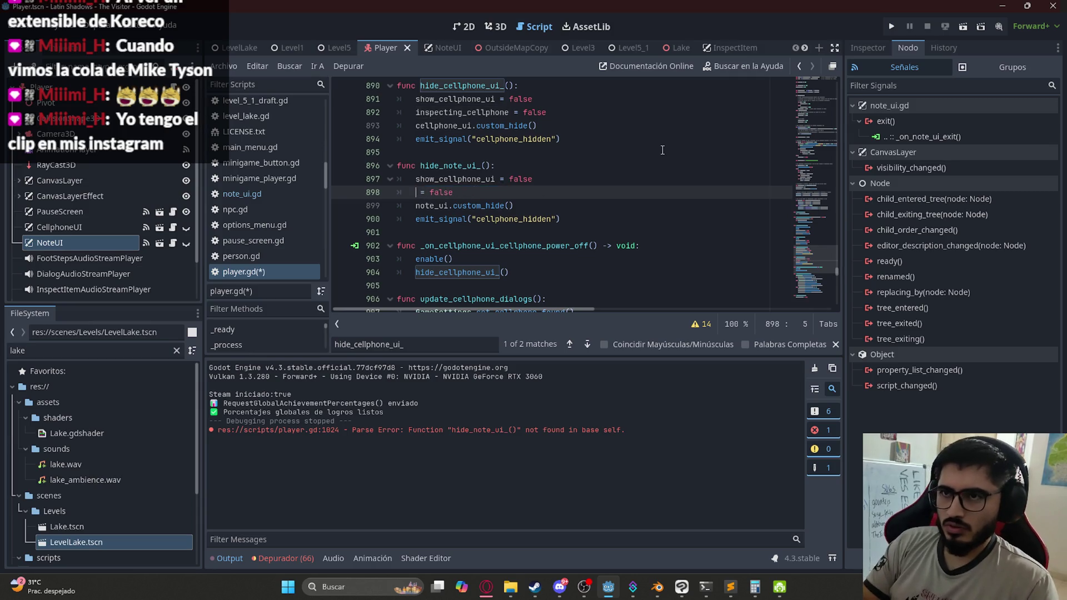
key("Down")
key("Down")
key("Return")
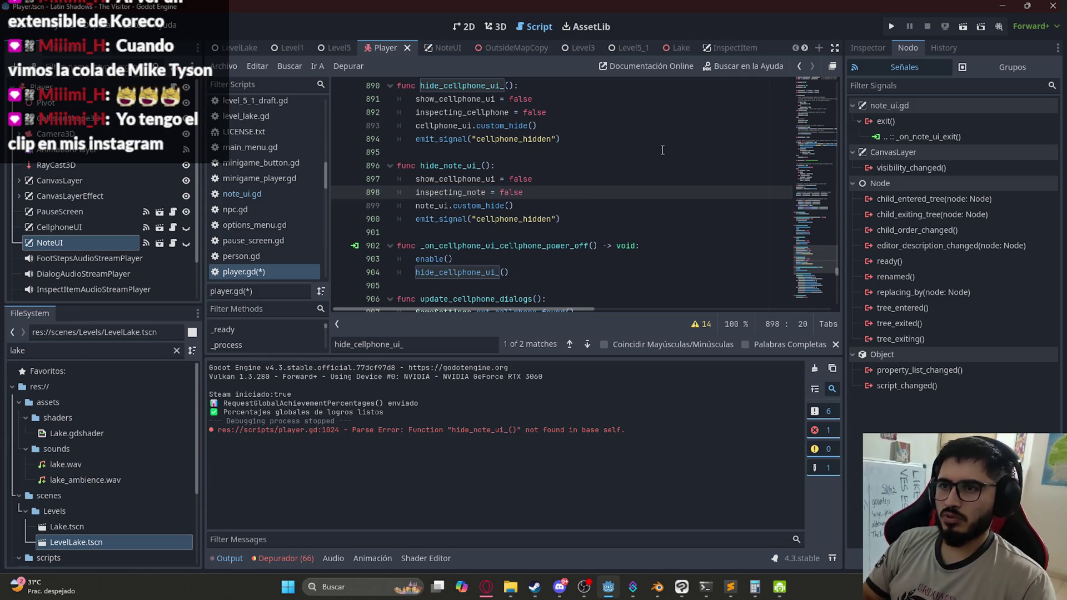
double_click(439, 179)
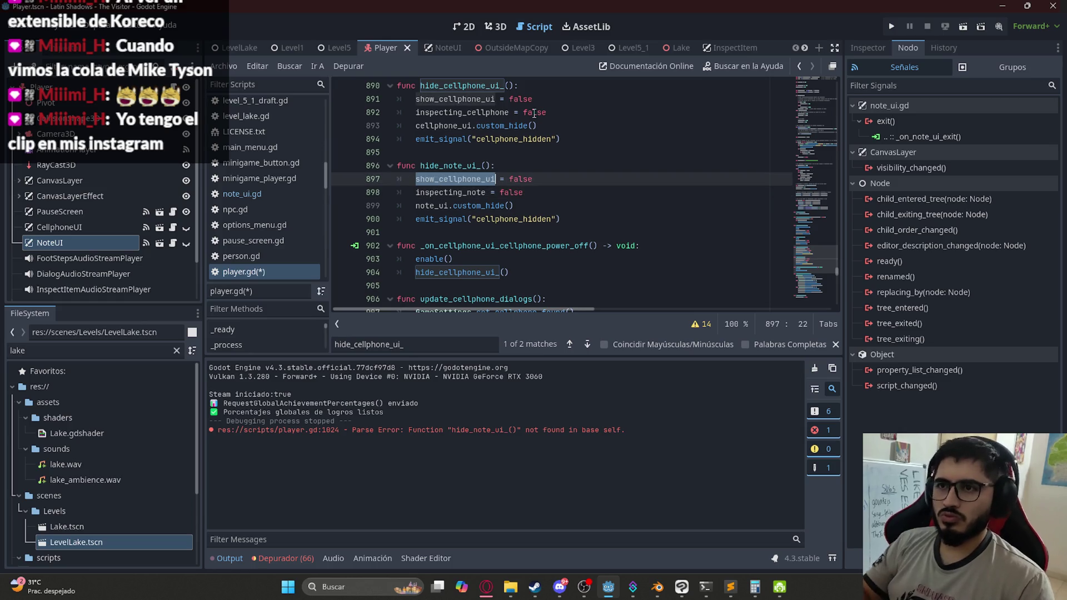
type("show_")
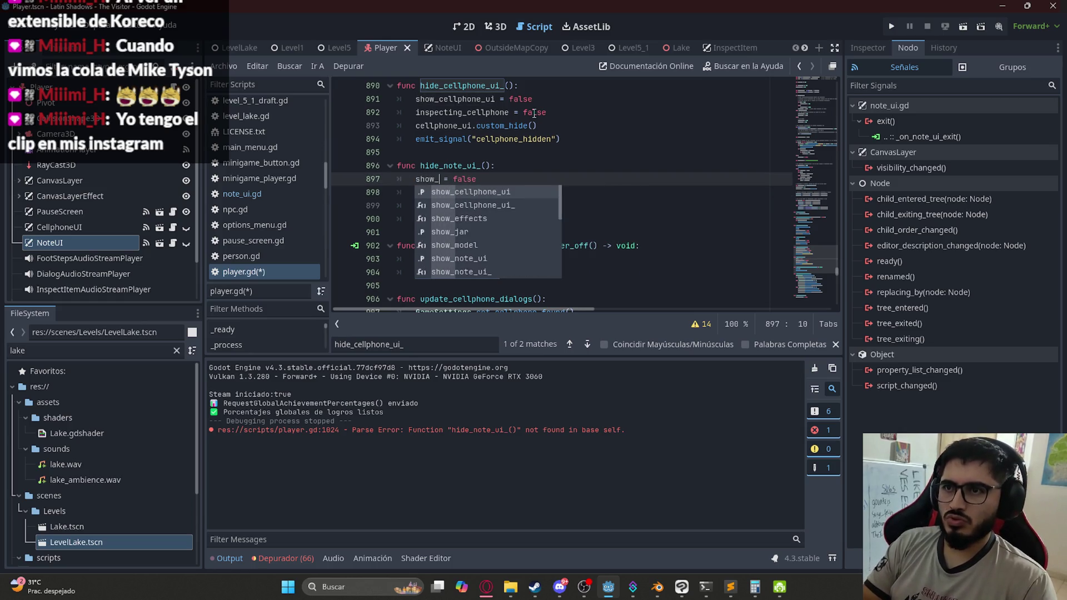
type("note_ui")
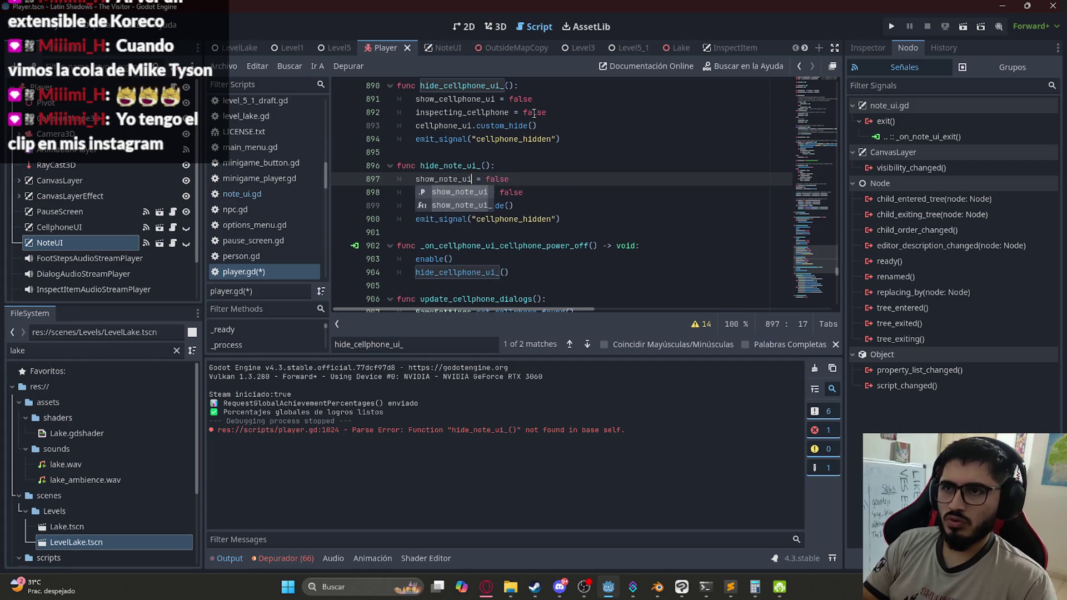
key("ctrl+s")
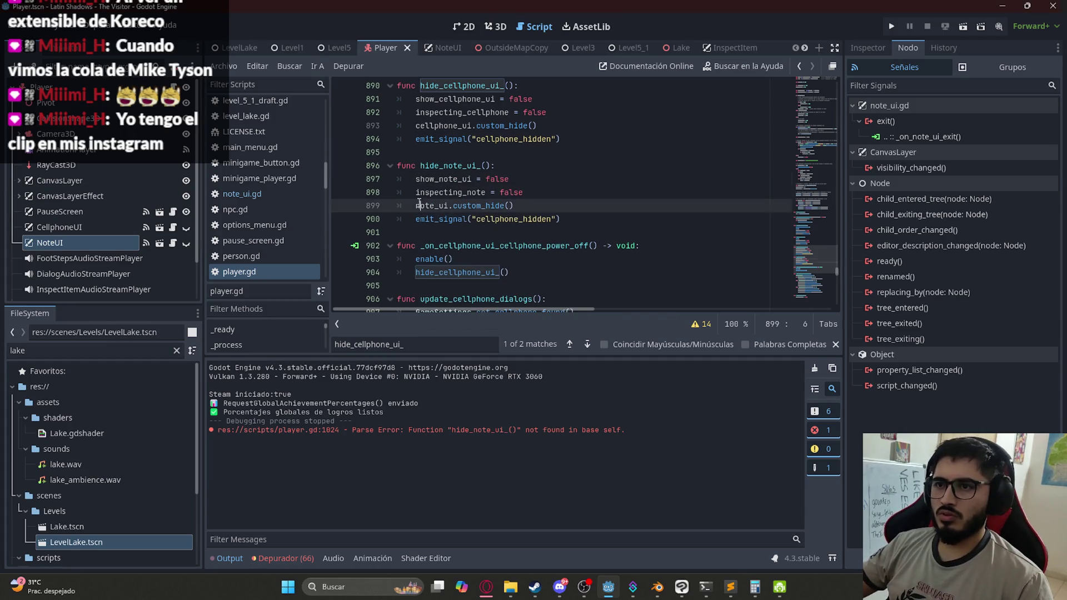
- Change the emitted cellphone_hidden signal to note_hidden in hide_note_ui_
double_click(495, 219)
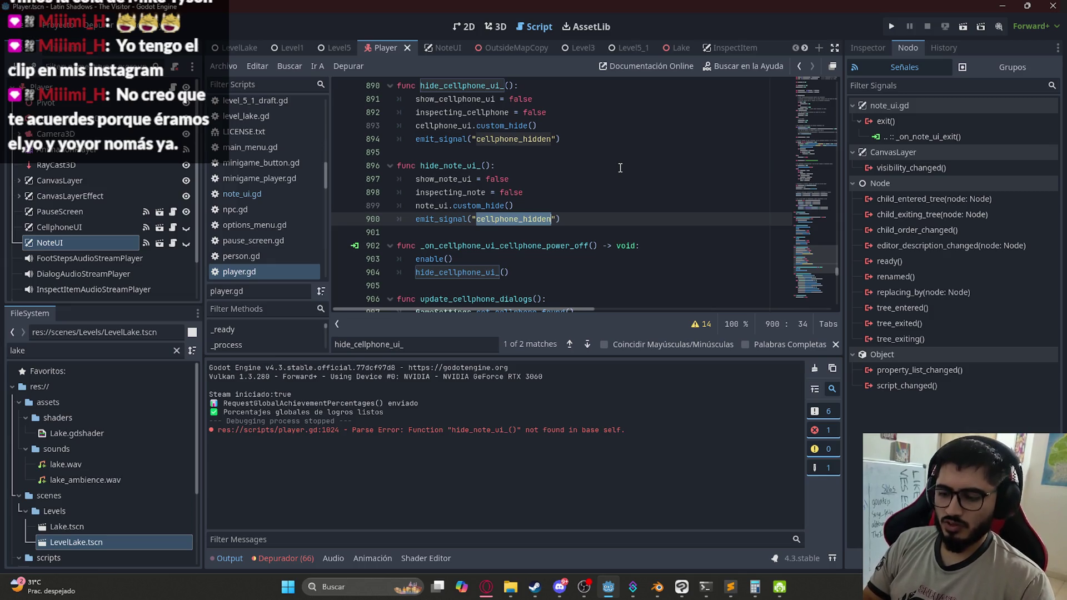
key("Left")
key("shift+Right")
key("shift+Right")
key("shift+Right")
type("note")
left_click(656, 163)
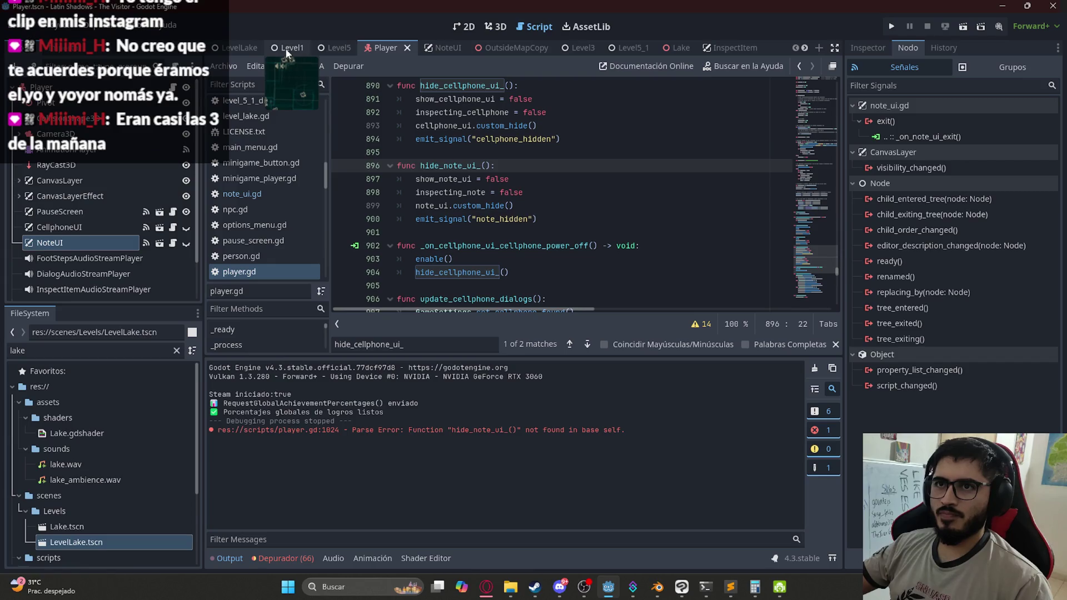
- Run the LevelLake scene, walk to the lakeside note, pick it up and page through it
right_click(224, 50)
left_click(278, 136)
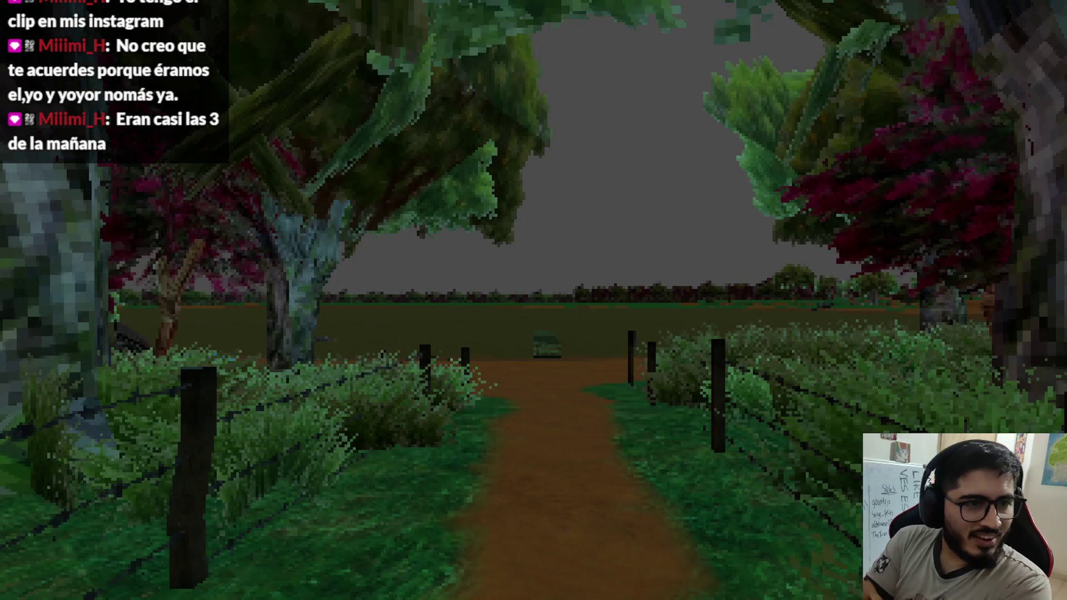
key("w")
key("w")
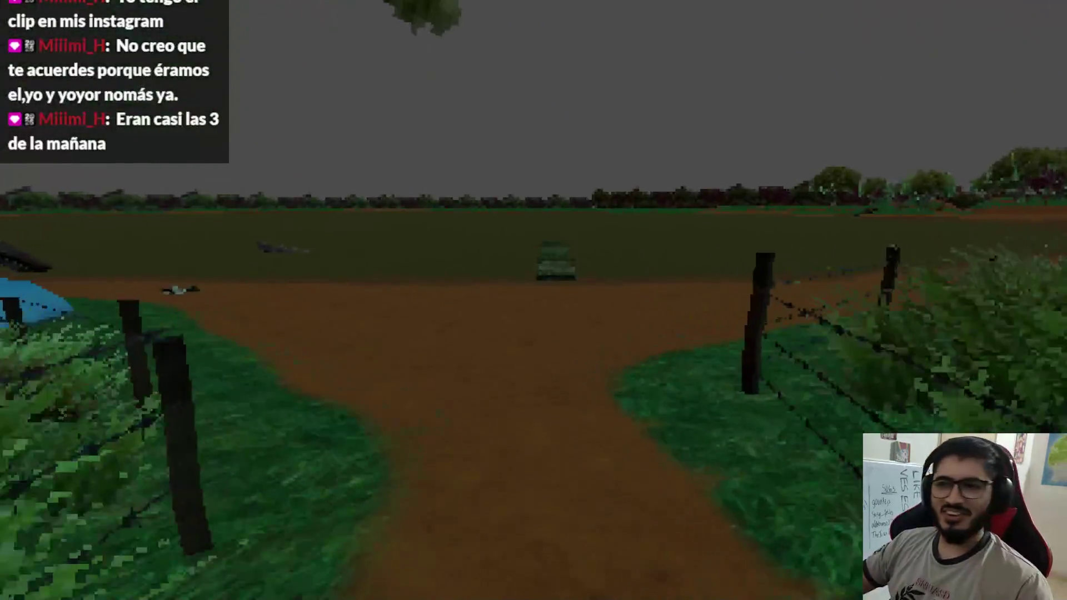
key("w")
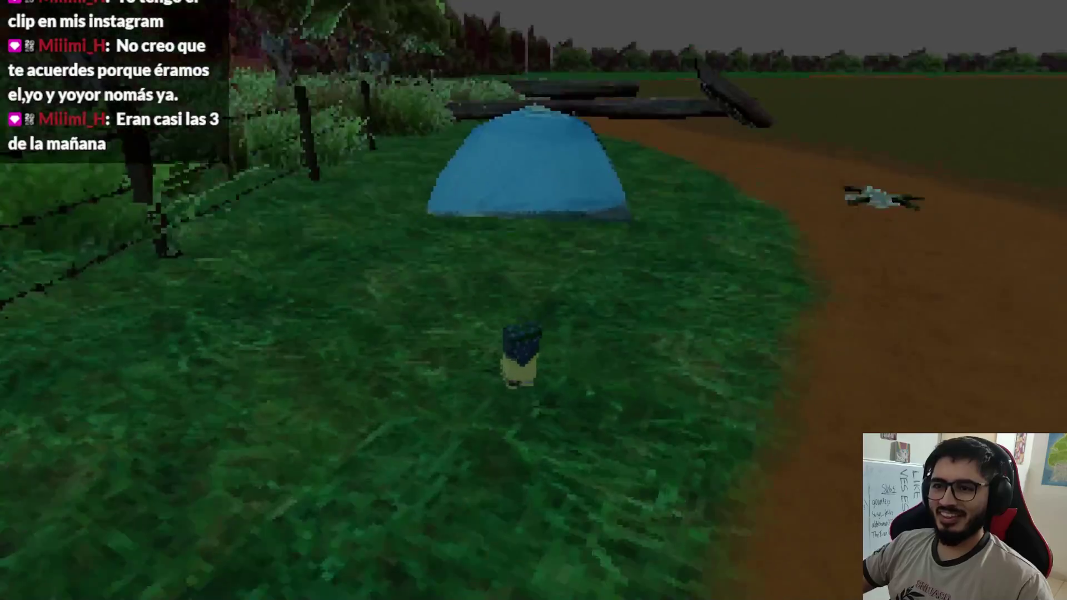
key("e")
key("Return")
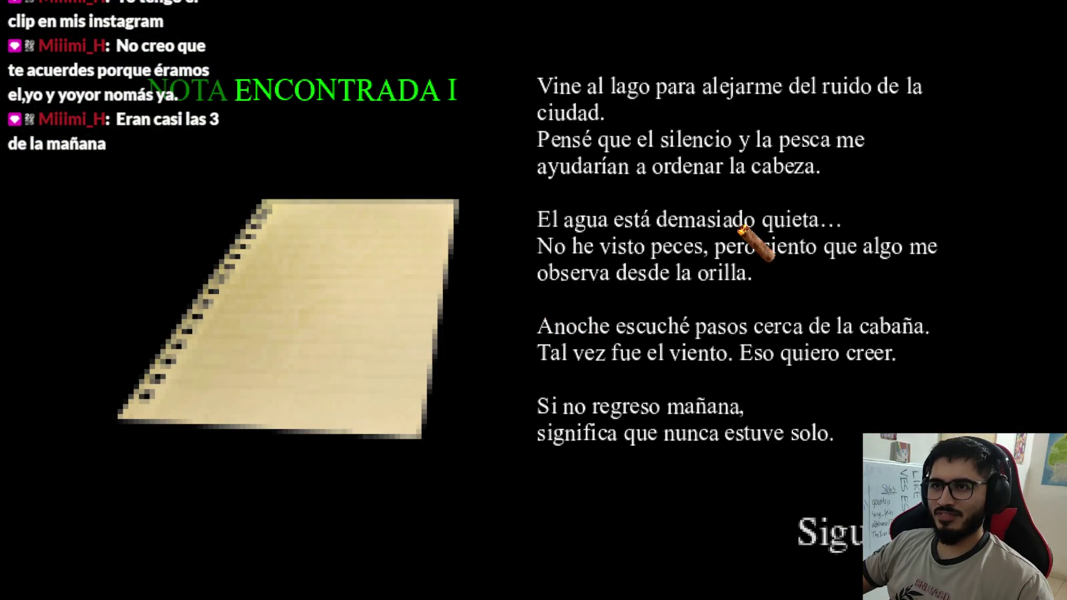
left_click(837, 533)
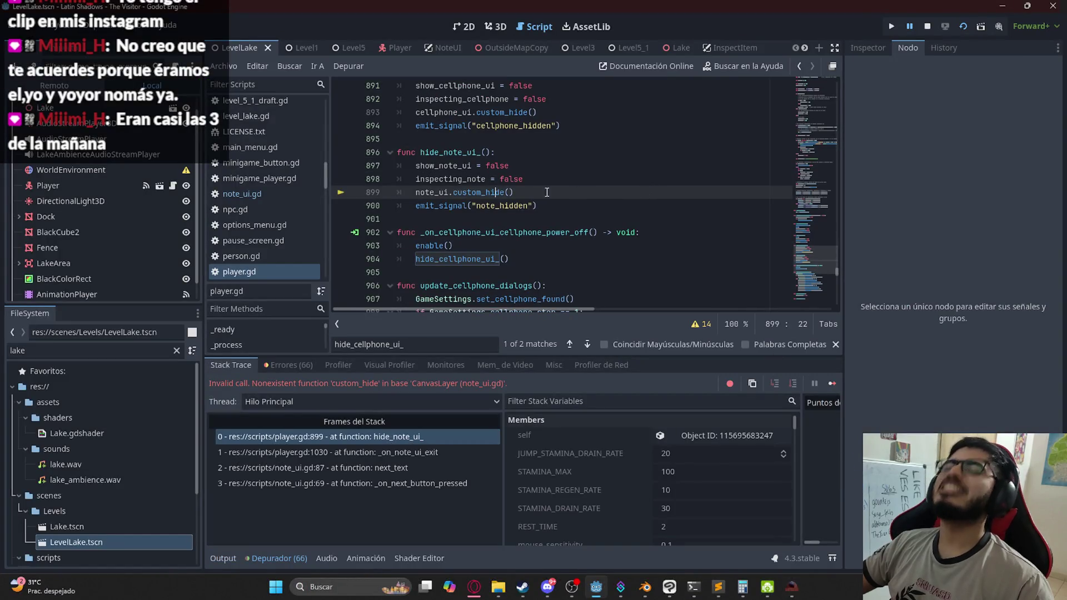
- Stop the crashed run, close the Player scene, and open note_ui.gd from the NoteUI scene
double_click(478, 192)
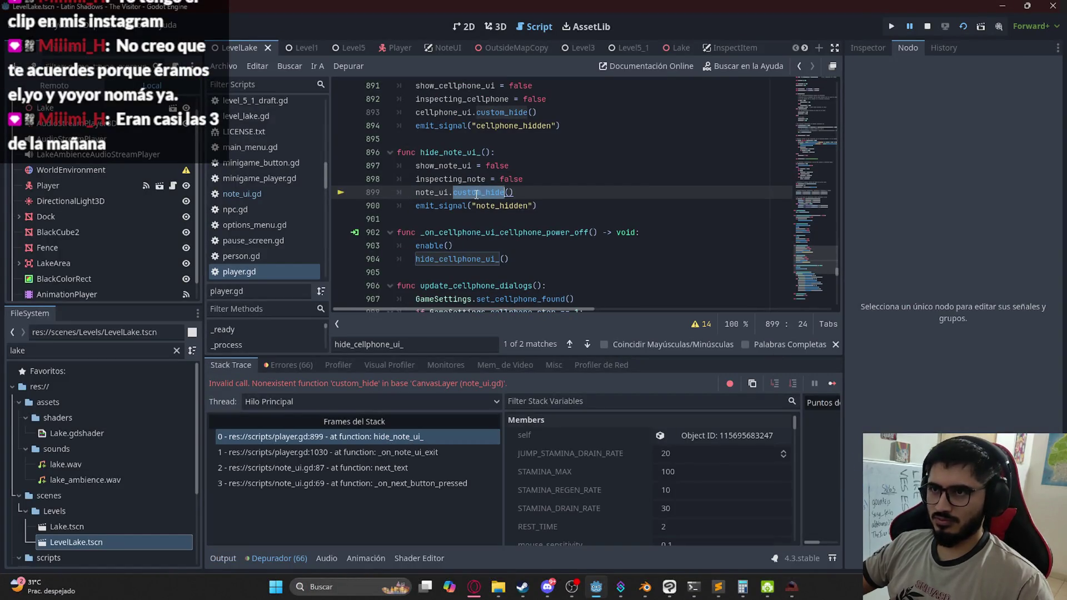
left_click(927, 26)
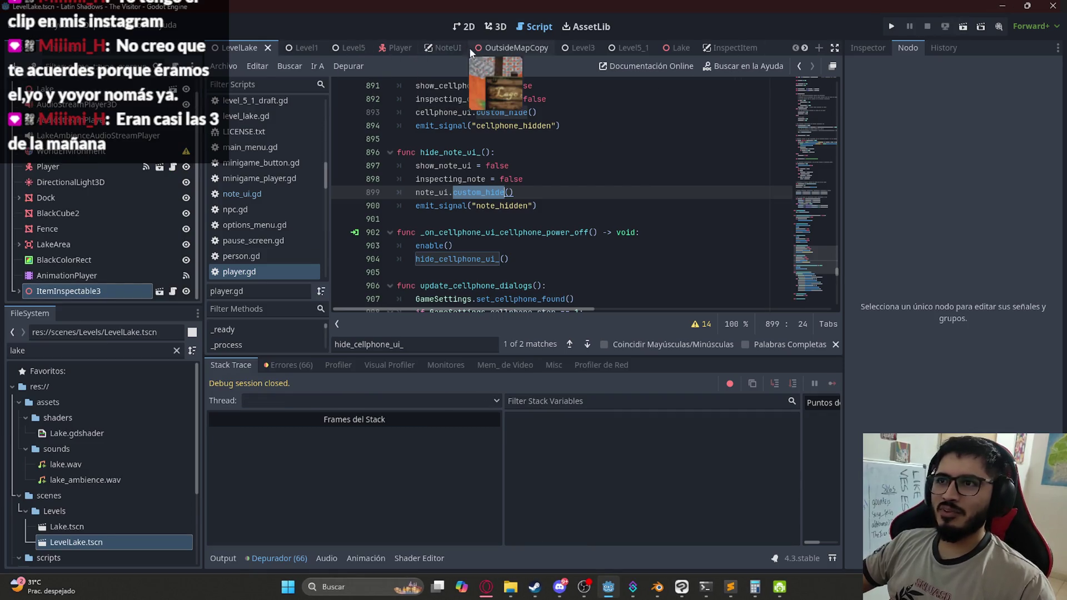
left_click(345, 45)
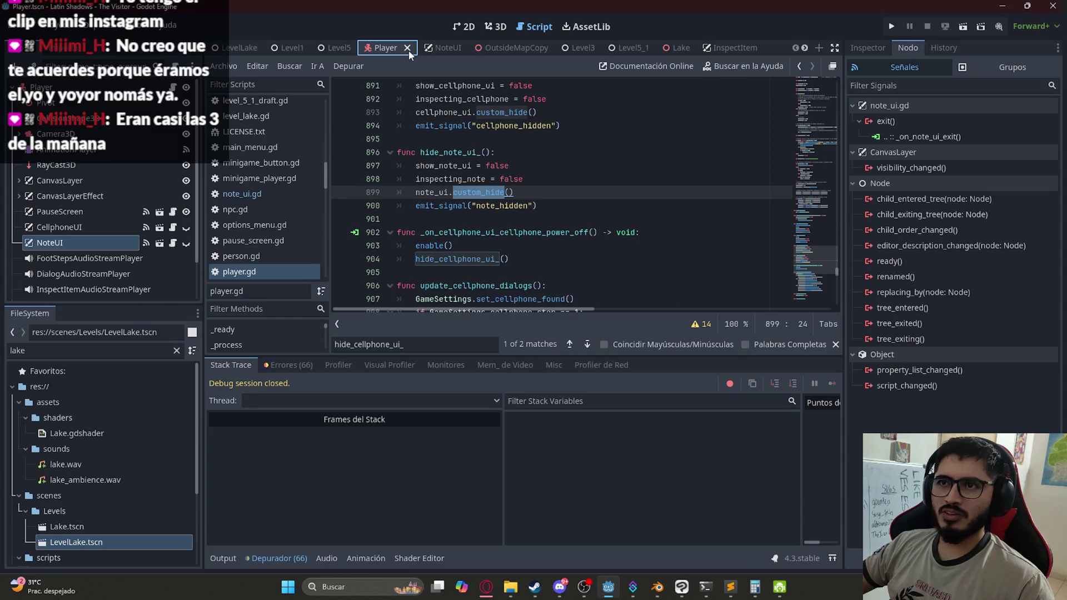
left_click(414, 48)
left_click(400, 48)
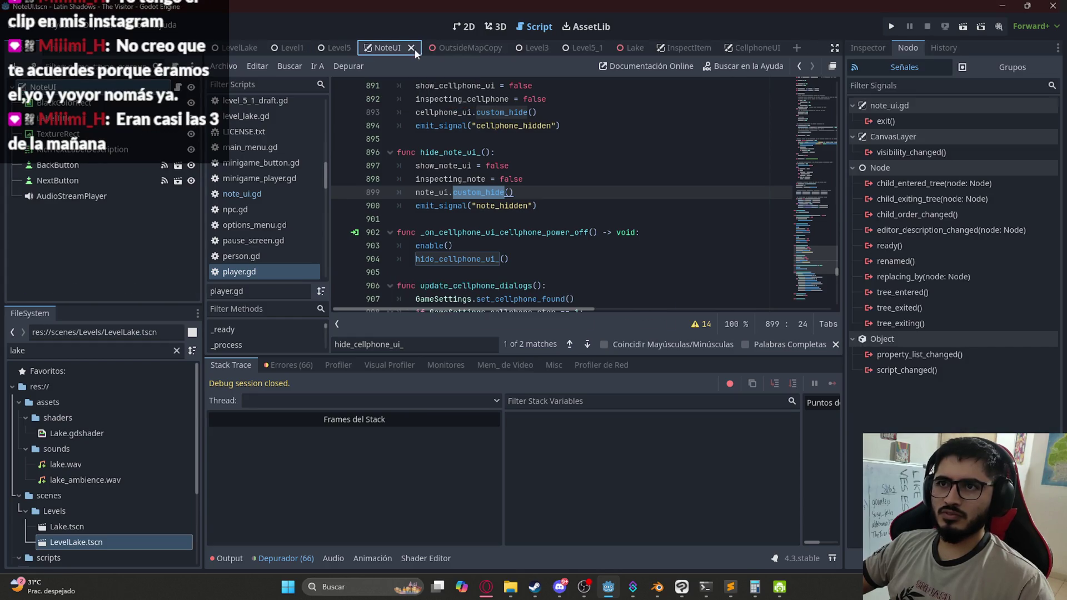
left_click(579, 143)
left_click(242, 194)
left_click(645, 223)
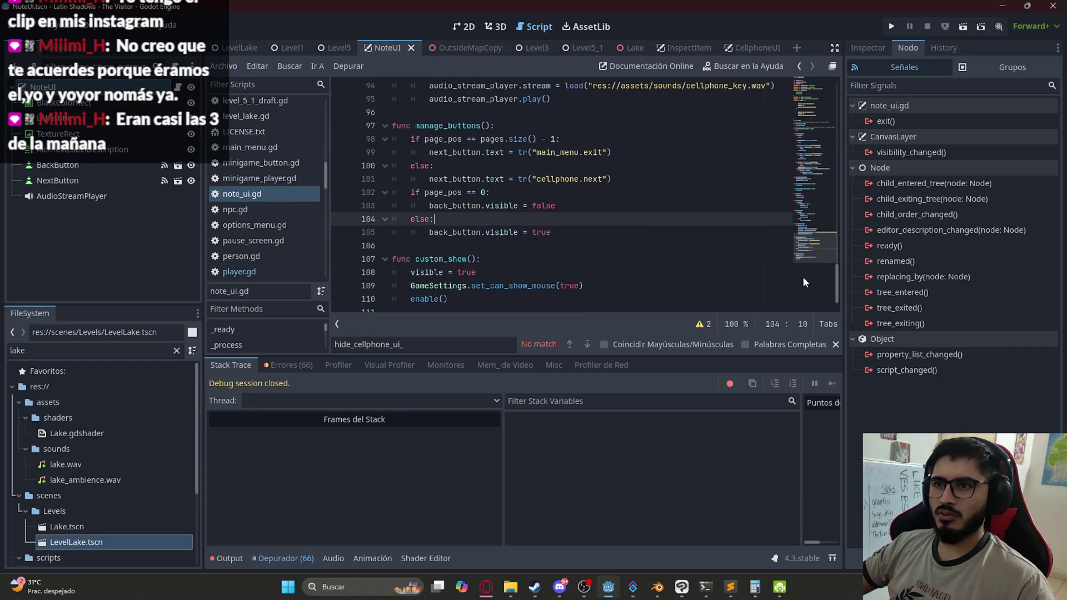
- In cellphone_ui.gd, find and select the whole custom_hide function
left_click(745, 48)
double_click(441, 259)
key("ctrl+f")
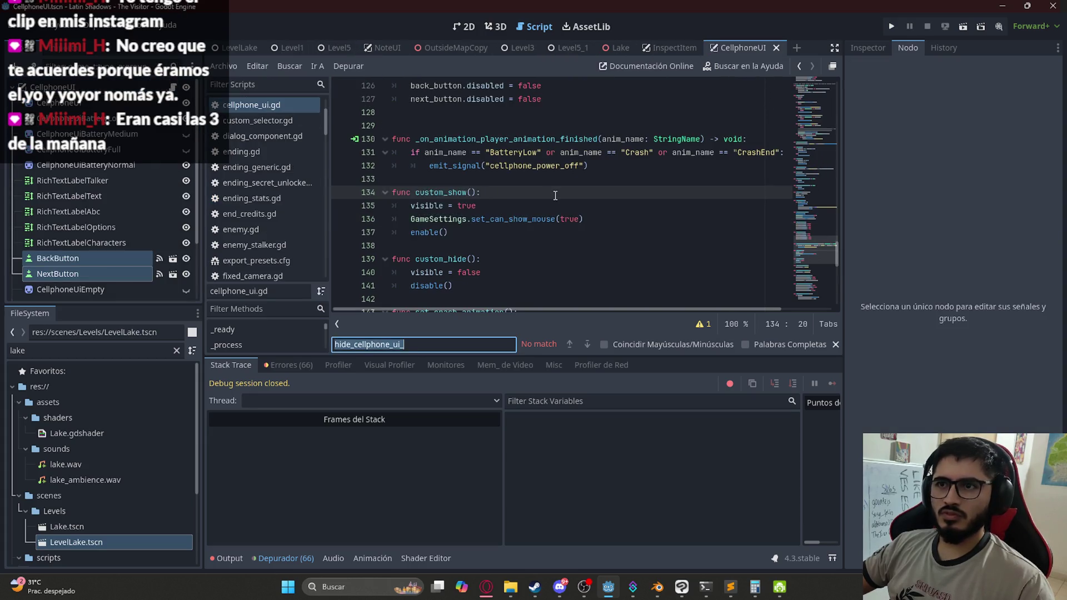
left_click_drag(472, 217, 363, 185)
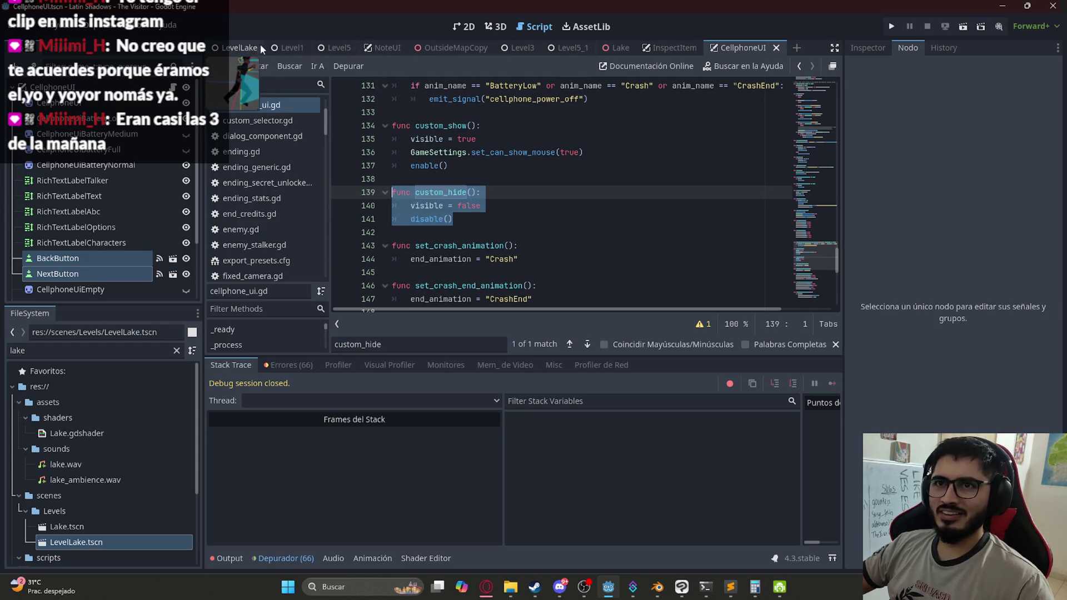
- Paste custom_hide below custom_show in note_ui.gd and check its disable call
left_click(387, 47)
left_click(787, 272)
scroll(787, 300, "down", 1)
left_click(459, 286)
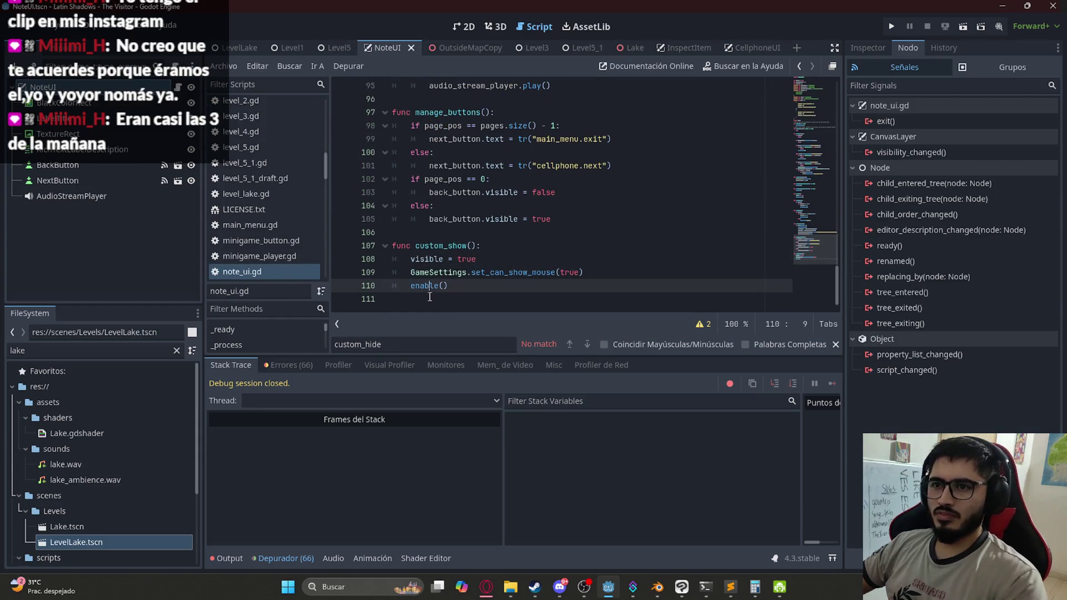
key("Return")
key("ctrl+v")
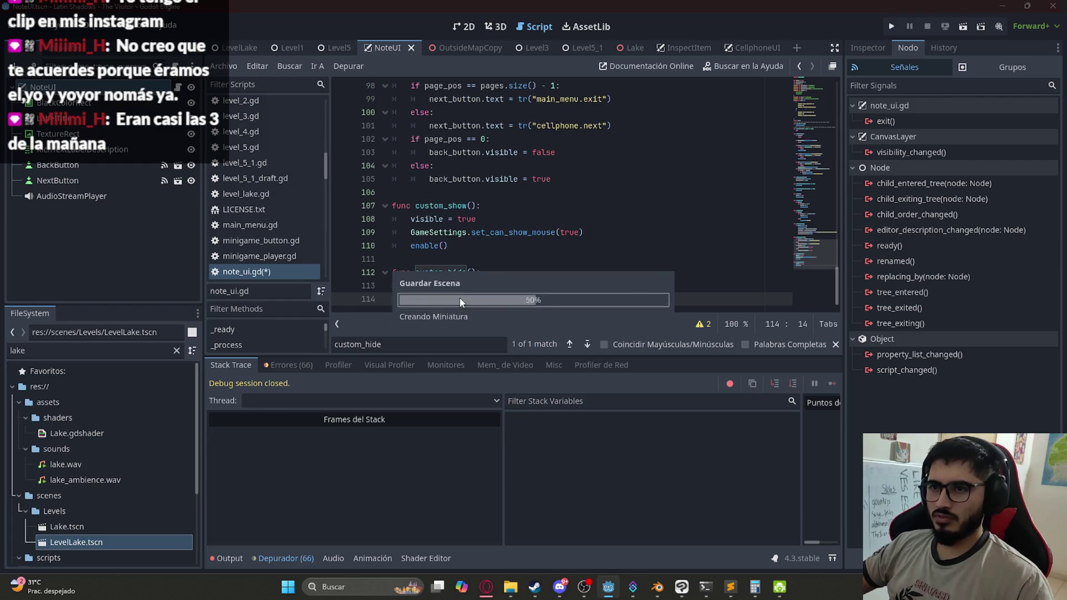
left_click(431, 299)
left_click(419, 299)
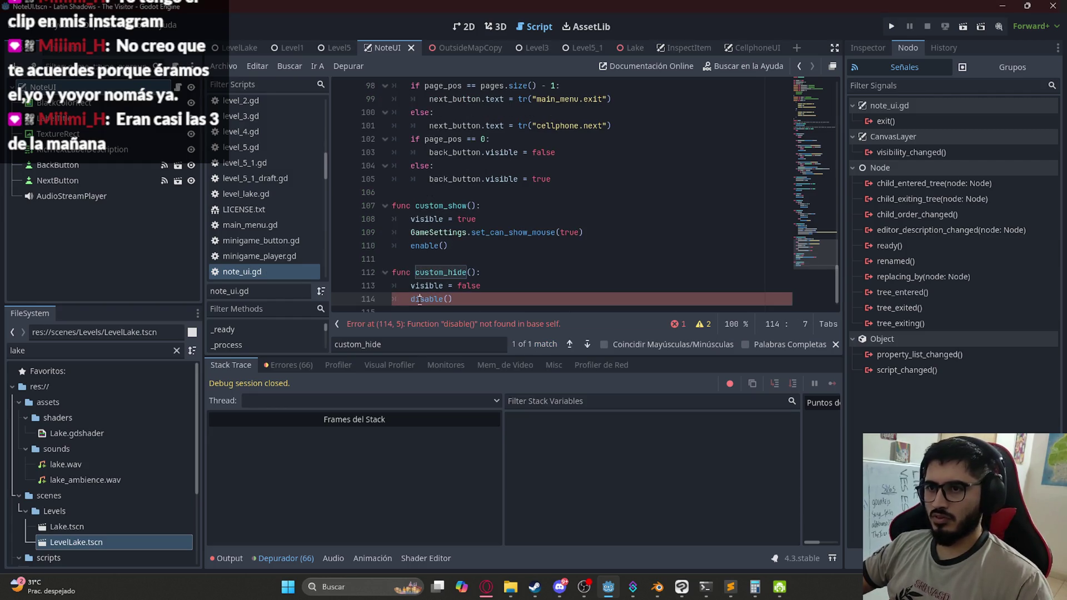
double_click(420, 299)
key("ctrl+c")
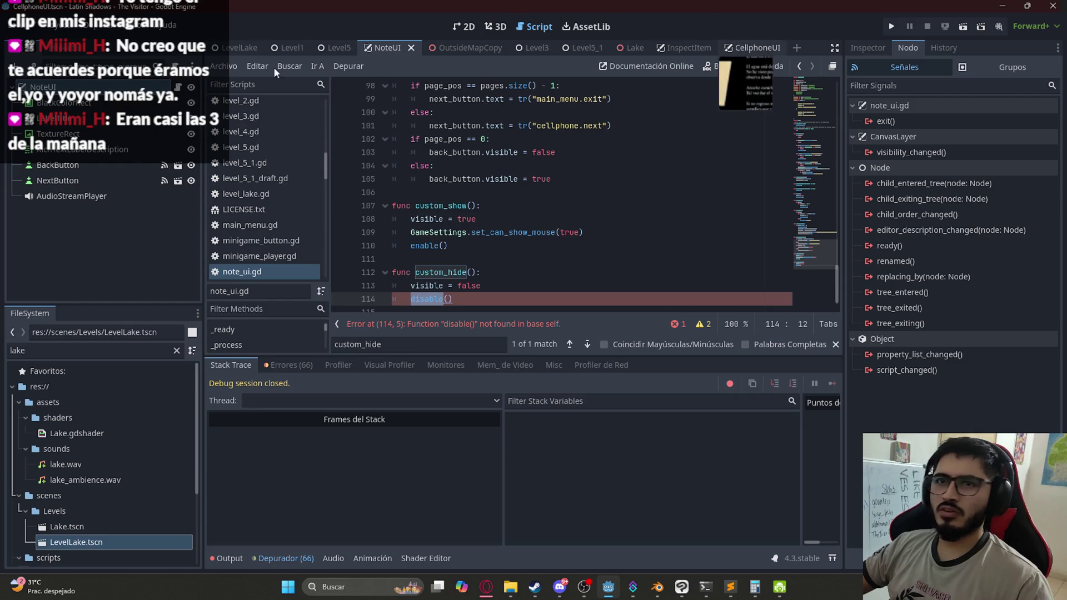
- Copy the disable function from cellphone_ui.gd as 'func disable(): enabled = false' into note_ui.gd
left_click(750, 48)
left_click(654, 246)
key("ctrl+f")
key("ctrl+v")
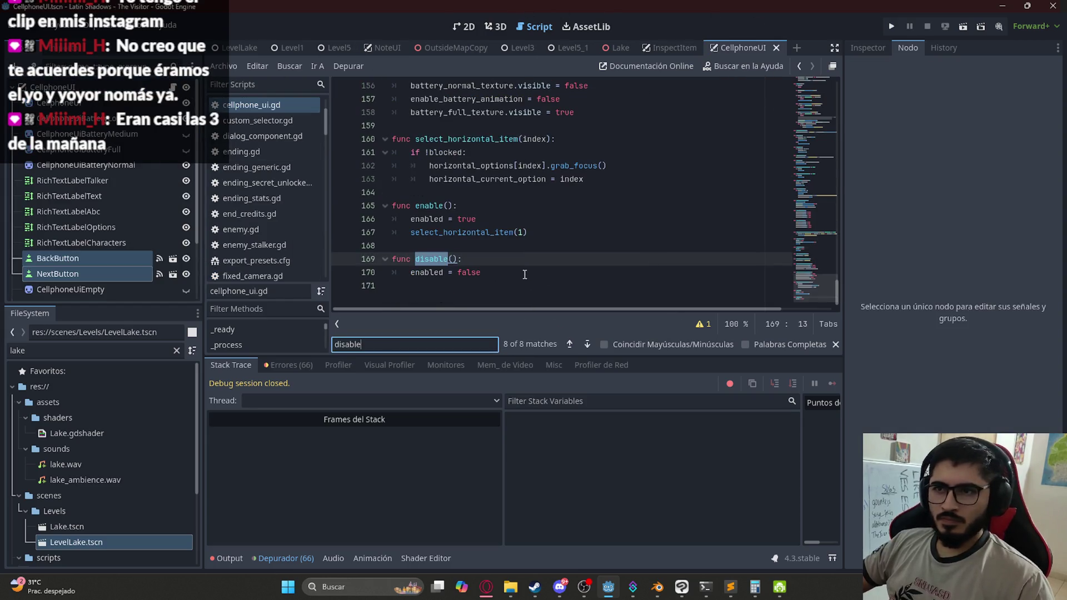
left_click_drag(481, 272, 393, 259)
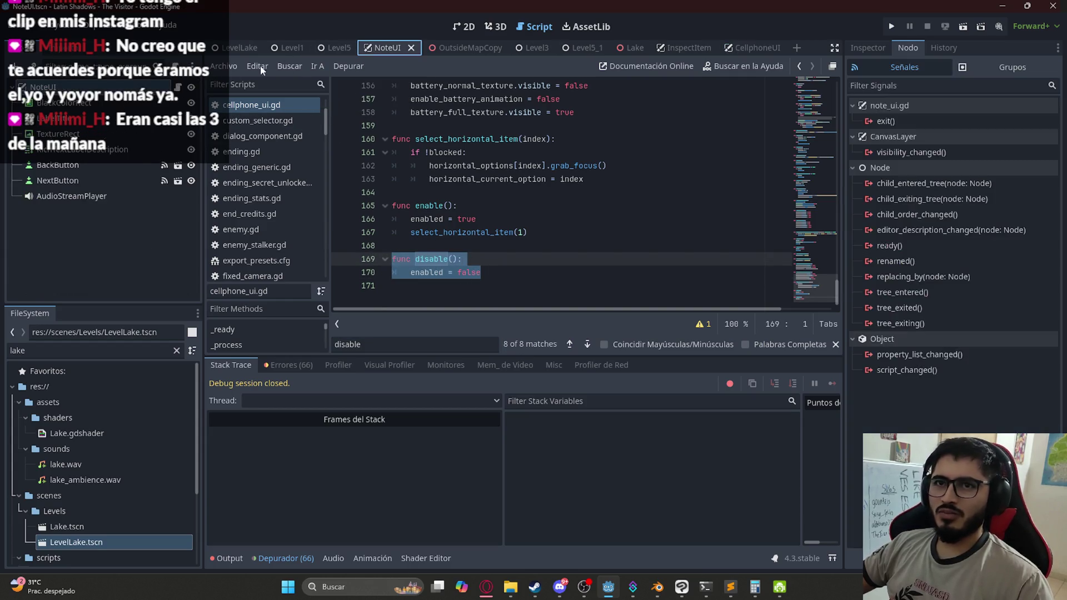
left_click(477, 309)
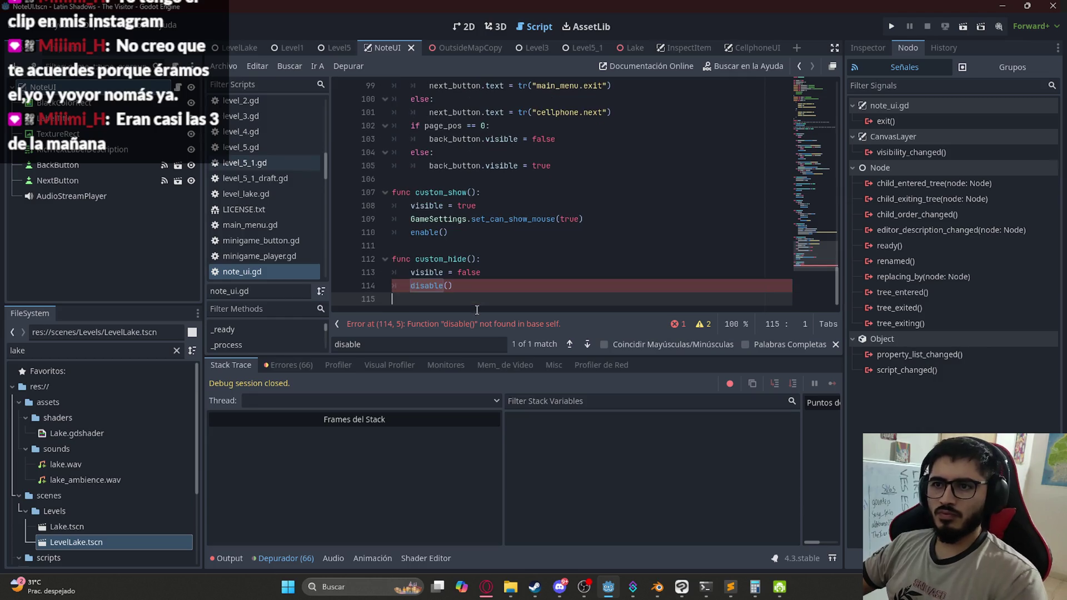
type("func disable(): enabled = false")
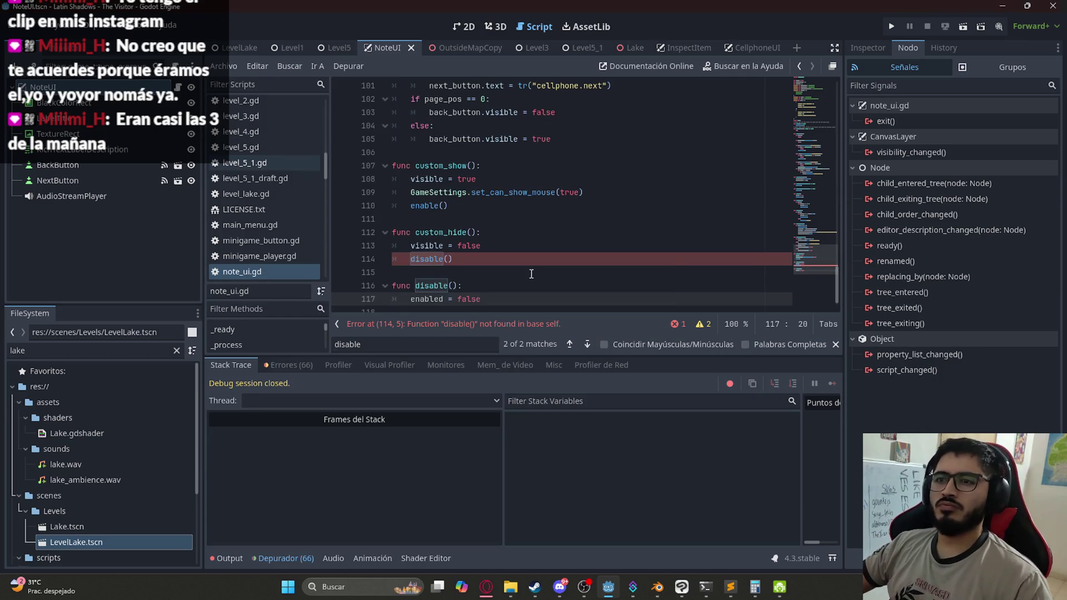
- Switch to the LevelLake scene and run the game again to test
right_click(245, 48)
left_click(281, 134)
key("F5")
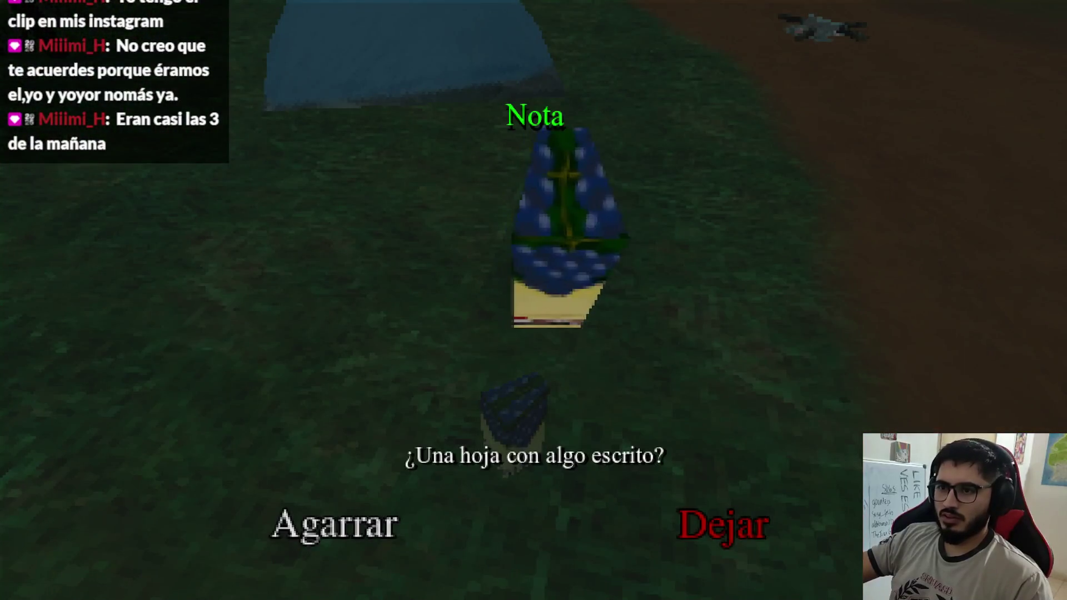
- Pick up the note, page past its text, close it back to the lakeside, then stop the game
left_click(328, 542)
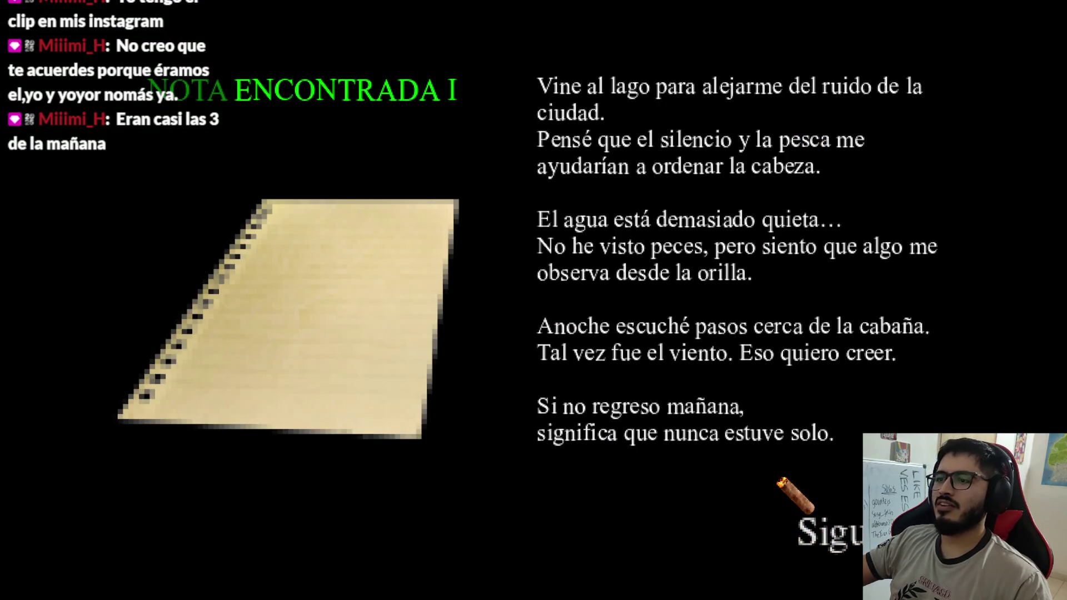
left_click(890, 533)
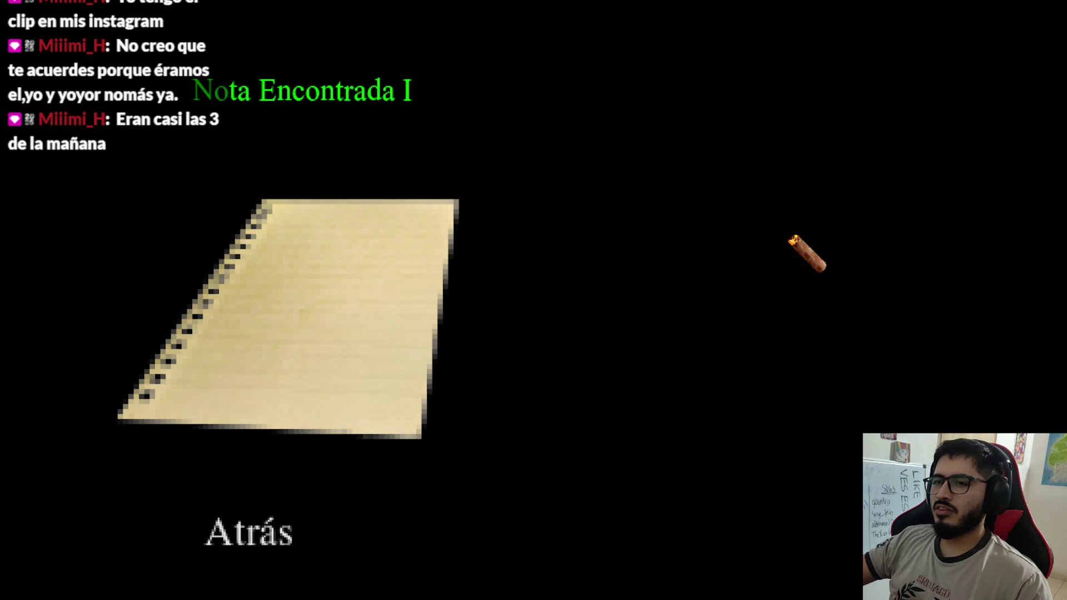
left_click(249, 533)
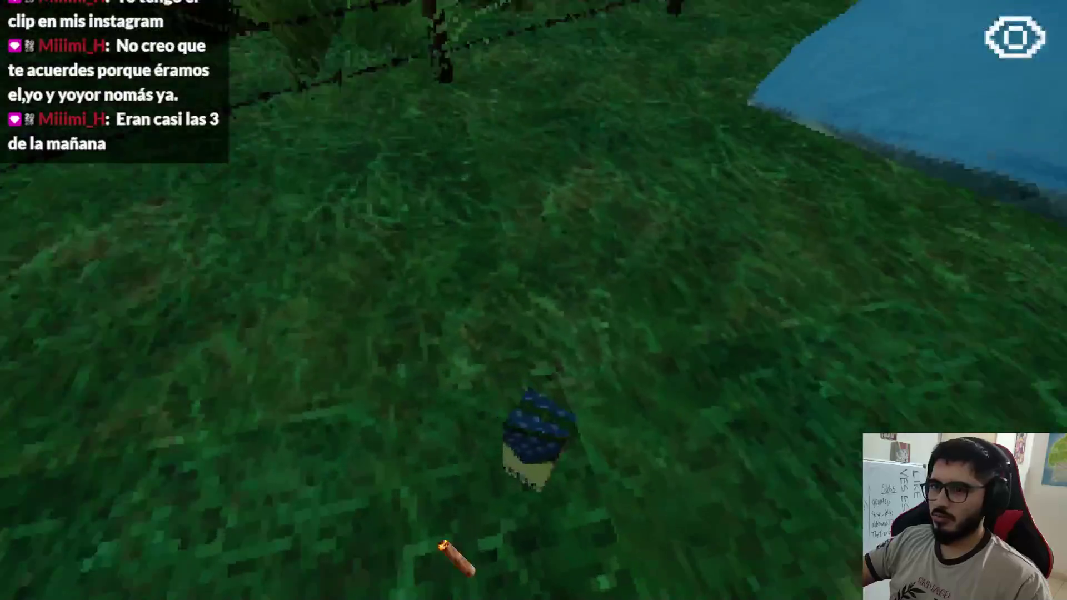
key("F8")
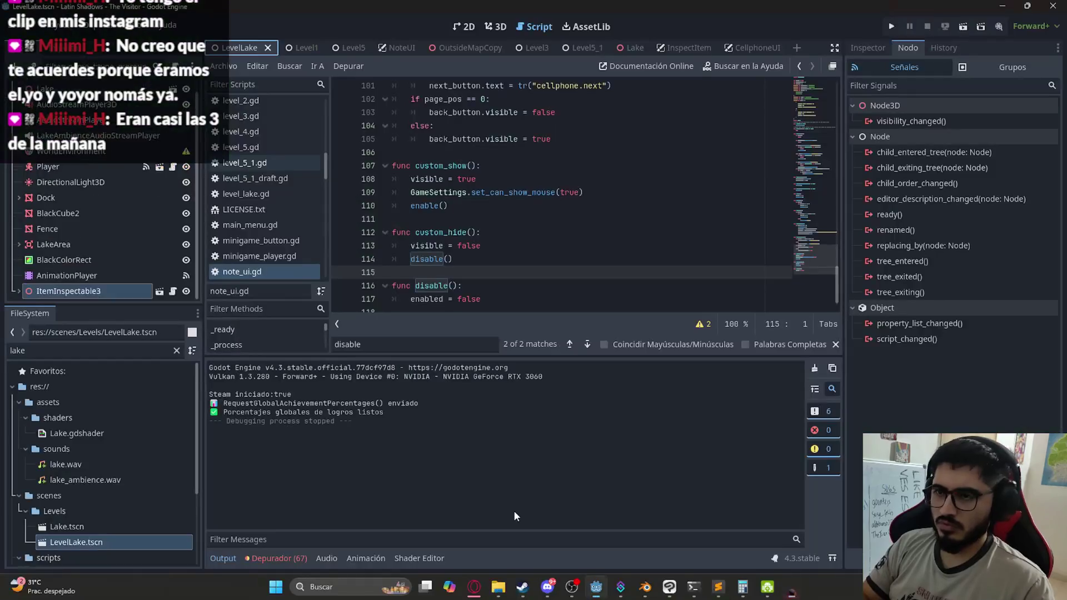
- Filter the FileSystem for 'player' and open the Player scene
left_click(611, 232)
scroll(144, 109, "up", 1)
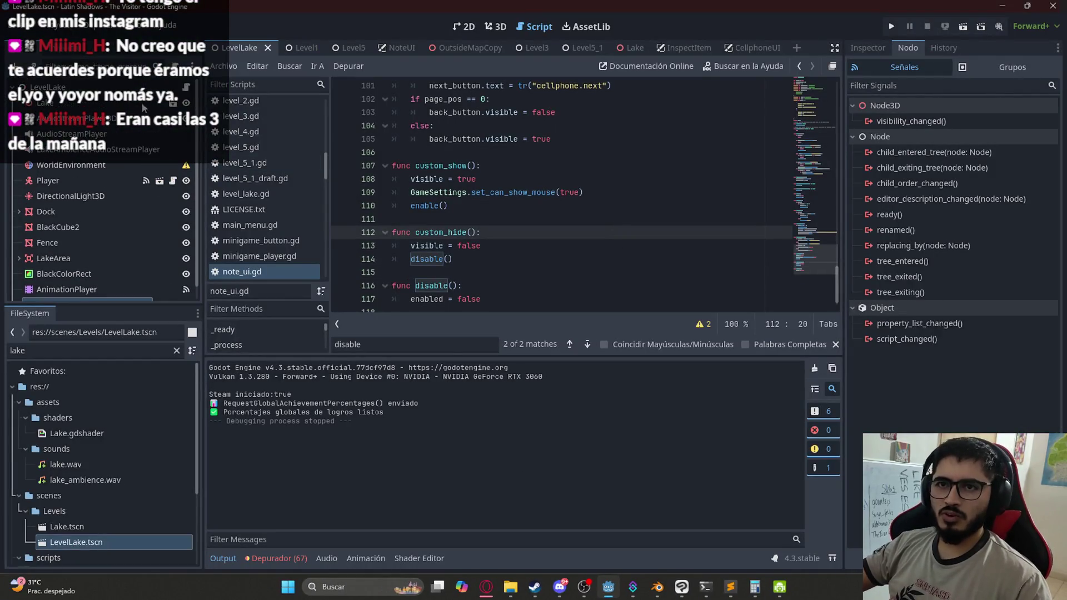
left_click(58, 356)
key("ctrl+a")
type("player")
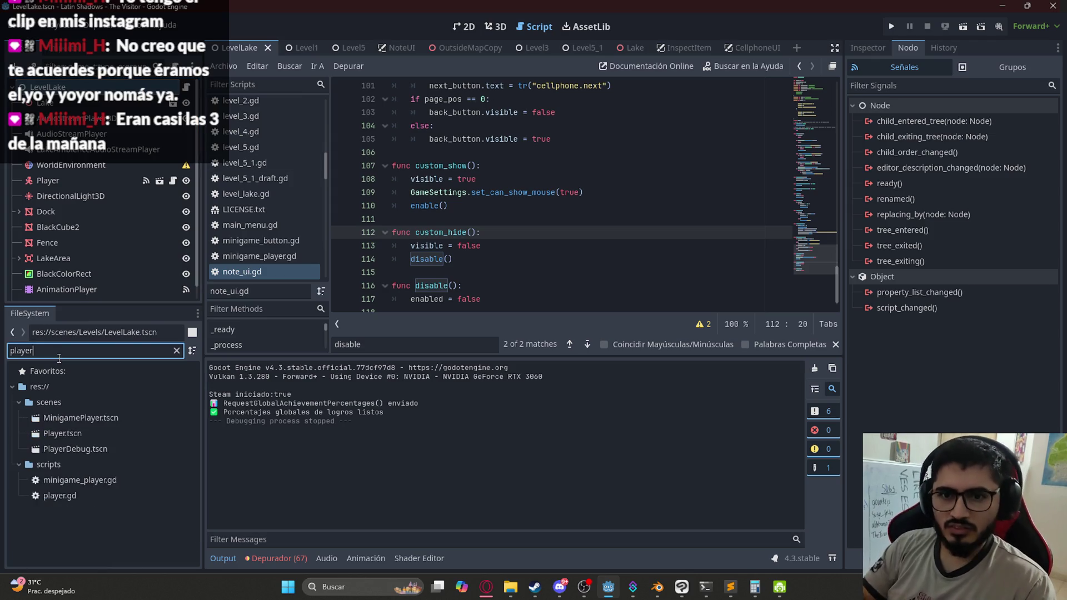
double_click(45, 434)
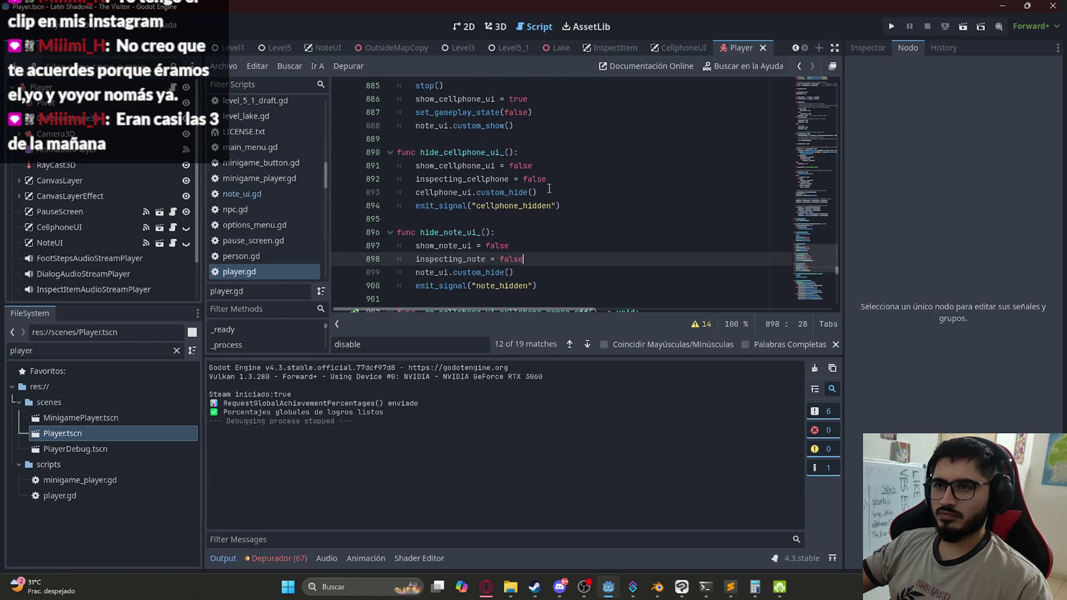
- Search player.gd for hide_cellphone_ui_ to see its call at line 904 and its definition
double_click(495, 157)
key("ctrl+f")
key("Return")
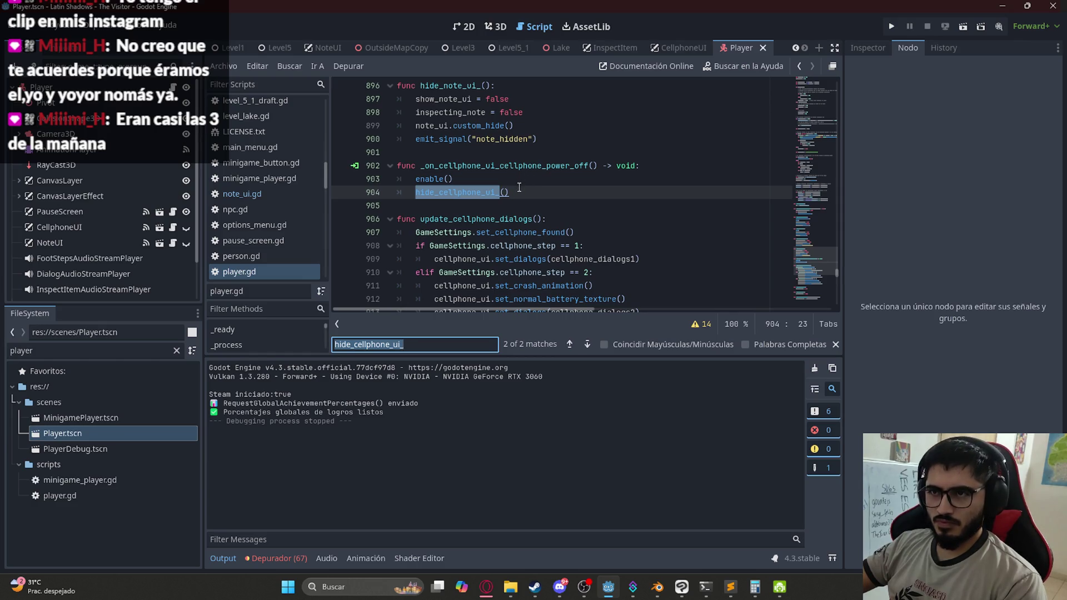
key("Return")
key("Return")
key("Return")
scroll(502, 215, "down", 1)
- Search for hide_note_ui_ to see its call at line 1030 and its note_hidden emit
double_click(464, 234)
key("ctrl+f")
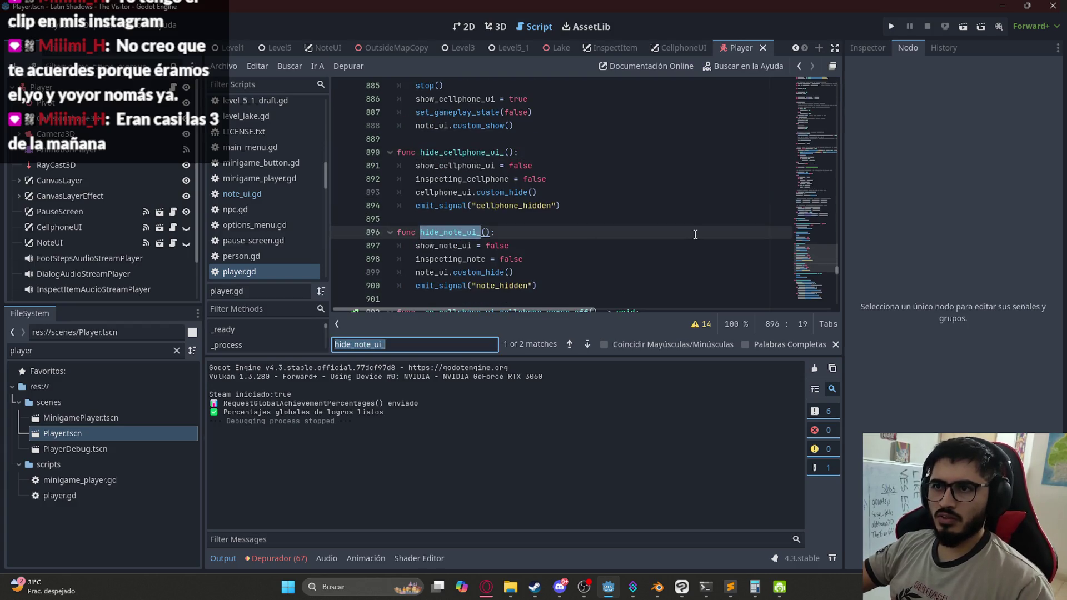
key("Return")
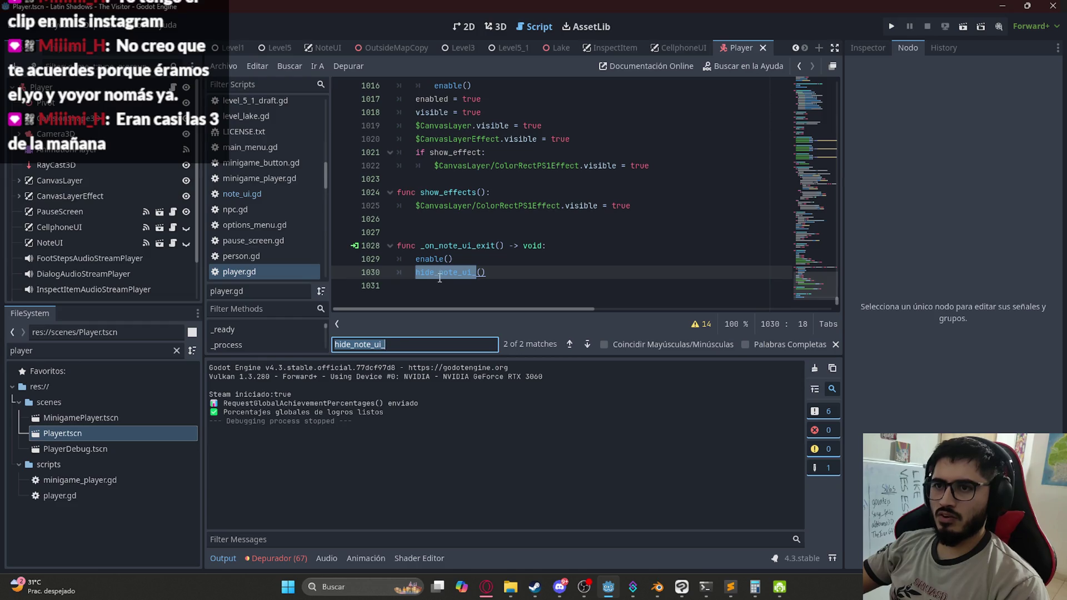
key("Return")
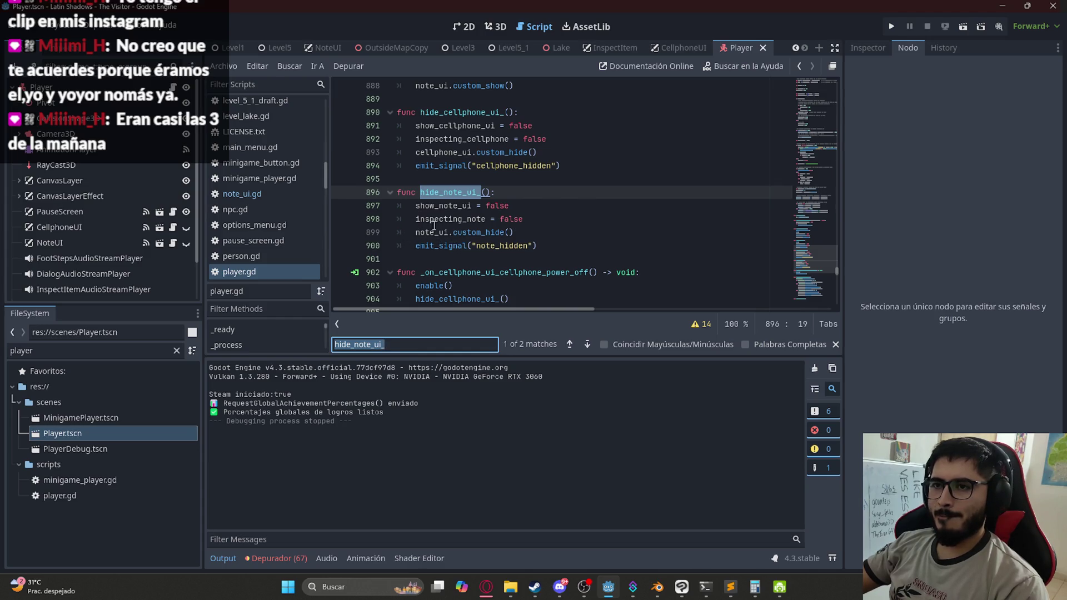
double_click(507, 246)
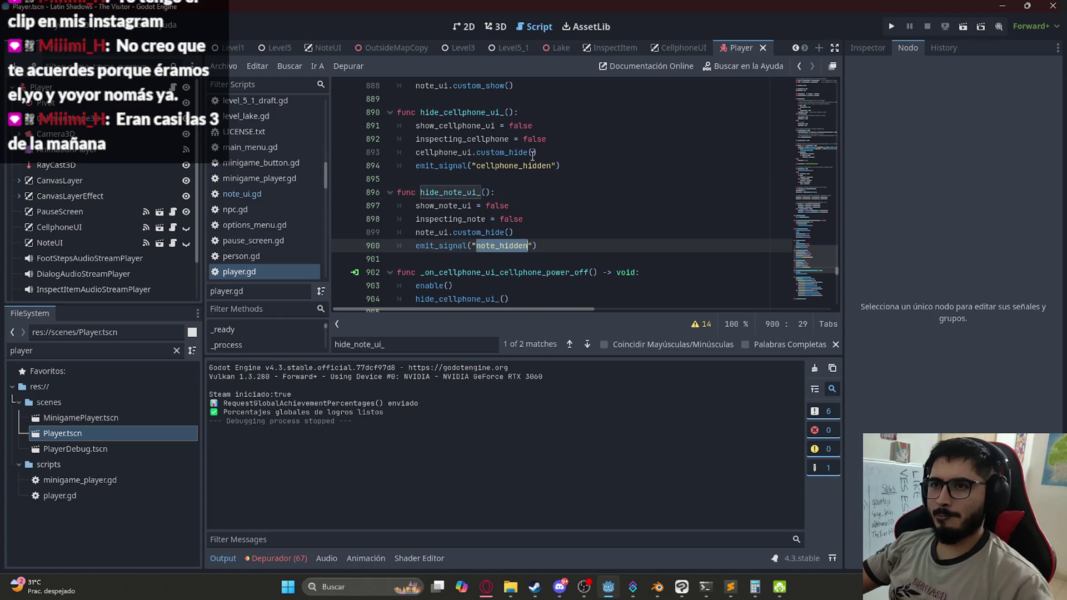
- Add 'signal note_hidden()' on a new line 105 below the cellphone_hidden signal
double_click(532, 165)
key("ctrl+f")
key("Return")
key("Return")
key("Return")
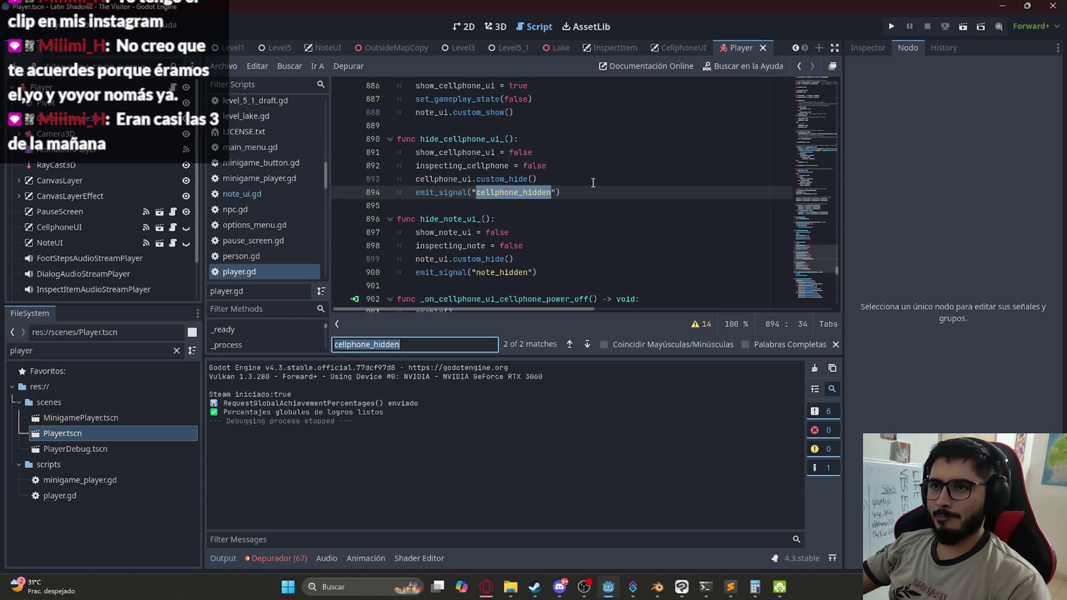
left_click(533, 193)
key("Return")
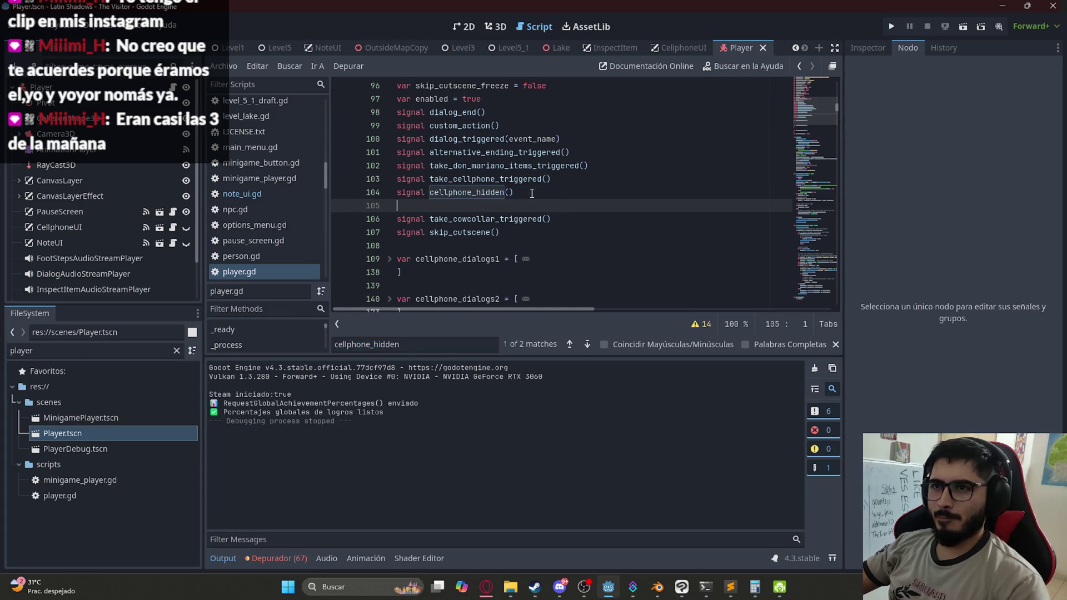
type("ignal note_hidden(")
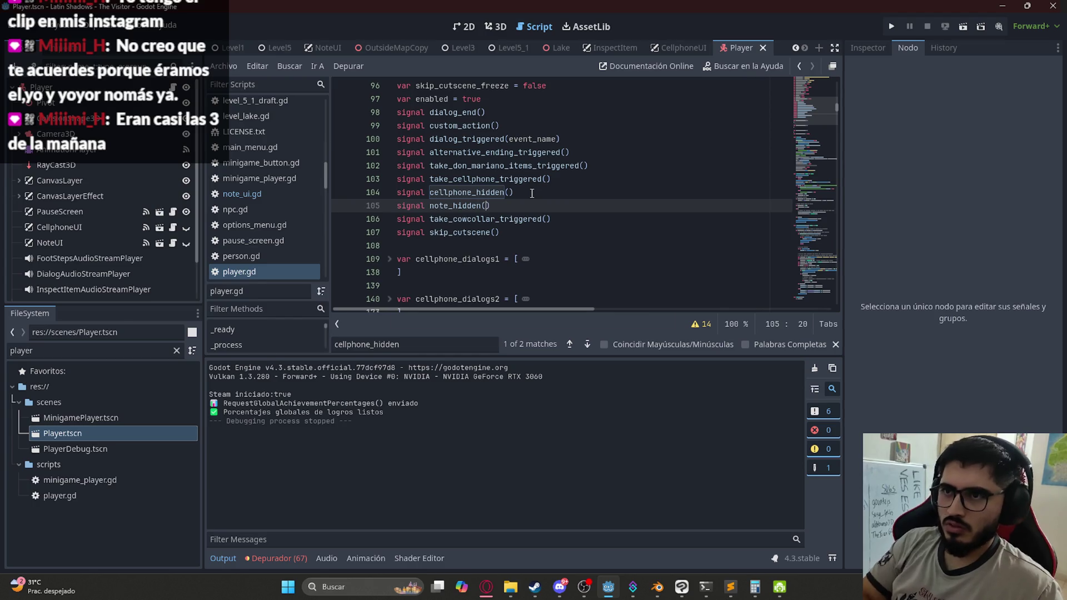
double_click(489, 192)
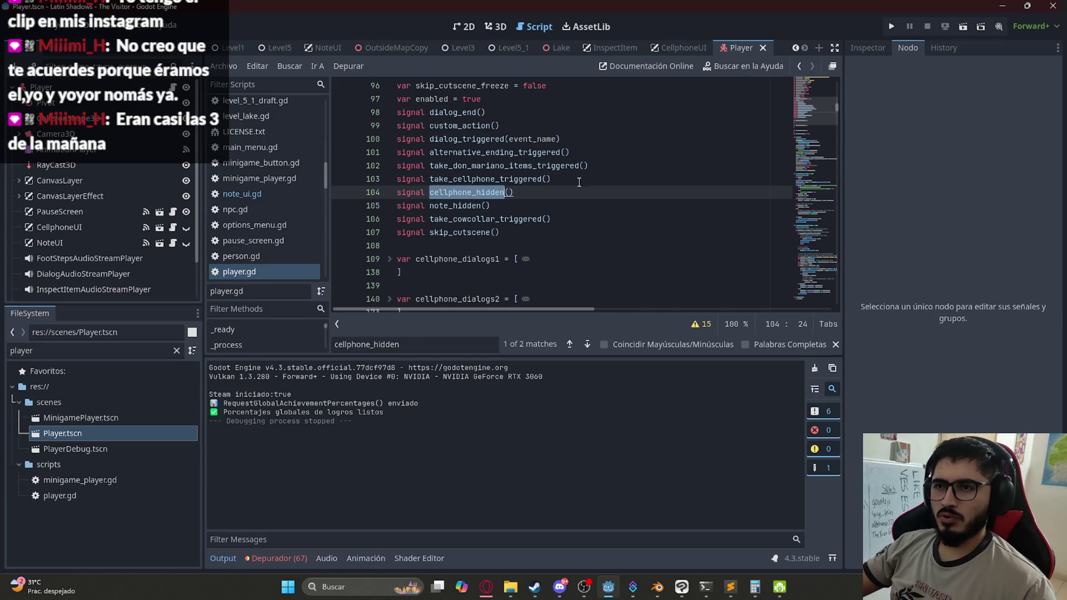
- Search player.gd for 'cellphone' and step through matches to line 516
left_click(742, 154)
key("ctrl+f")
type("cellphone")
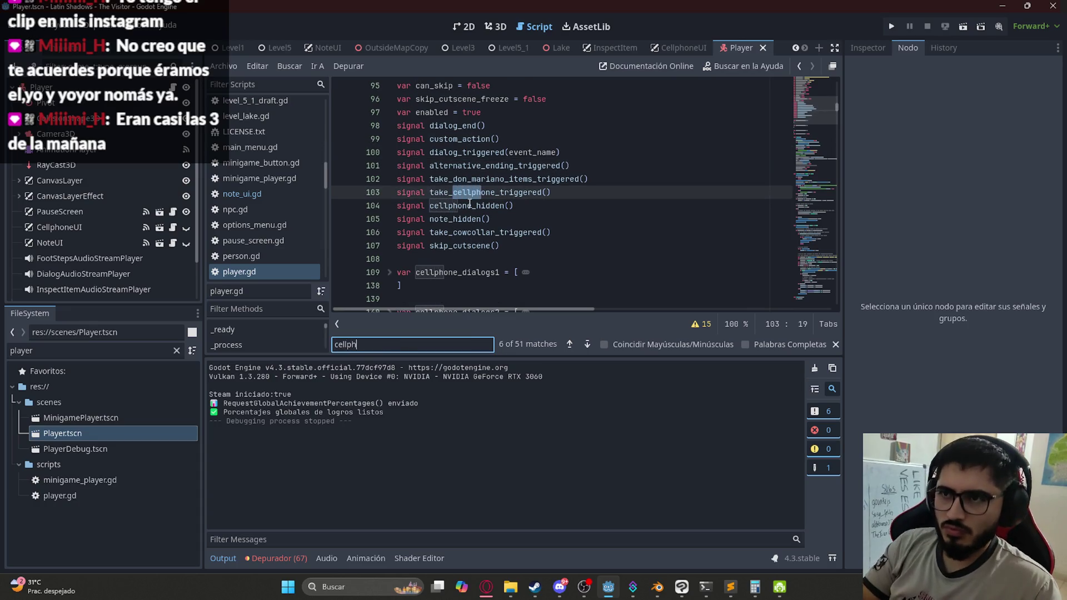
key("Return")
key("Return")
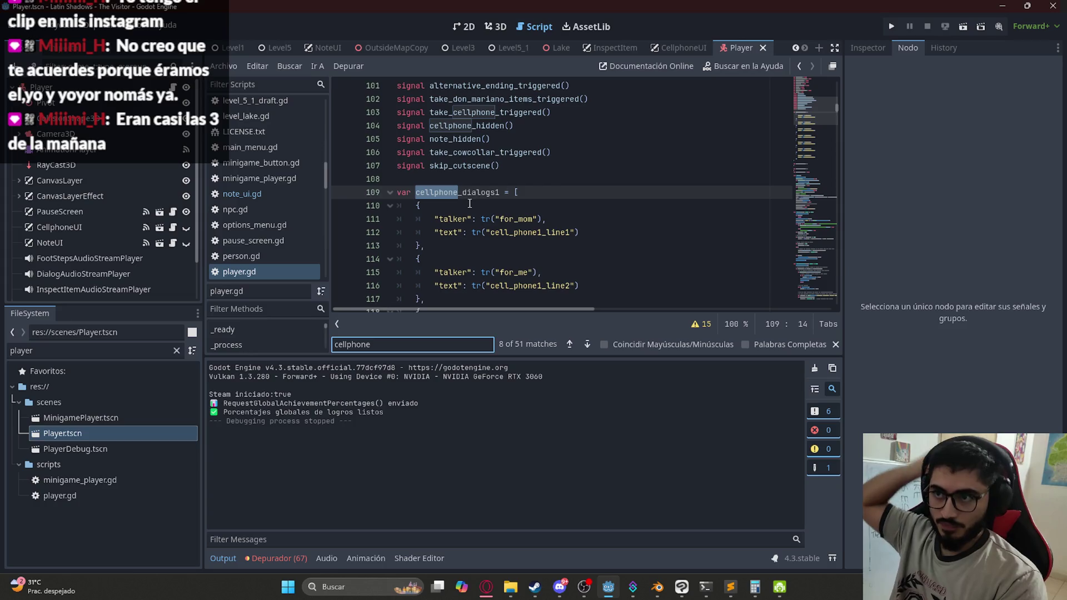
key("Return")
key("Return")
key("Return")
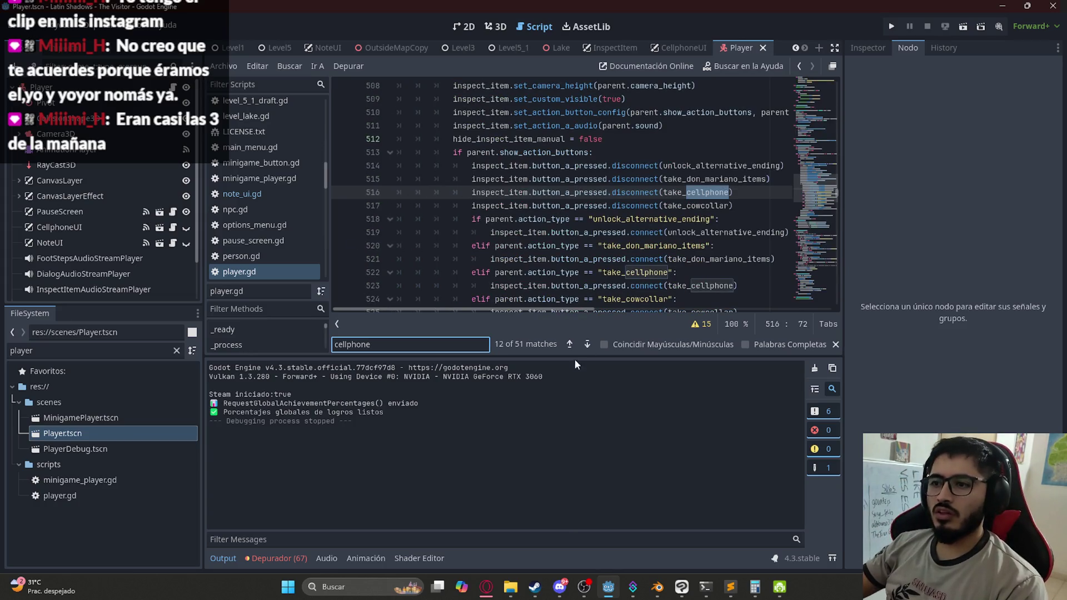
- Add 'inspect_item.button_a_pressed.disconnect(take_note)' below the take_cowcollar disconnect
left_click(569, 344)
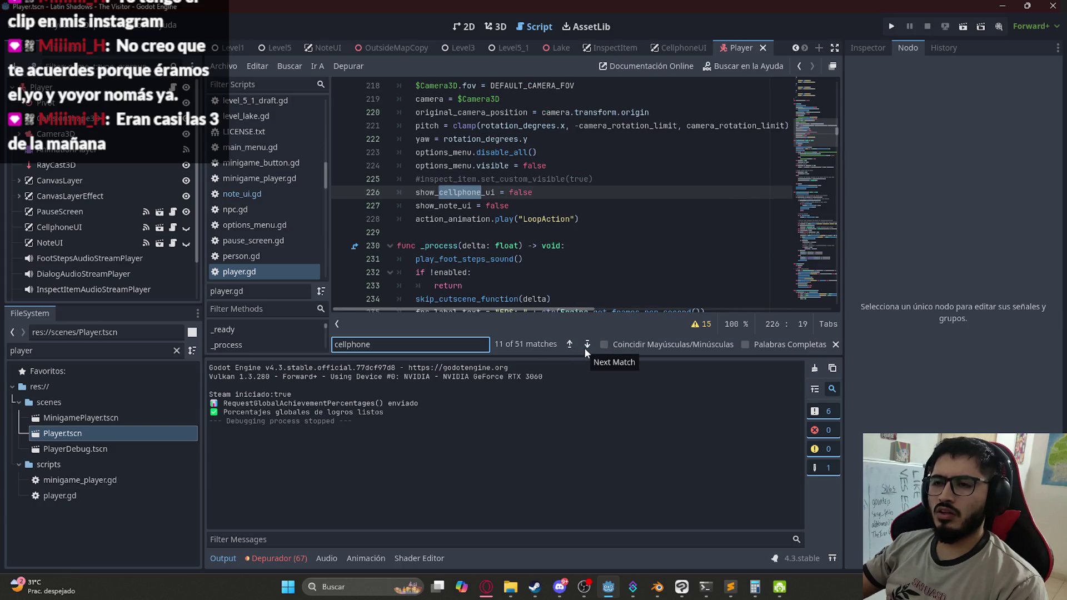
left_click(585, 350)
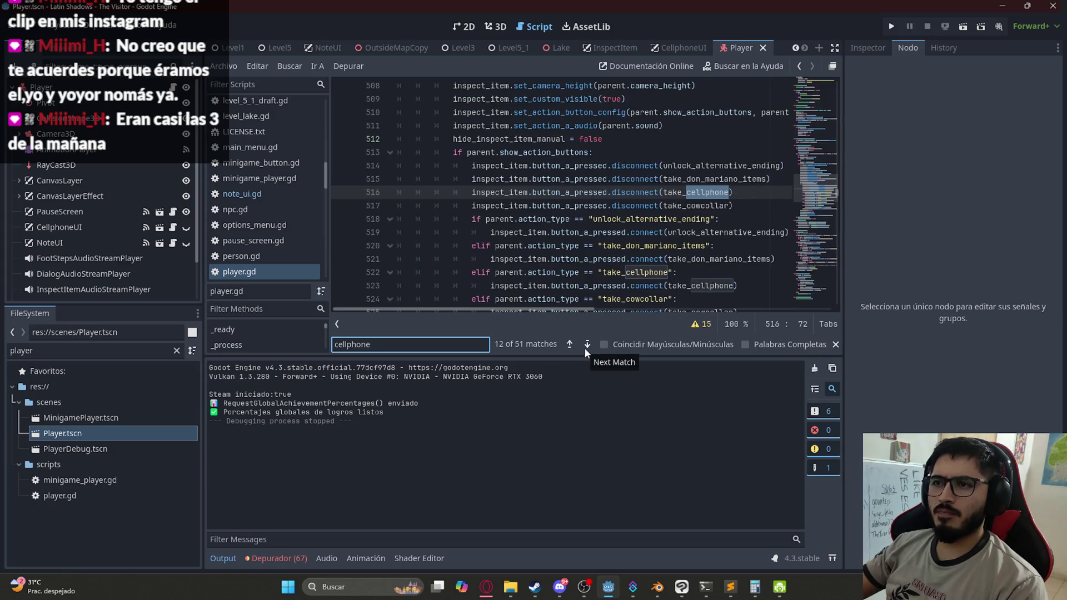
left_click(765, 204)
key("Return")
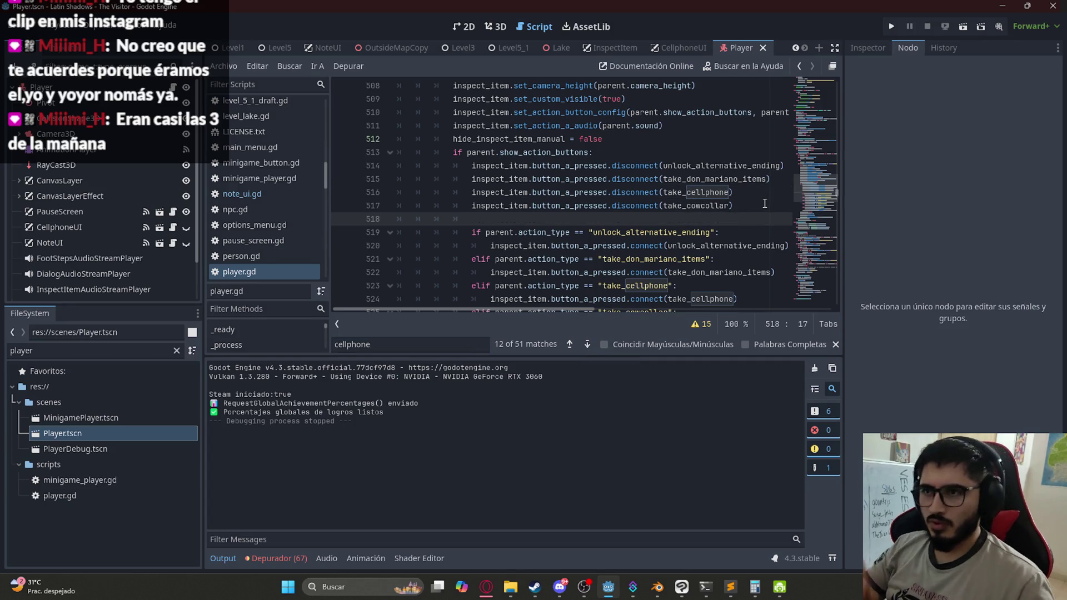
type("sp")
key("Down")
key("Down")
key("Down")
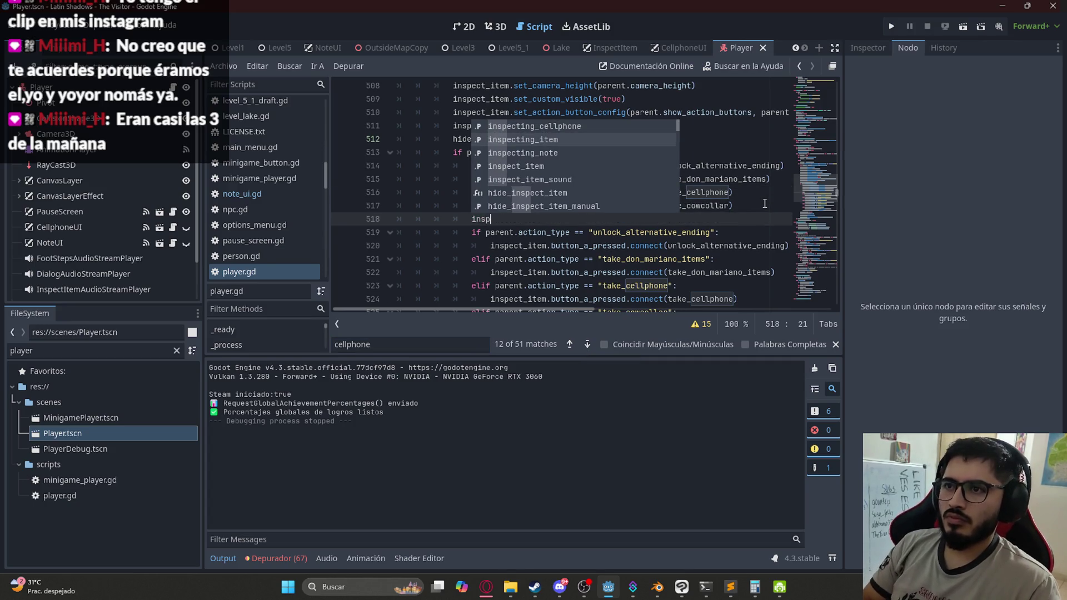
key("Return")
type("butt")
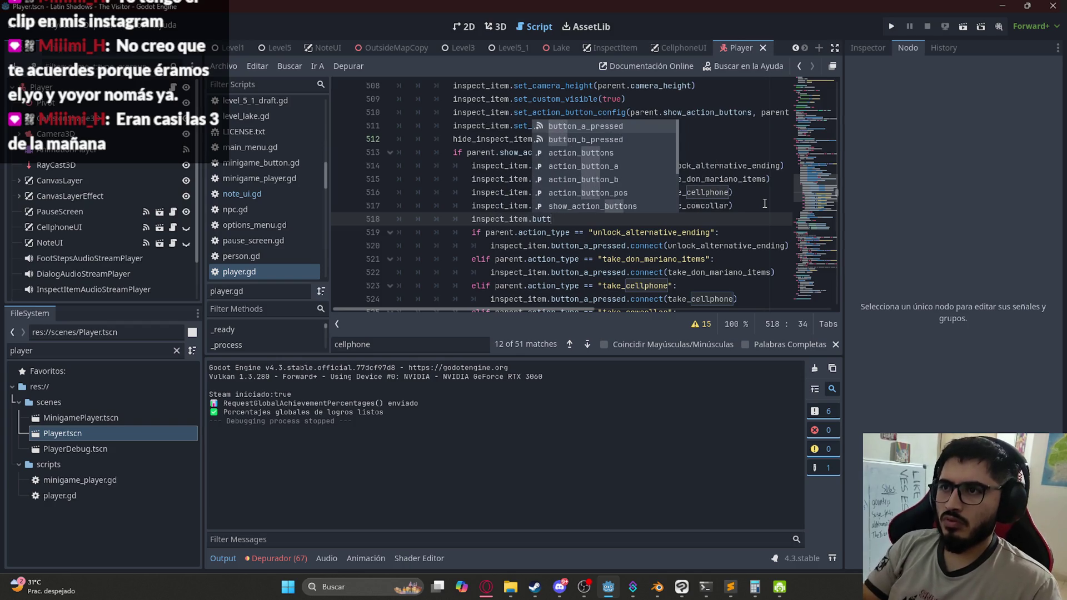
key("Return")
type("disconnect(take_n")
key("Return")
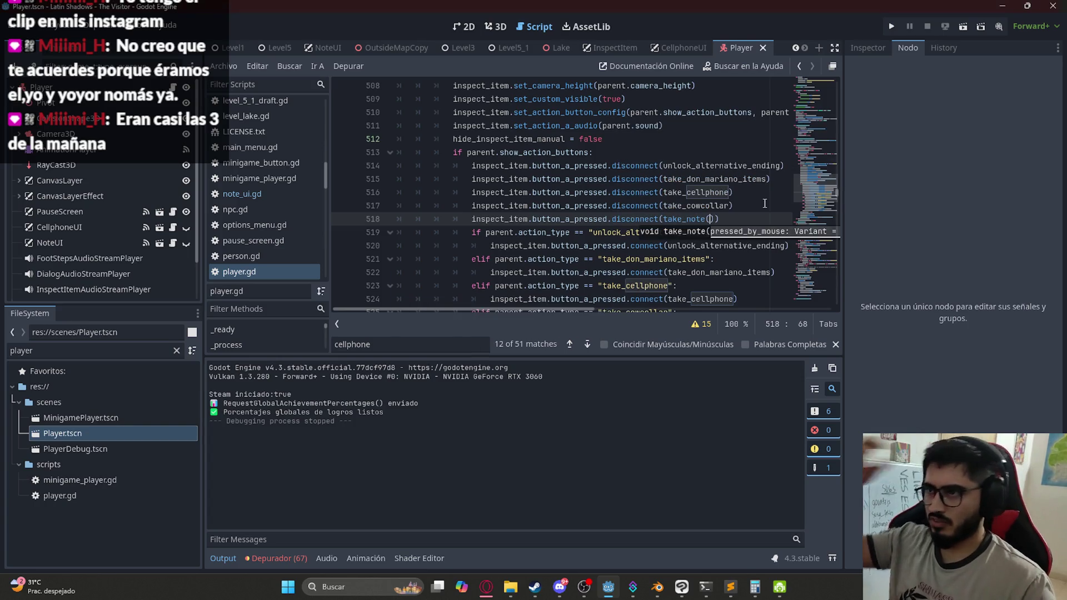
key("BackSpace")
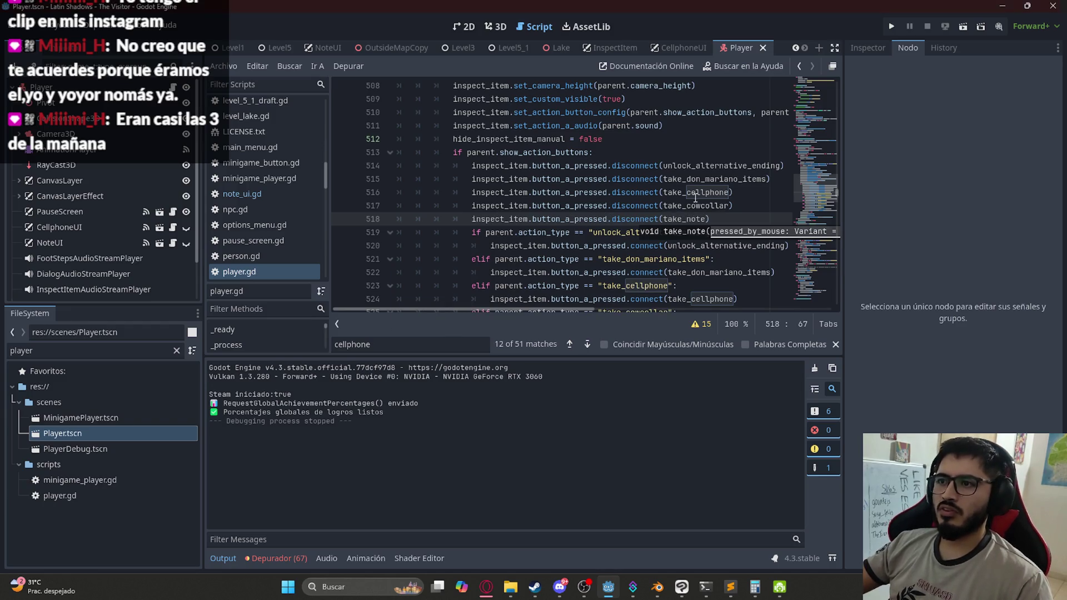
- Continue through the 'cellphone' matches at lines 523 and 658
left_click(455, 346)
key("Return")
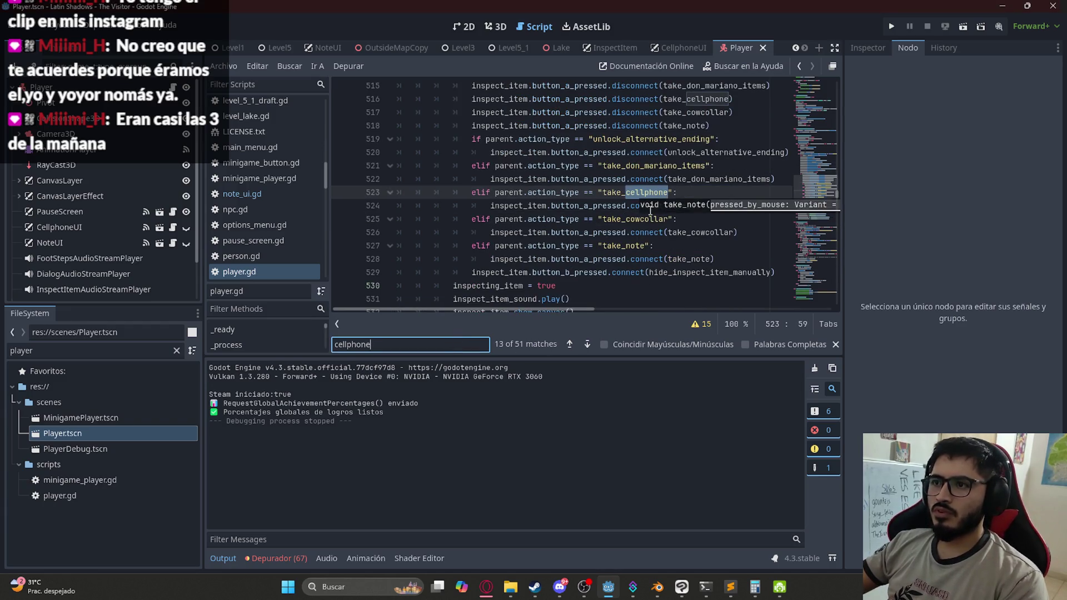
key("Return")
key("Return")
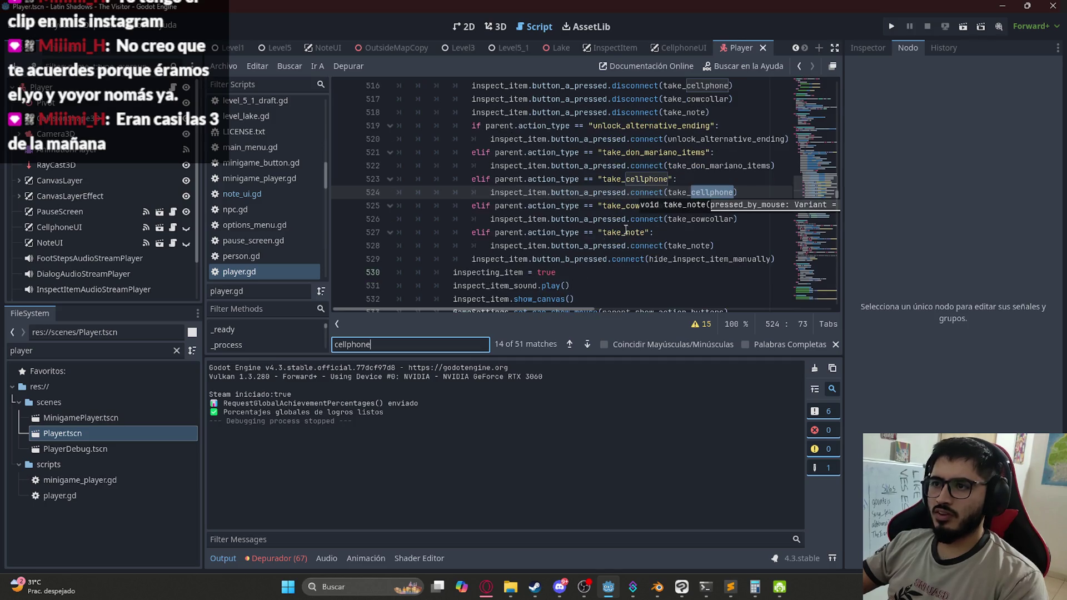
- Change line 711's inspecting check from 'and' to 'or' and save player.gd
scroll(498, 208, "up", 2)
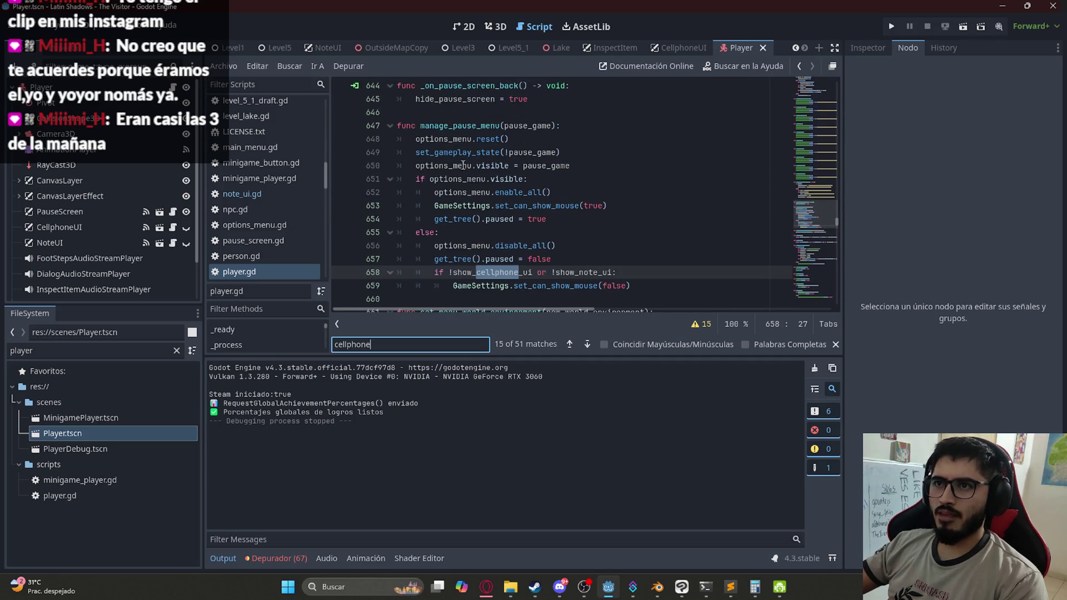
scroll(461, 178, "down", 2)
scroll(501, 211, "up", 1)
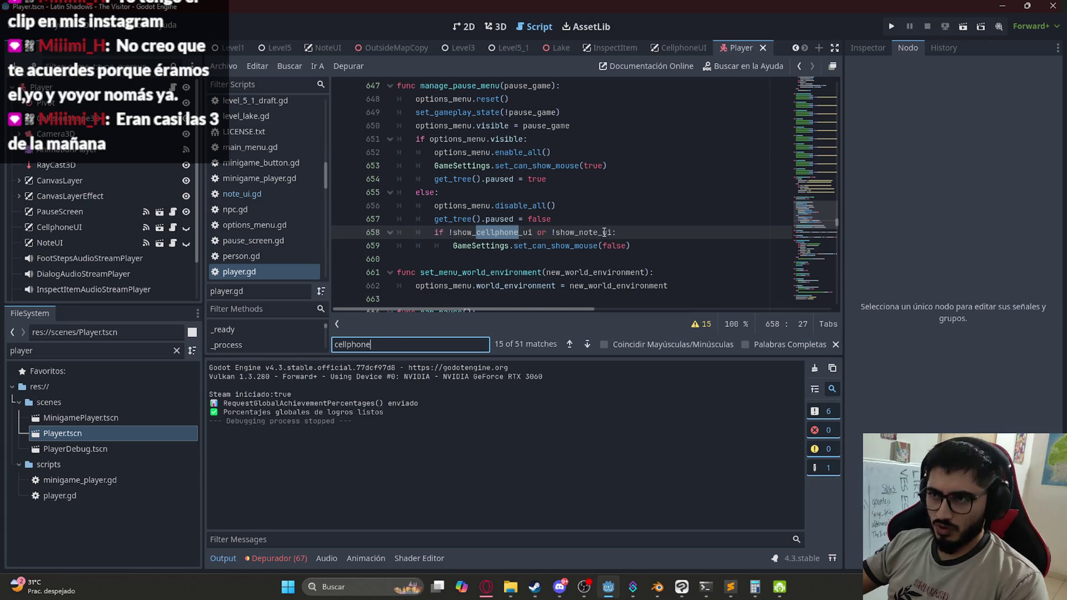
key("Return")
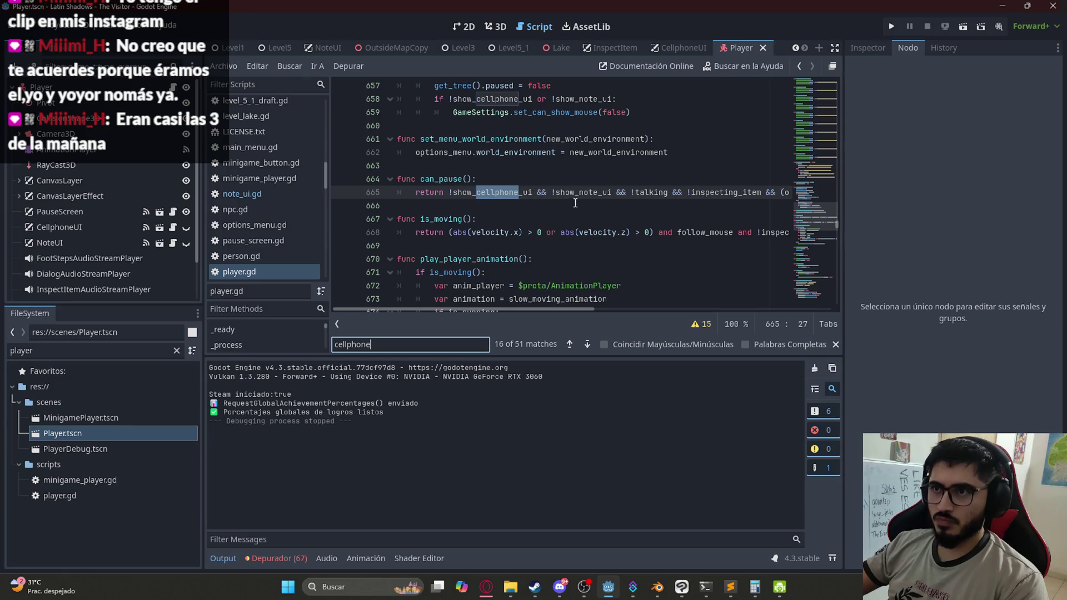
key("Return")
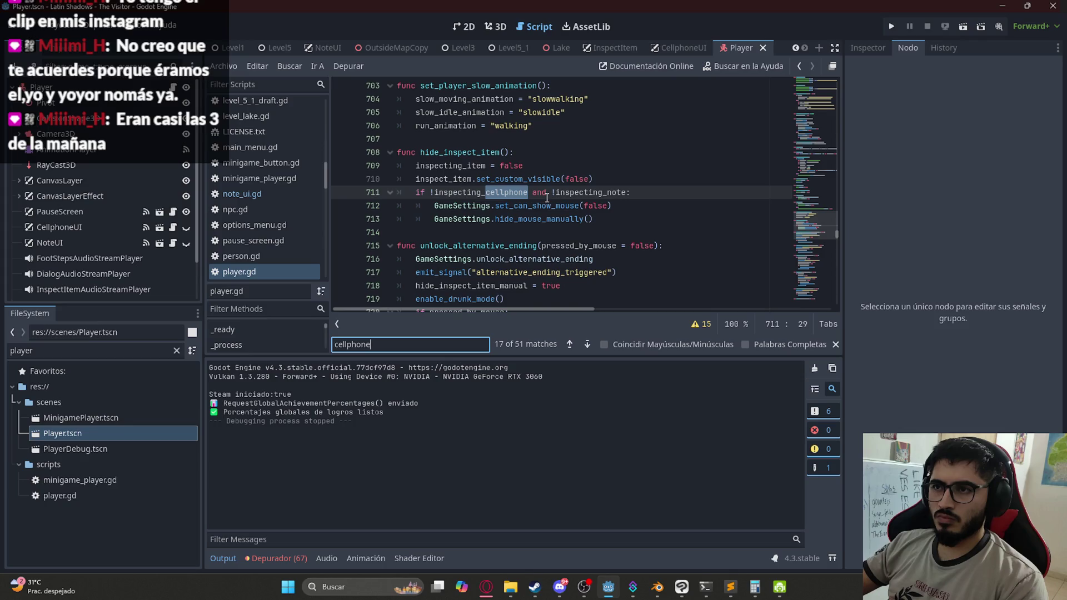
double_click(540, 192)
type("or")
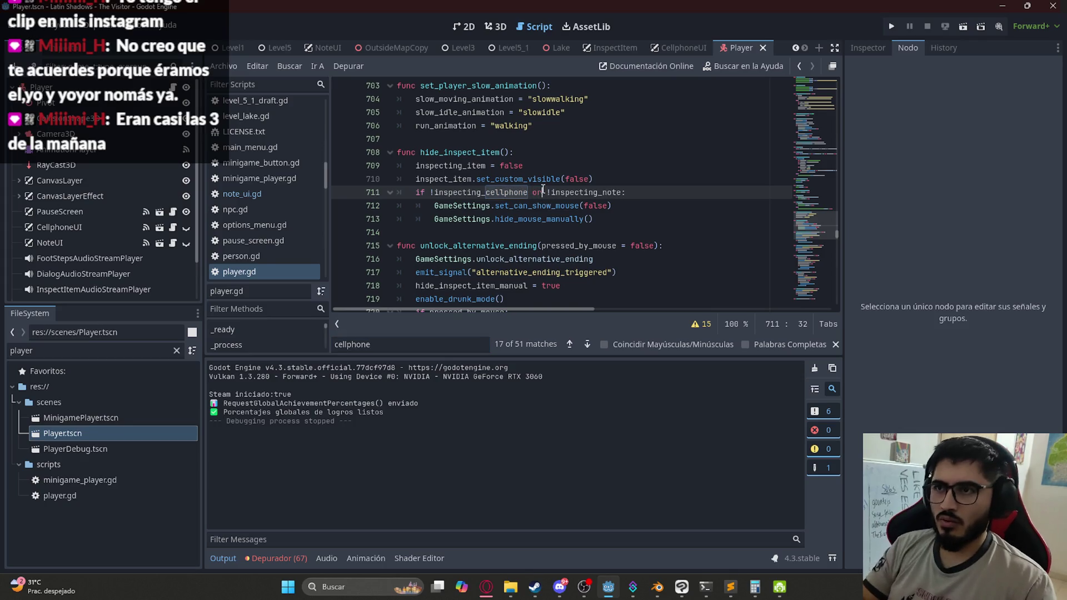
key("ctrl+s")
- Step to the take_cellphone match, then switch to the LevelLake scene and run it
key("ctrl+f")
key("Return")
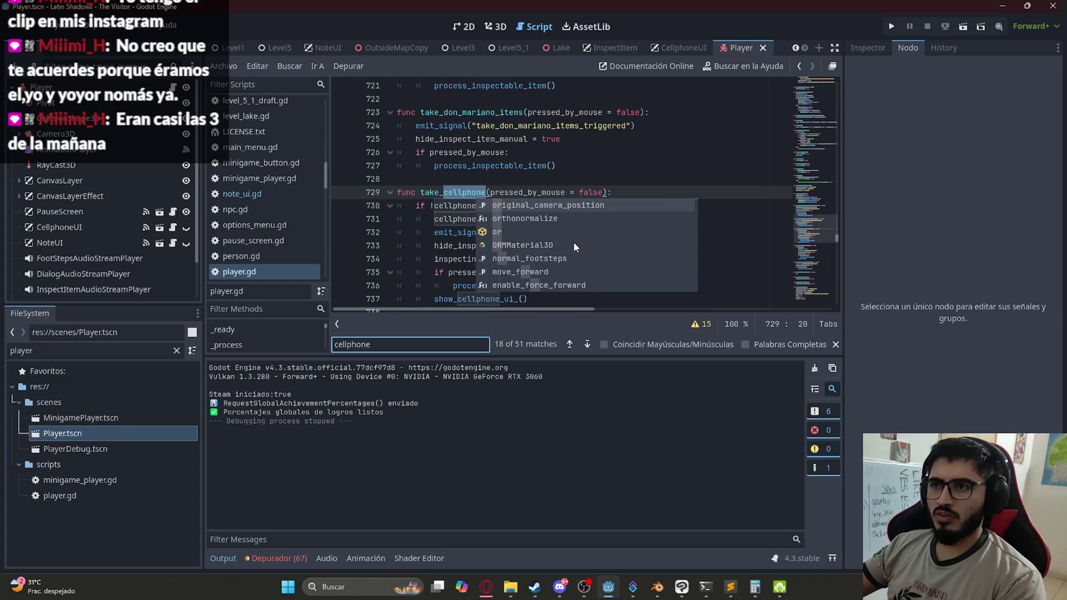
left_click(569, 166)
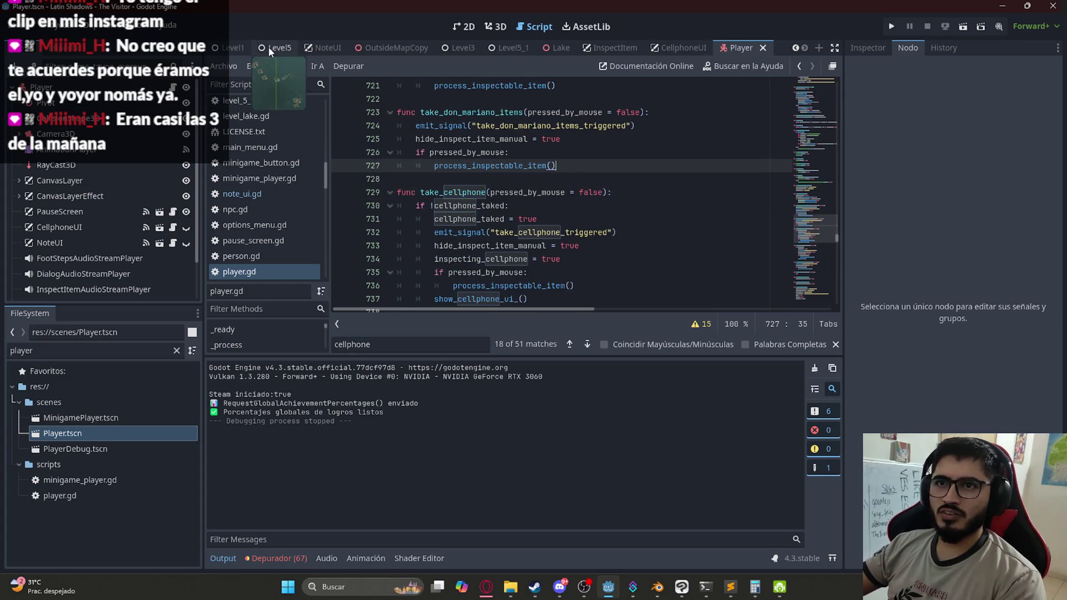
left_click(389, 48)
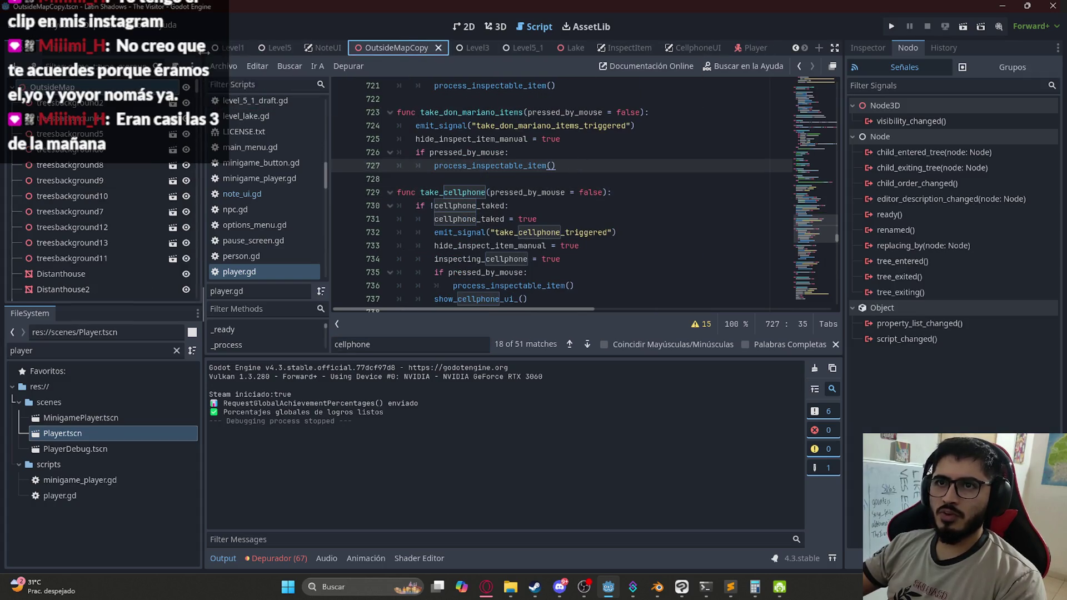
left_click(235, 46)
left_click(224, 66)
key("Escape")
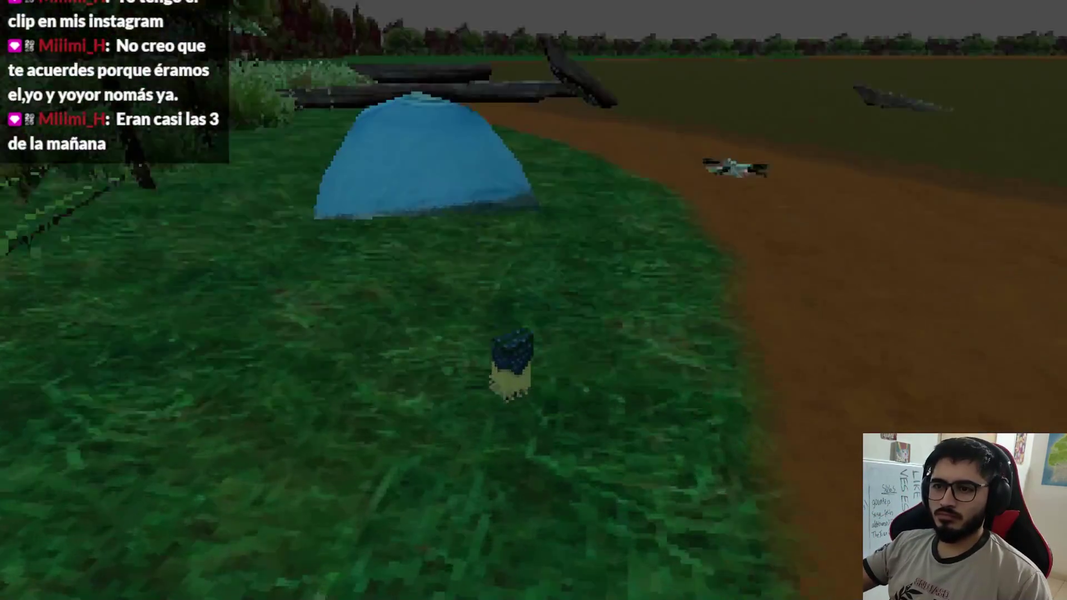
- Pick up Nota Encontrada I, page it with Siguiente and Atrás, close it, and quit the game
key("e")
left_click(336, 522)
left_click(814, 531)
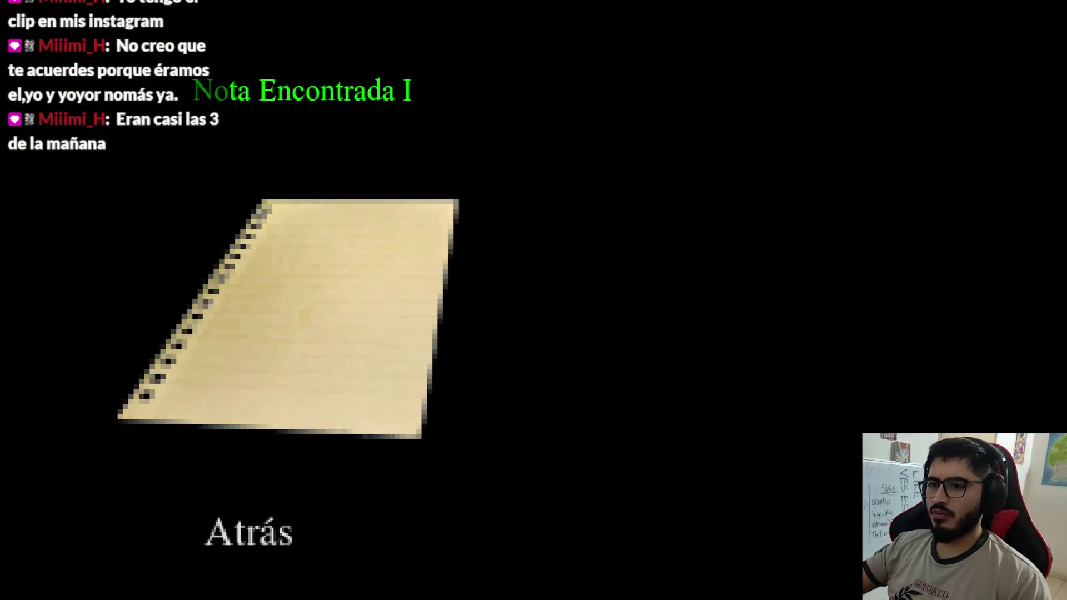
left_click(249, 533)
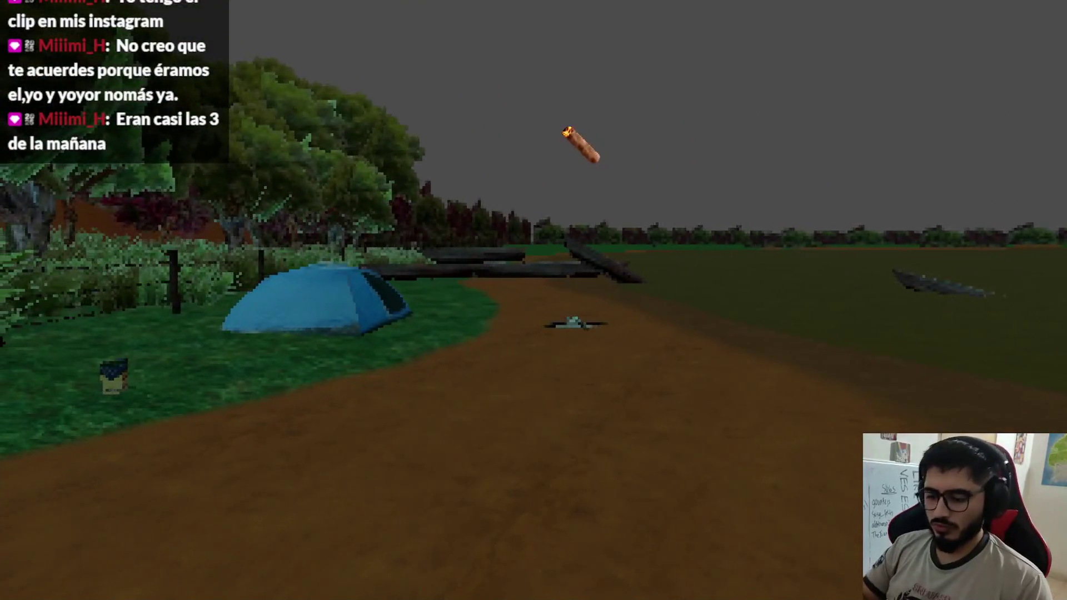
key("alt+F4")
key("ctrl+f")
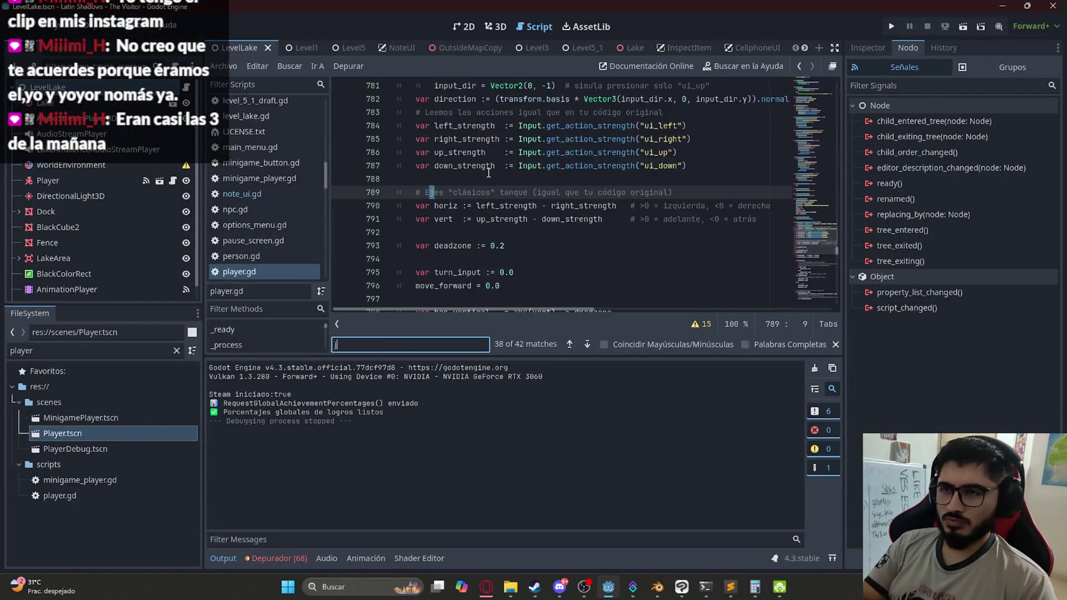
- Search player.gd for 'hide_' and step to the hide_mouse_manually match in the Player scene
type("ide+")
key("BackSpace")
key("BackSpace")
key("BackSpace")
type("hide_")
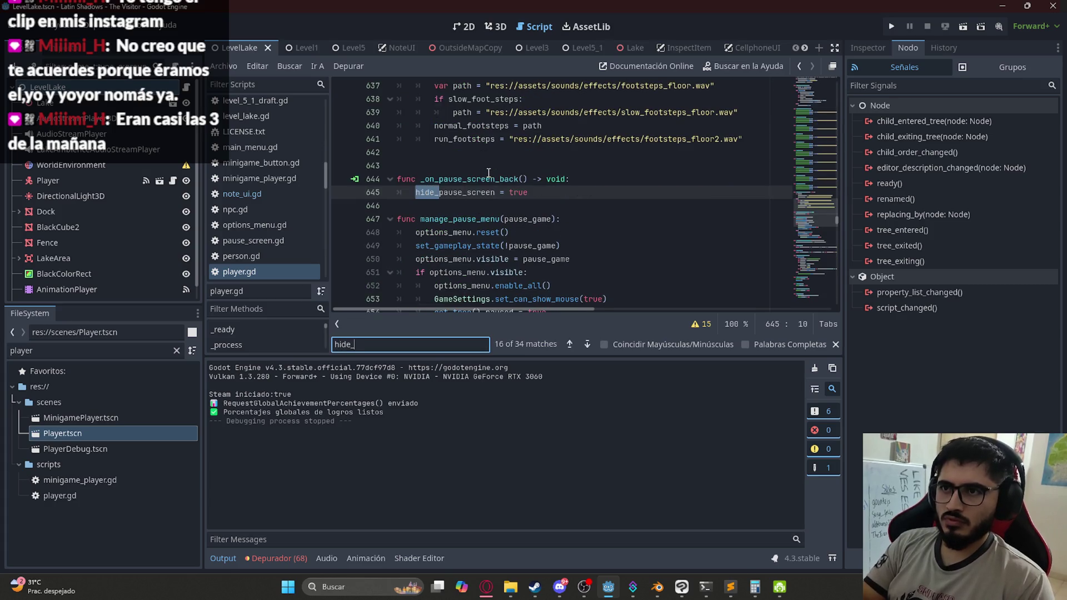
key("Return")
key("Return")
key("Return")
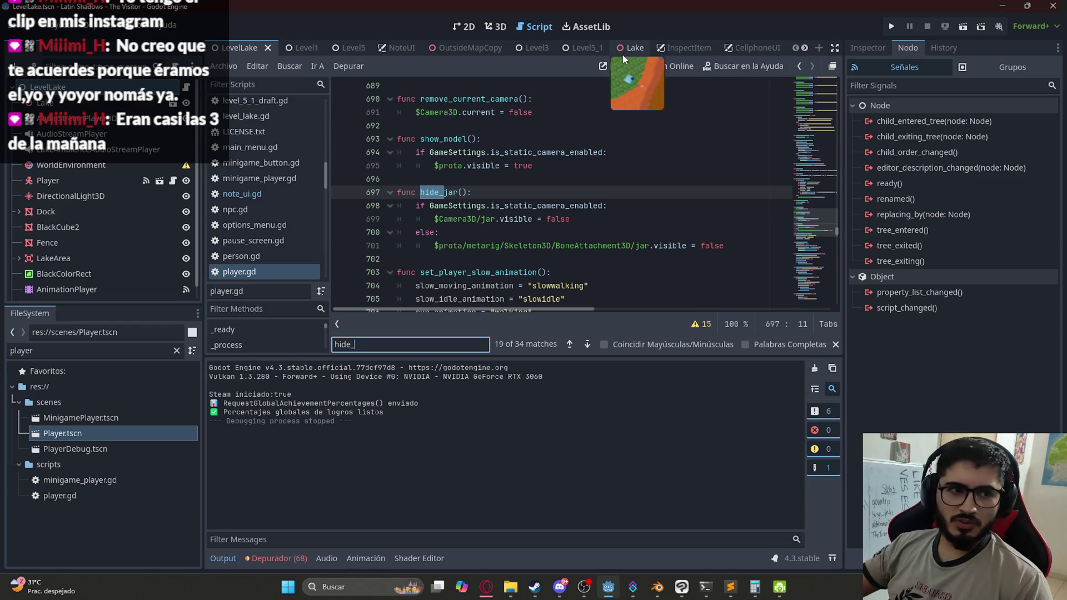
scroll(623, 50, "down", 1)
left_click(728, 48)
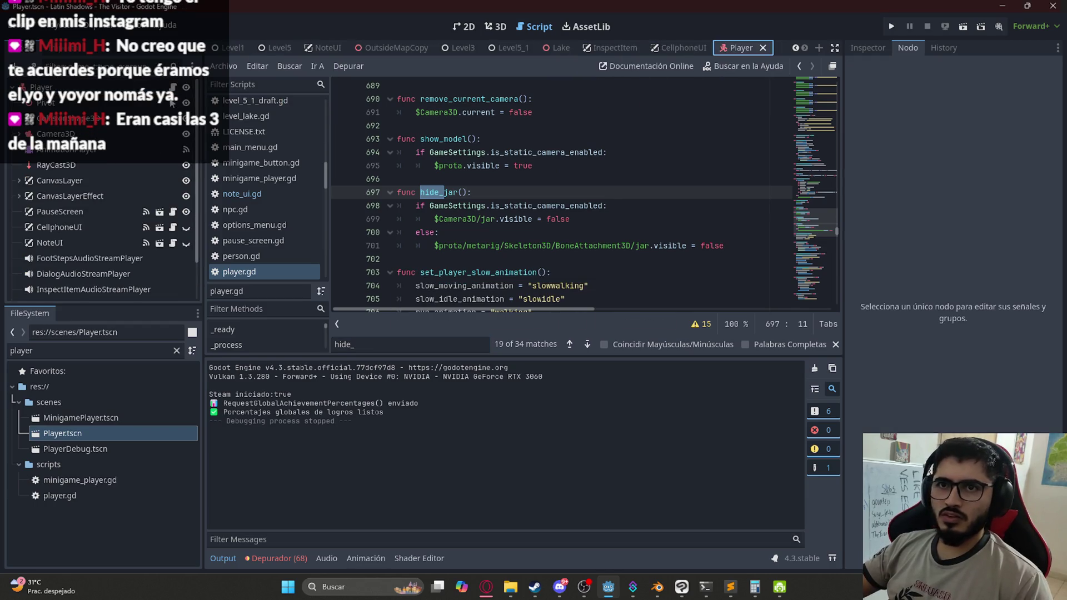
left_click(406, 345)
key("Return")
key("Return")
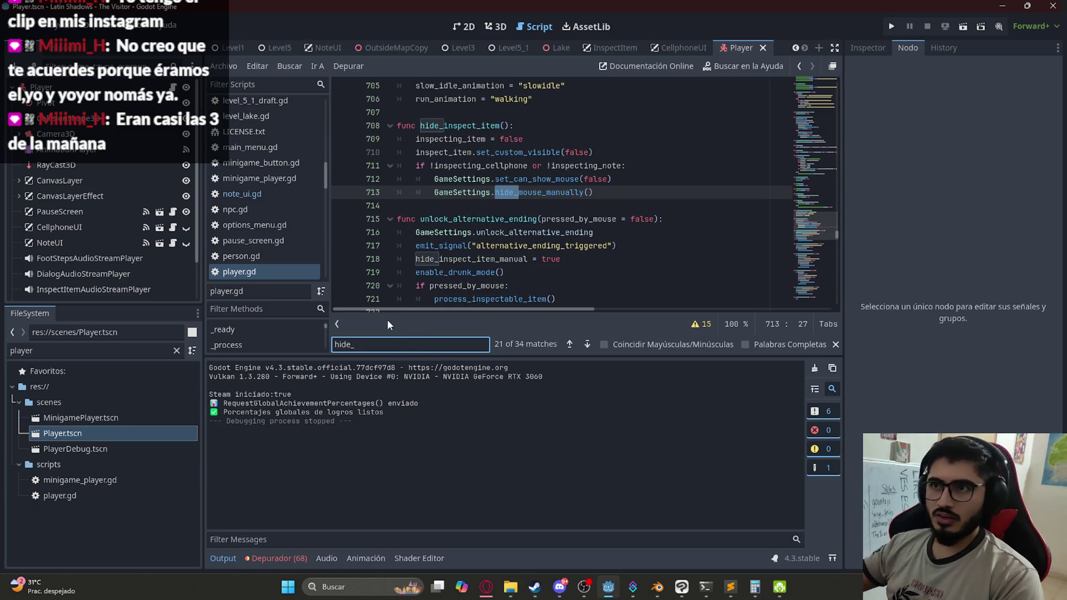
- Review line 711's inspecting_cellphone / inspecting_note check and search for inspecting_note usages
left_click(518, 184)
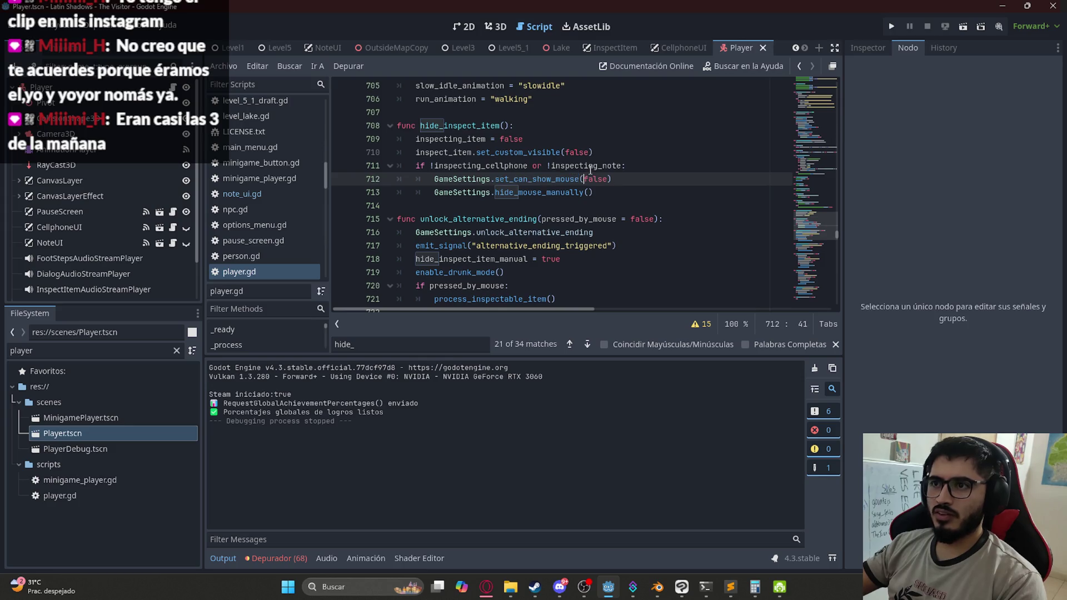
double_click(591, 167)
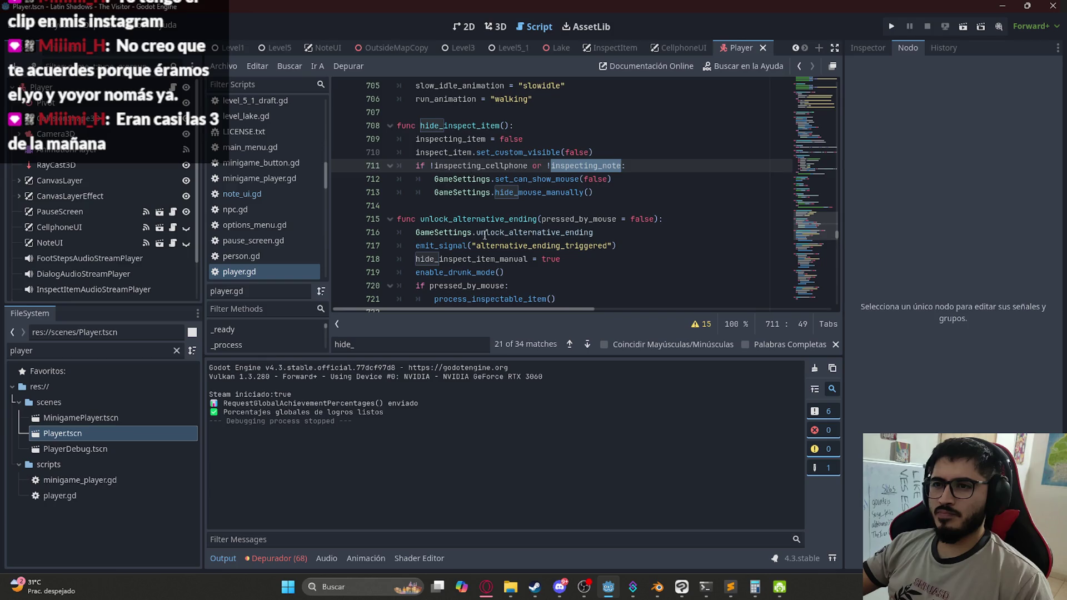
scroll(474, 277, "down", 2)
scroll(522, 209, "up", 2)
scroll(525, 203, "down", 2)
scroll(525, 165, "up", 2)
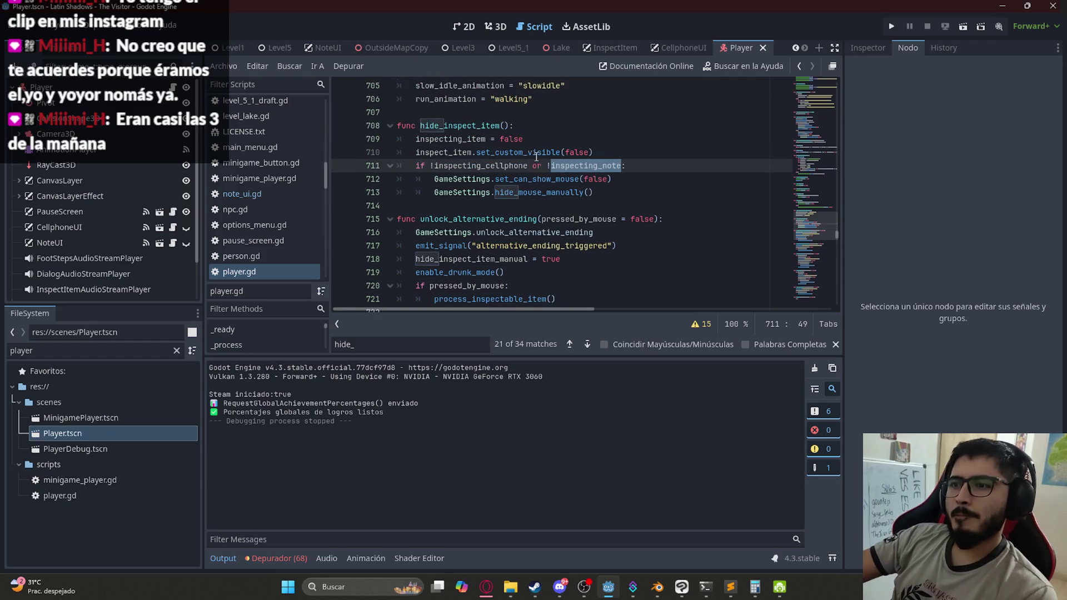
double_click(467, 165)
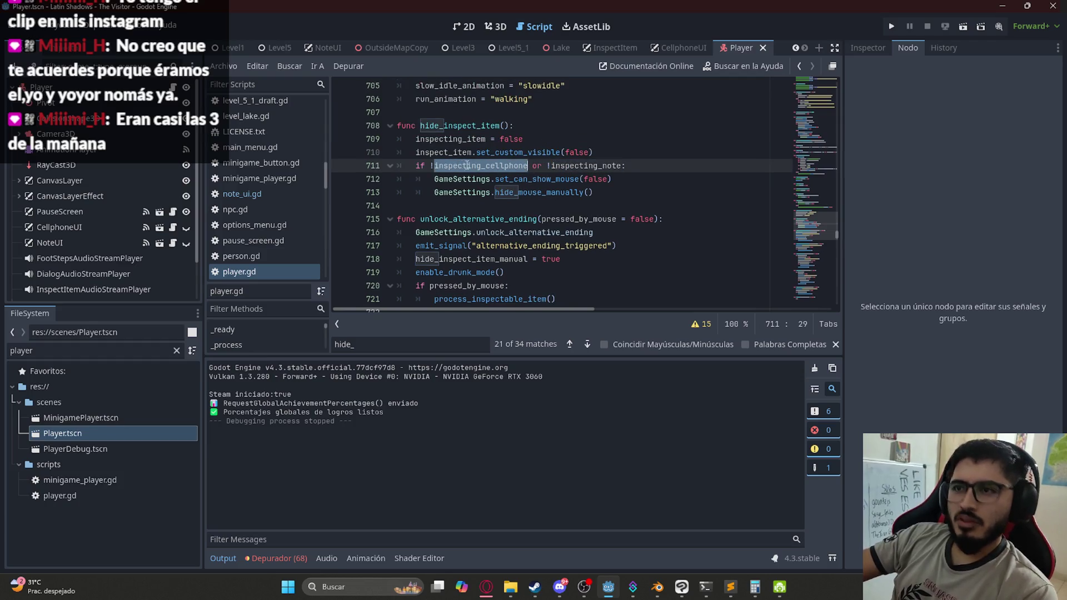
left_click(499, 165)
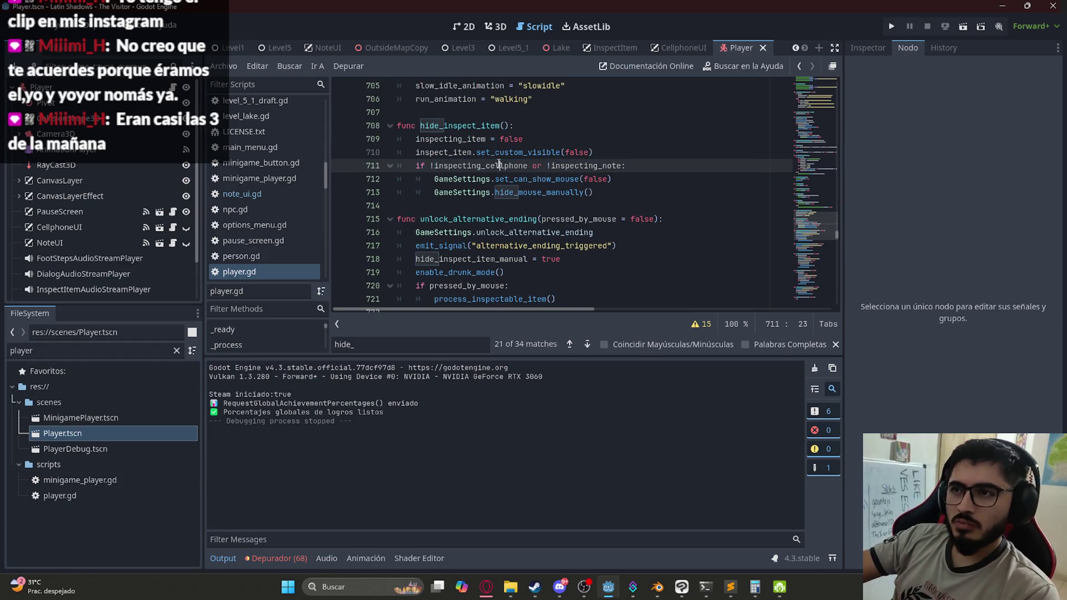
double_click(569, 165)
double_click(531, 191)
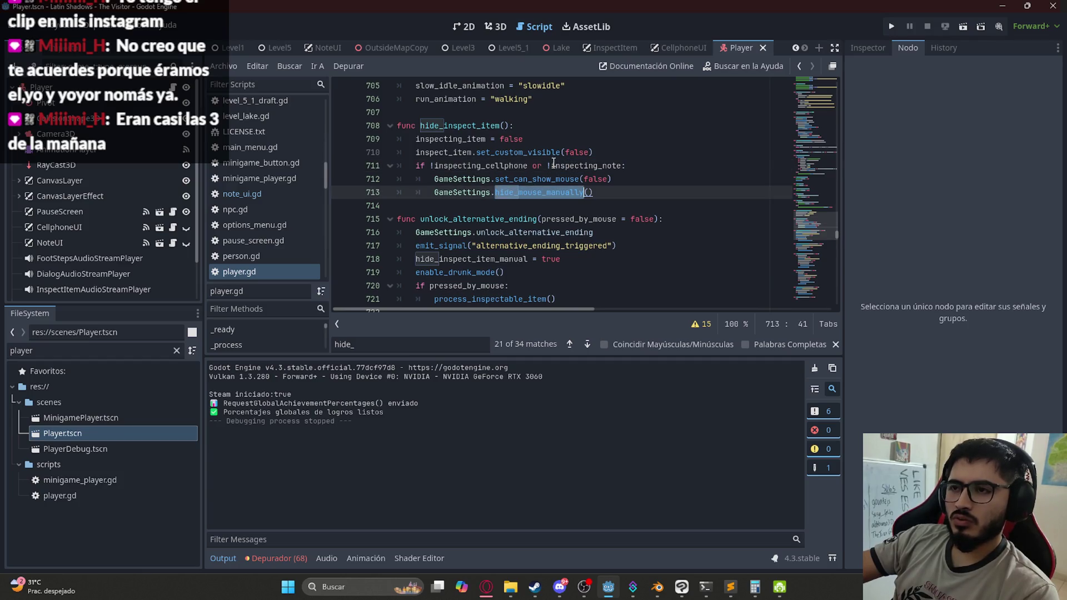
left_click(483, 346)
double_click(589, 165)
key("ctrl+f")
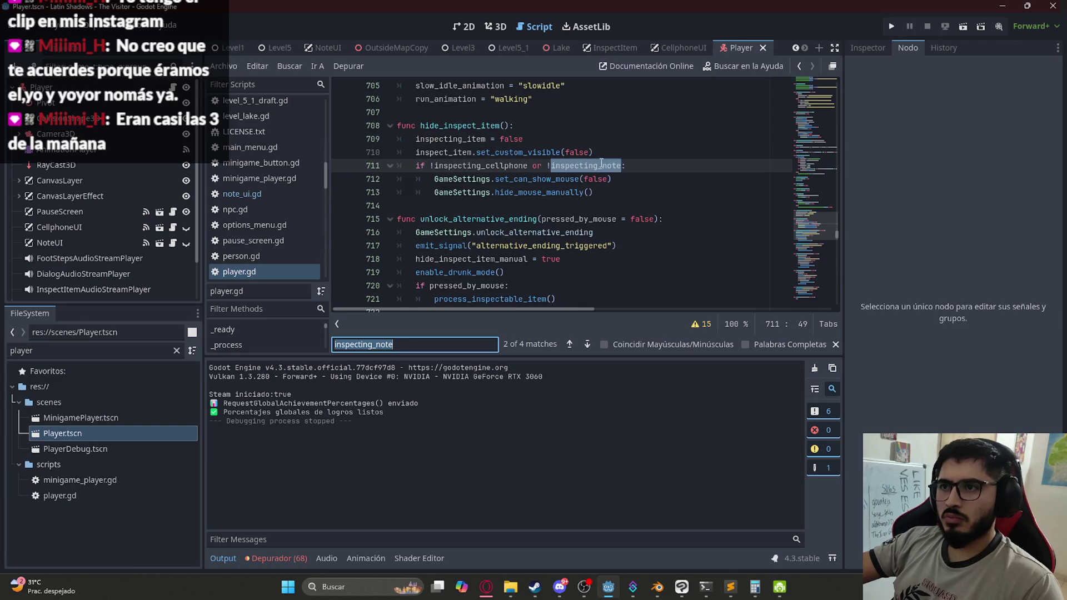
- Follow inspecting_note to hide_note_ui_ and trace where hide_note_ui_ is called from enable
key("Return")
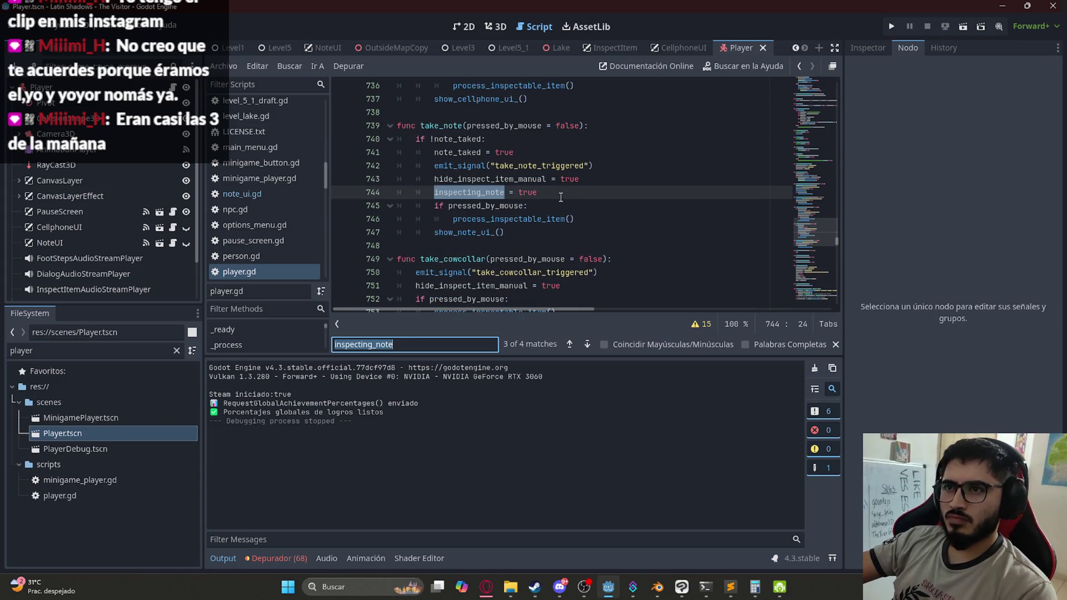
key("Return")
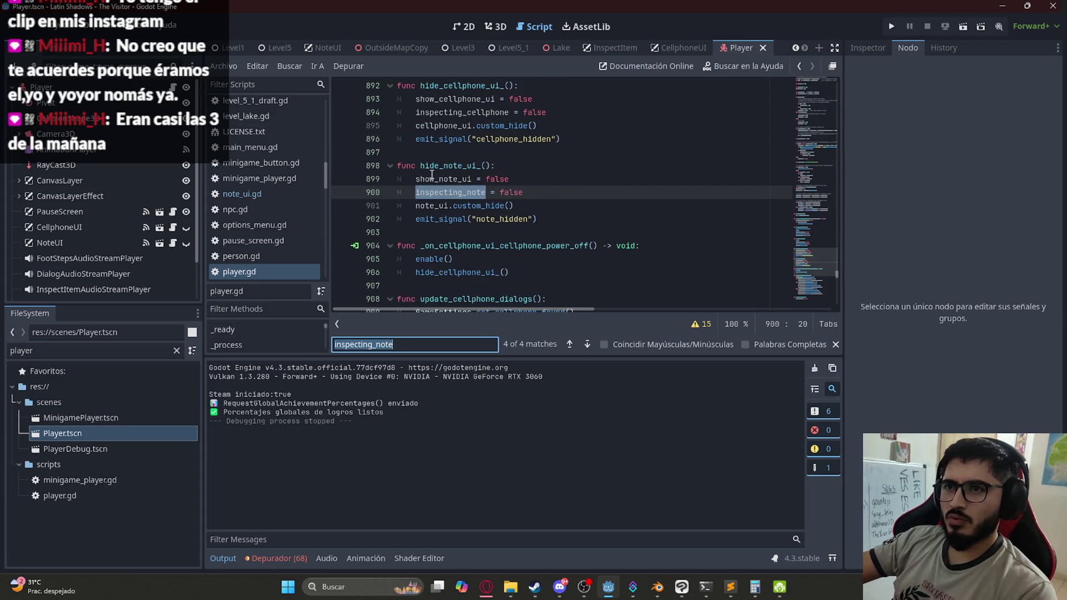
double_click(440, 165)
key("ctrl+f")
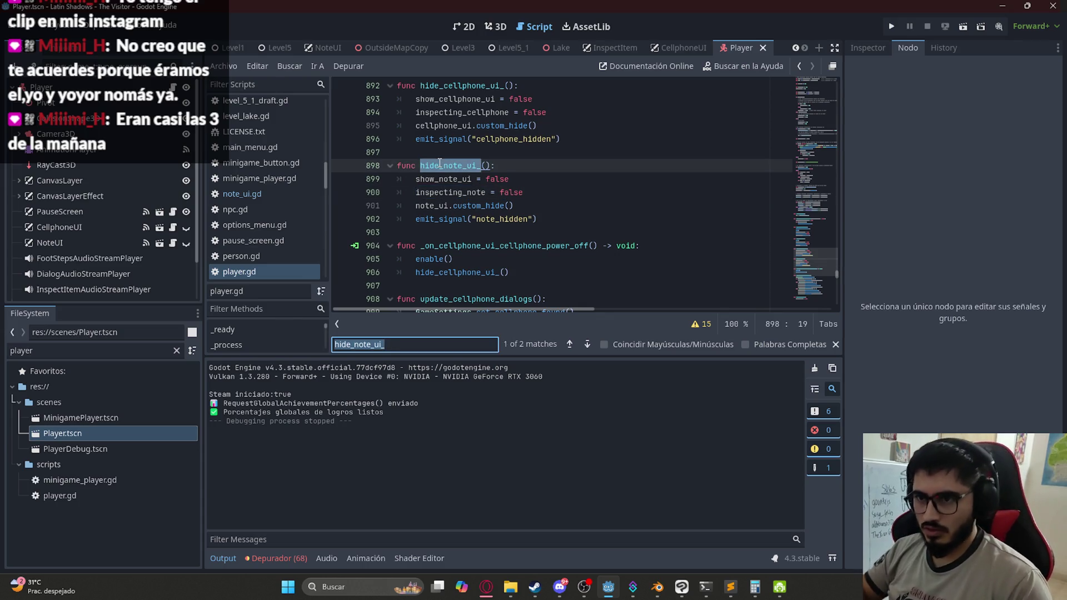
key("Return")
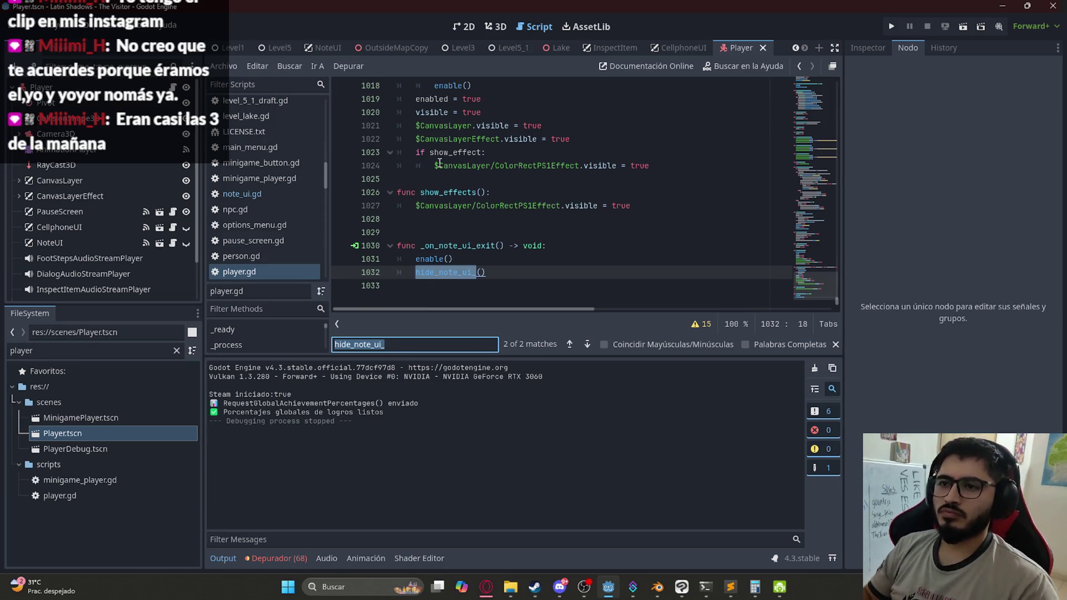
left_click(428, 259, "ctrl")
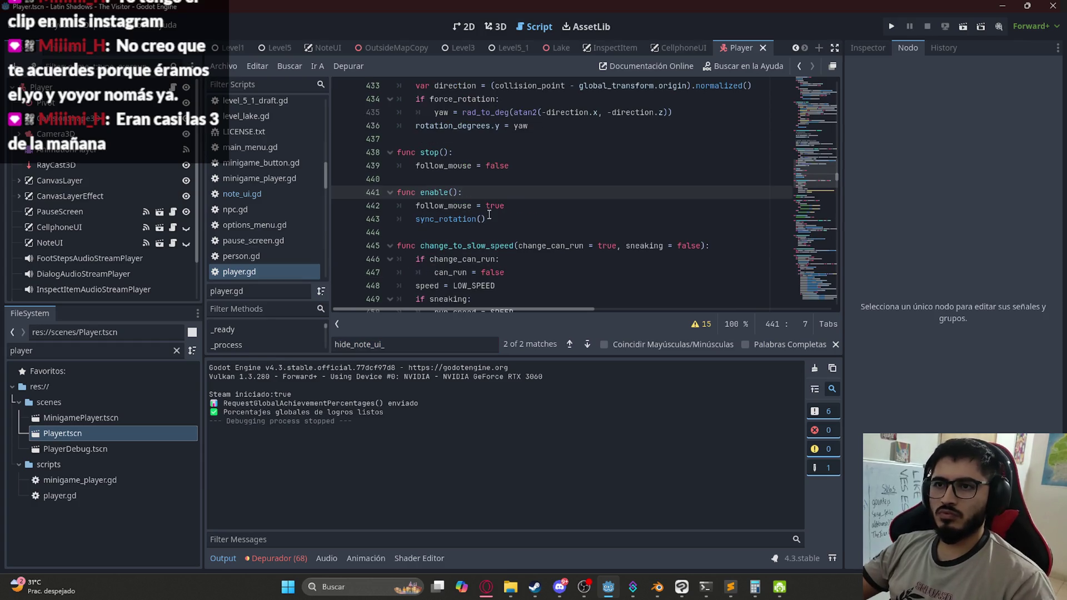
left_click(522, 214)
left_click(463, 205)
left_click_drag(832, 172, 832, 325)
- Compare hide_note_ui_ with hide_cellphone_ui_, then search show_cellphone_ui to the pause-menu check on line 658
left_click(467, 272, "ctrl")
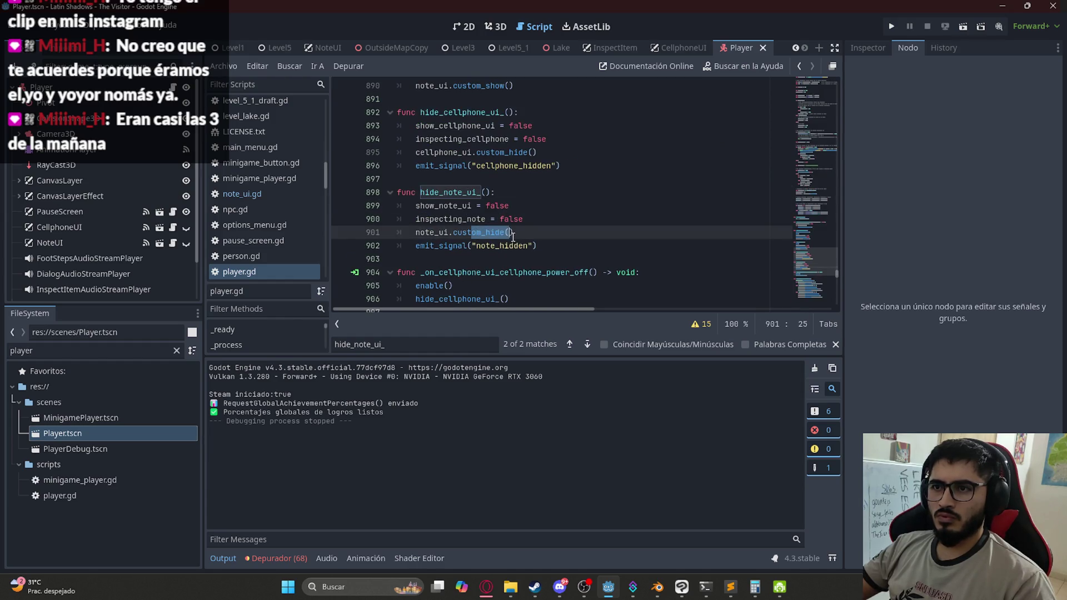
double_click(505, 230)
key("Up")
key("Up")
key("Up")
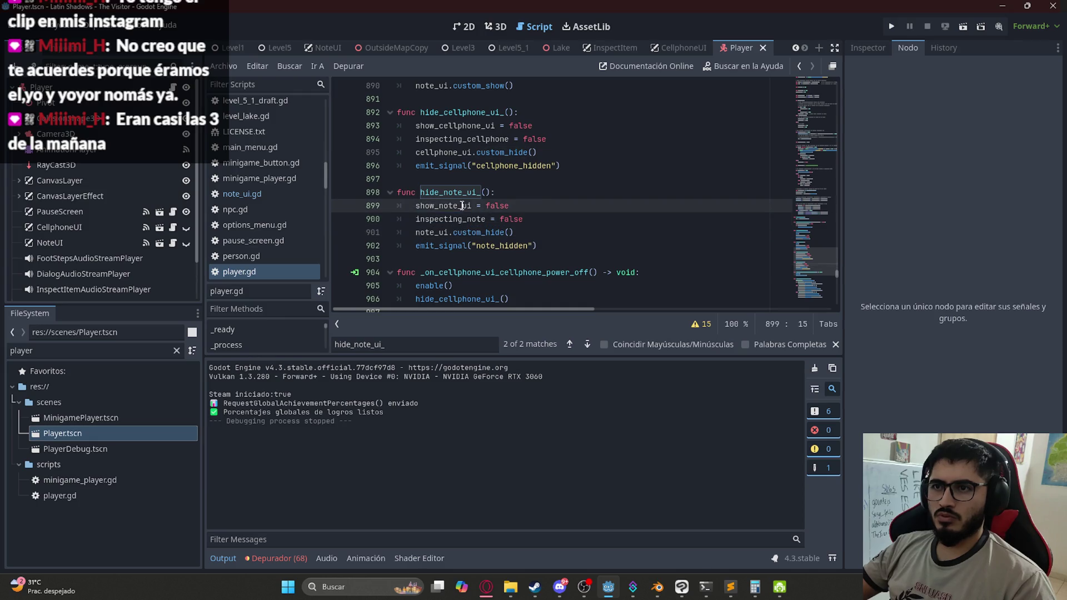
key("ctrl+f")
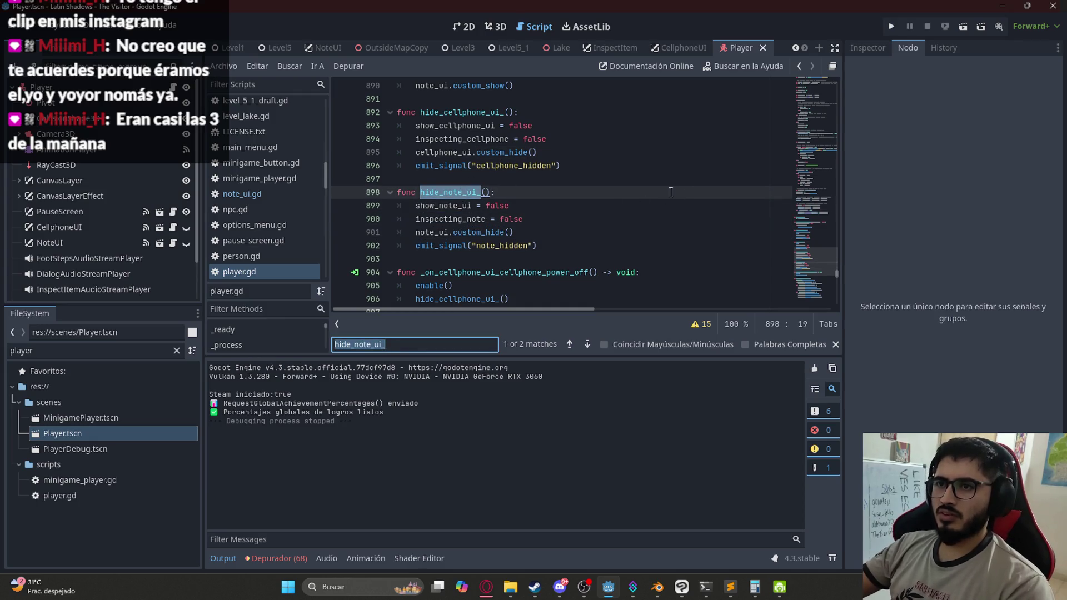
double_click(465, 113)
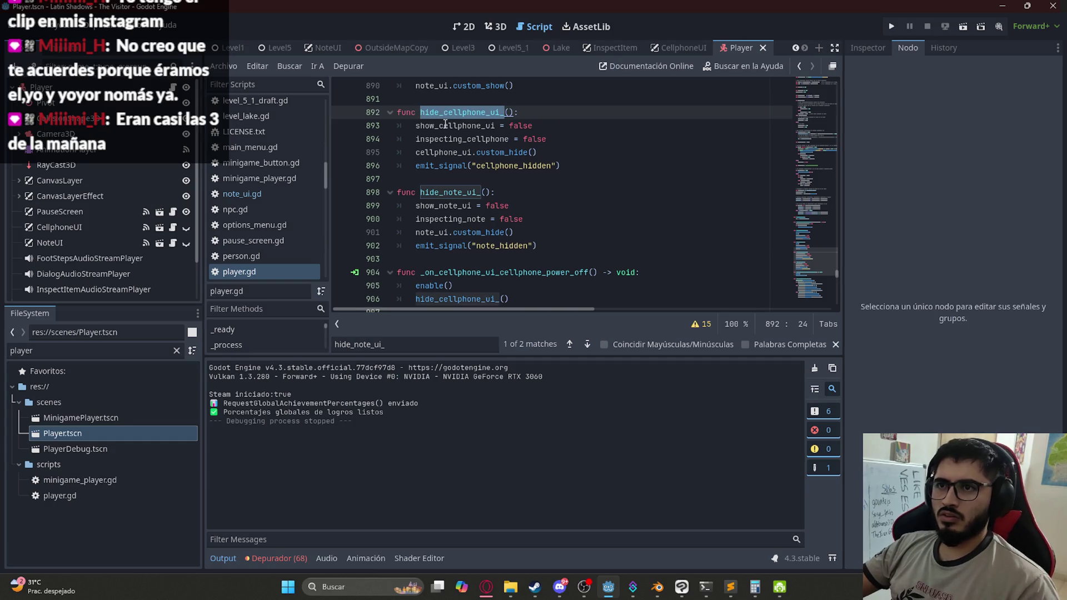
double_click(447, 124)
key("ctrl+f")
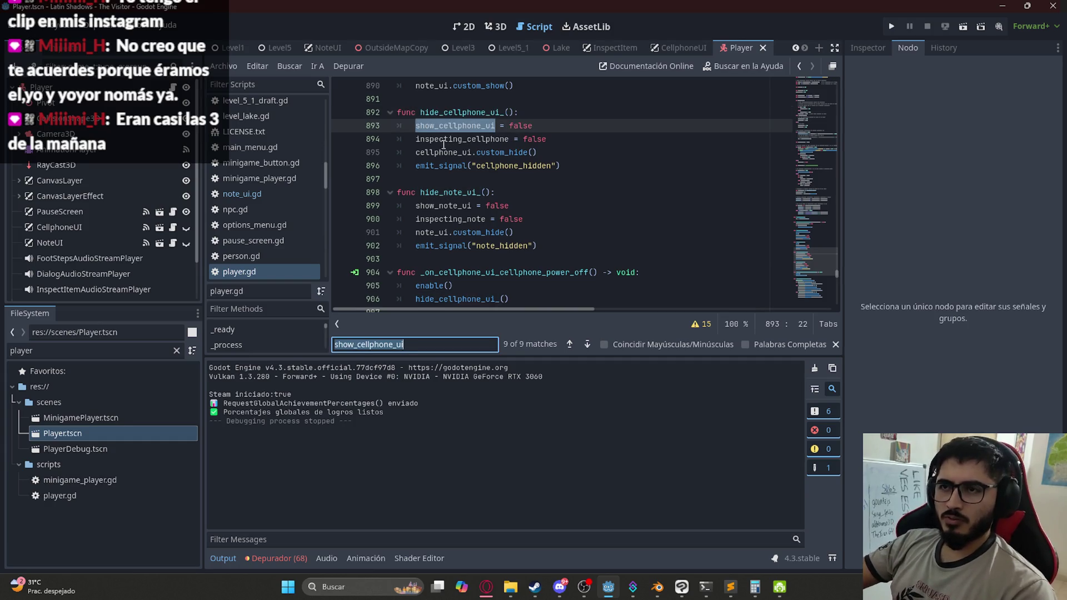
key("Return")
key("Return")
key("Return")
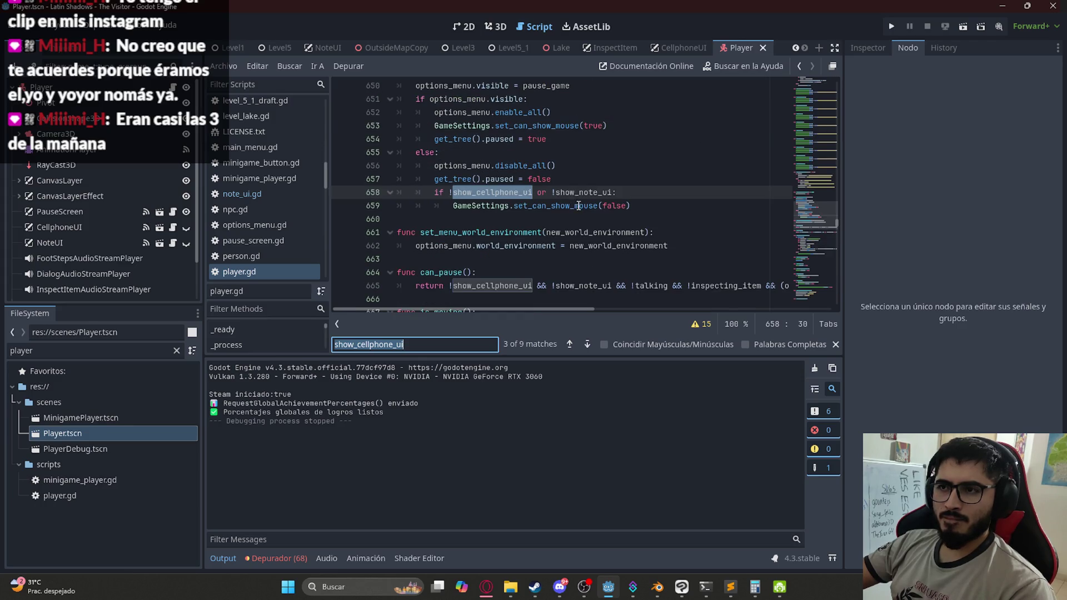
scroll(451, 136, "up", 2)
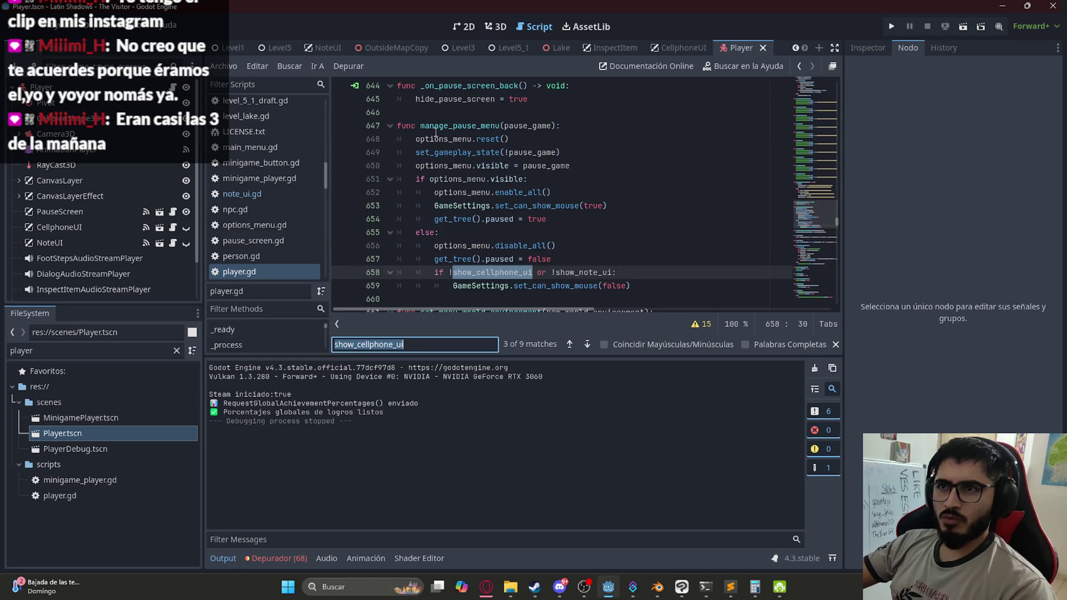
double_click(435, 127)
key("ctrl+f")
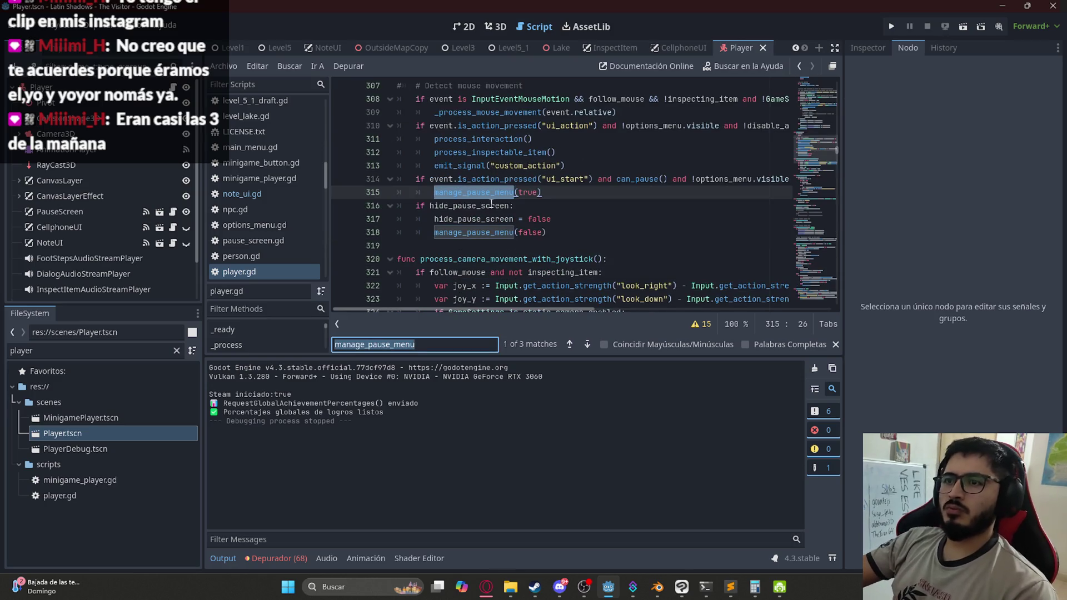
scroll(492, 204, "up", 4)
scroll(473, 250, "down", 3)
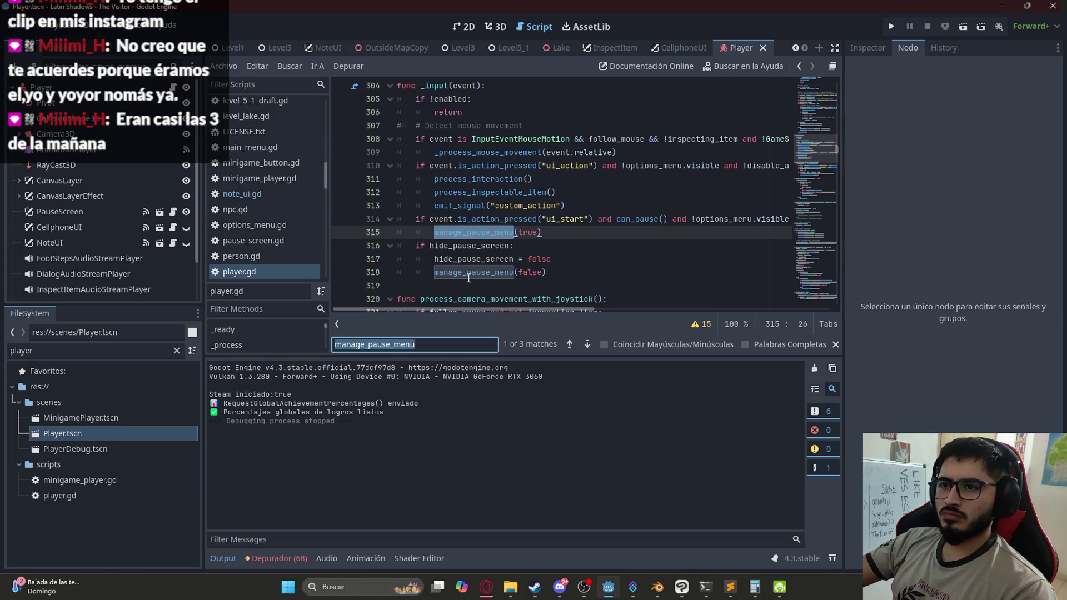
key("Return")
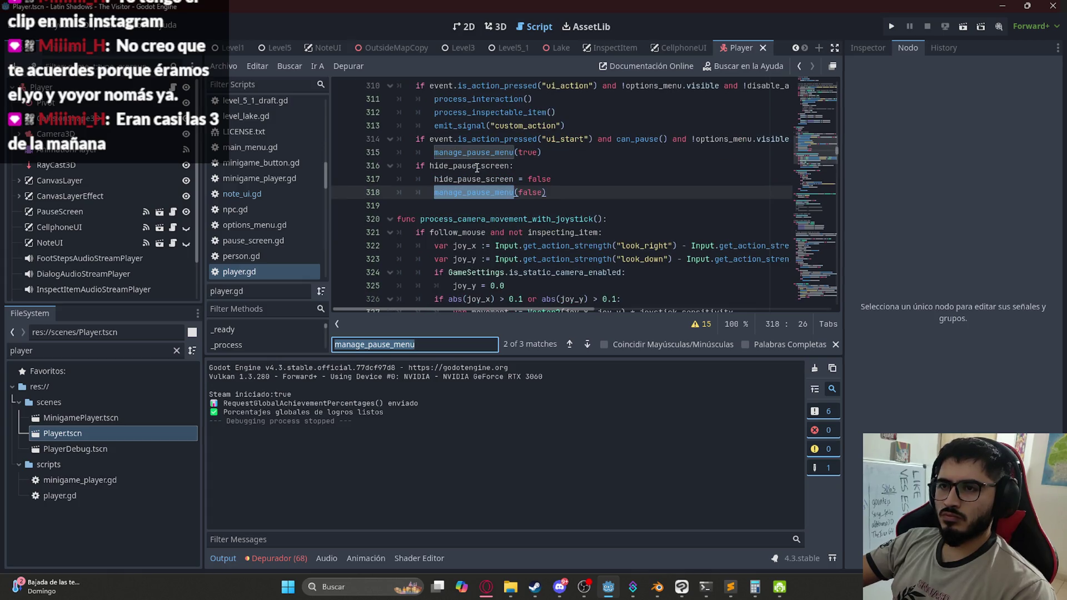
key("Return")
scroll(487, 192, "down", 2)
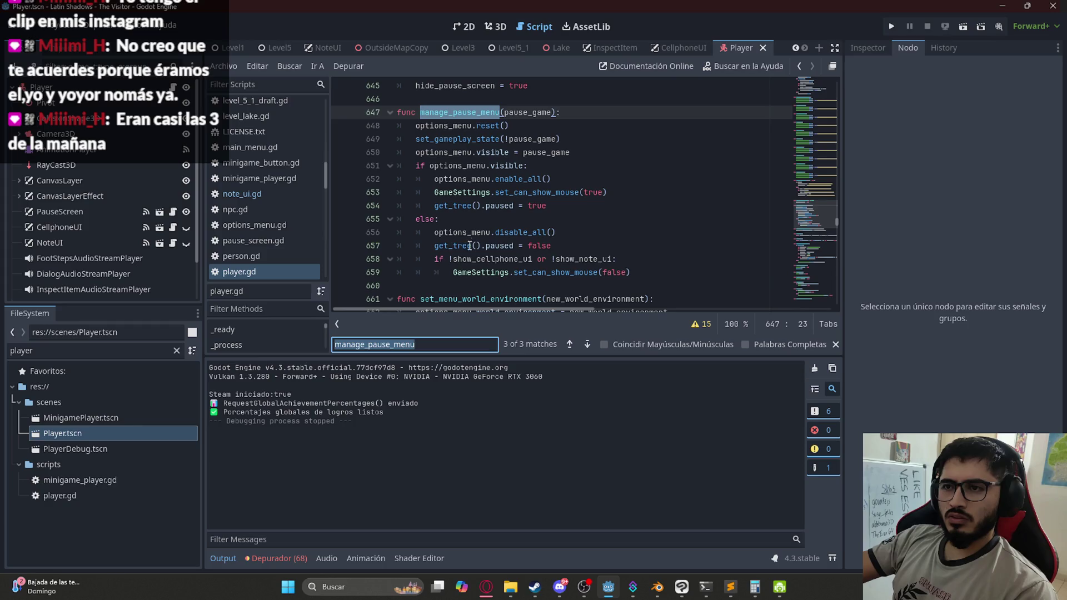
double_click(497, 259)
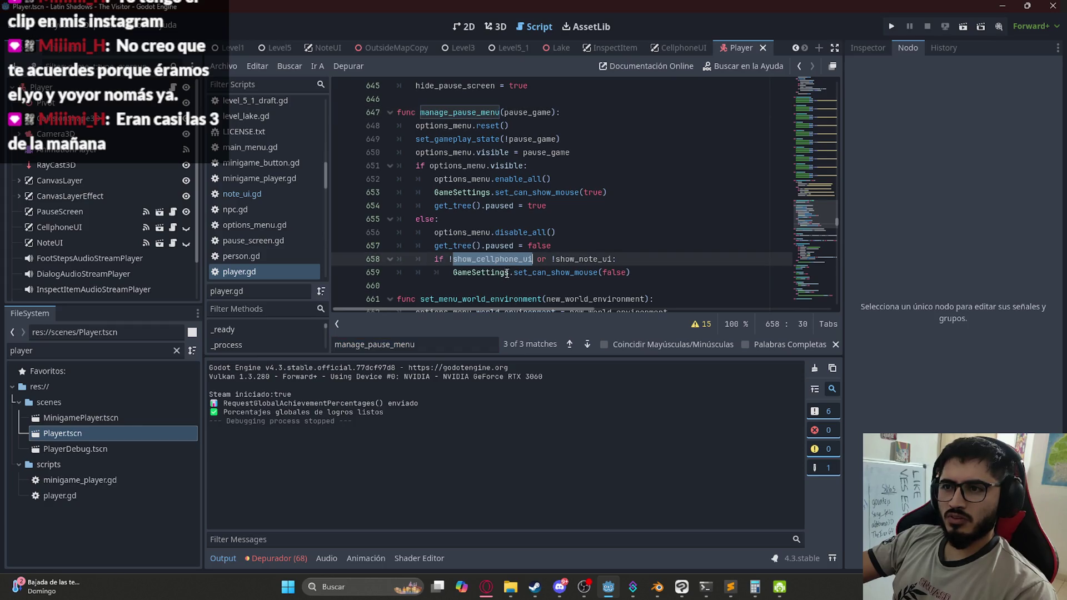
left_click_drag(552, 259, 617, 256)
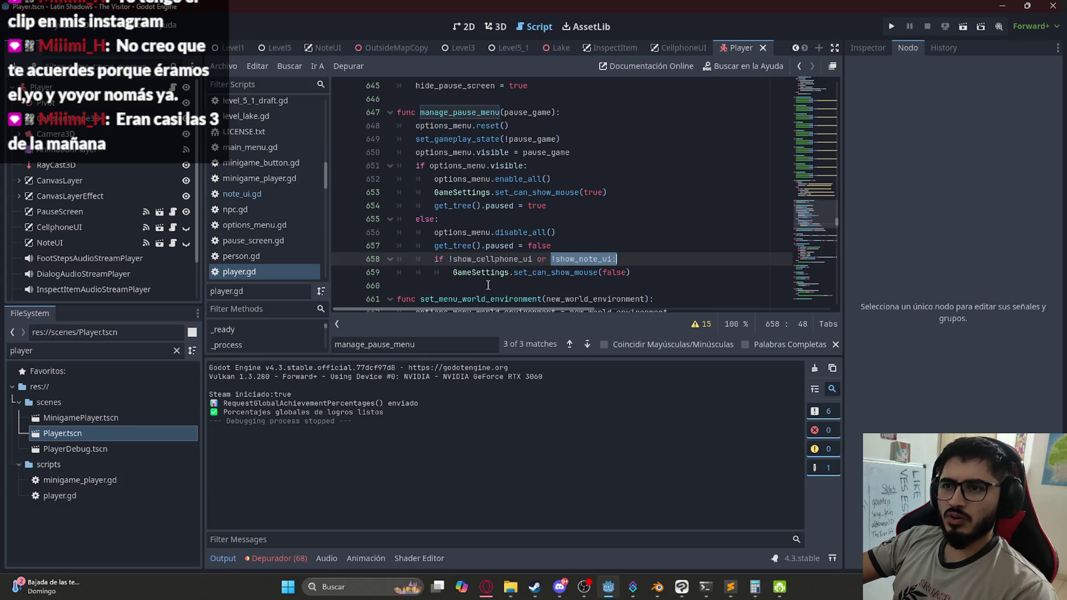
left_click_drag(435, 273, 671, 274)
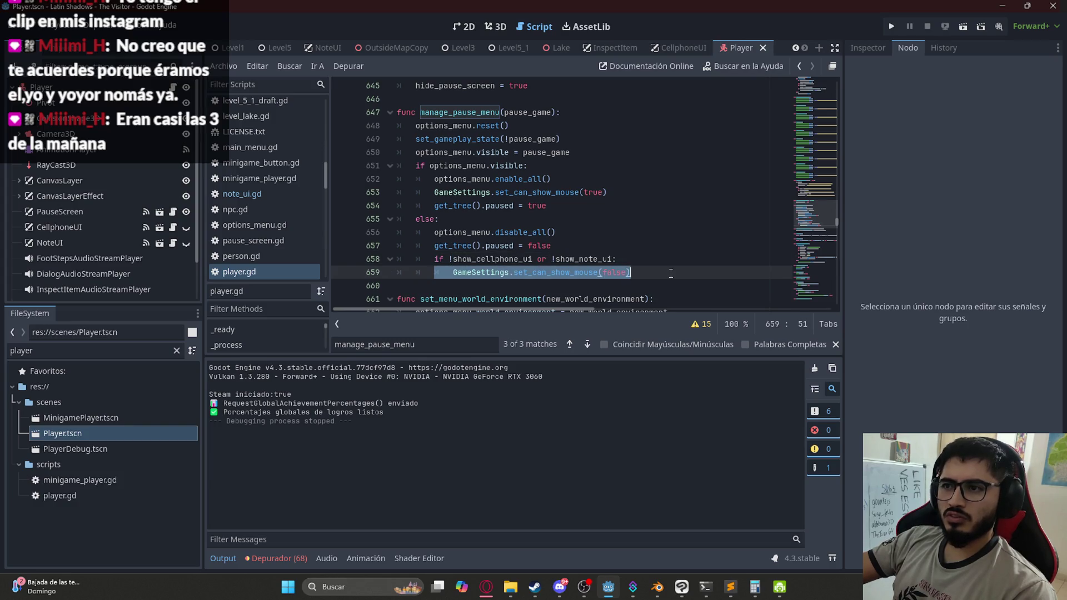
left_click(569, 274)
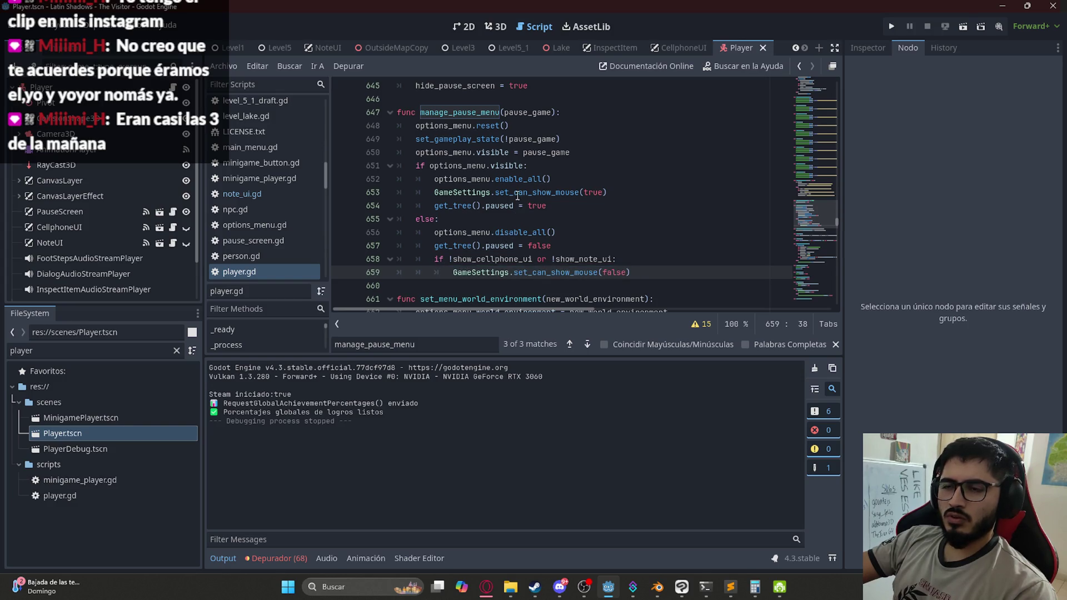
left_click(448, 349)
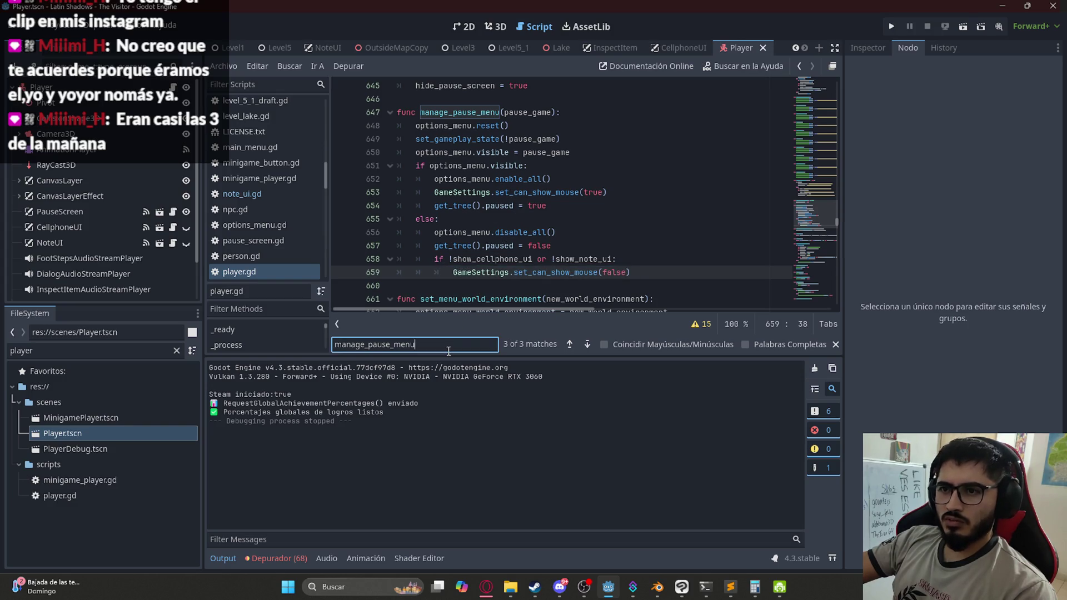
key("Return")
scroll(550, 201, "up", 2)
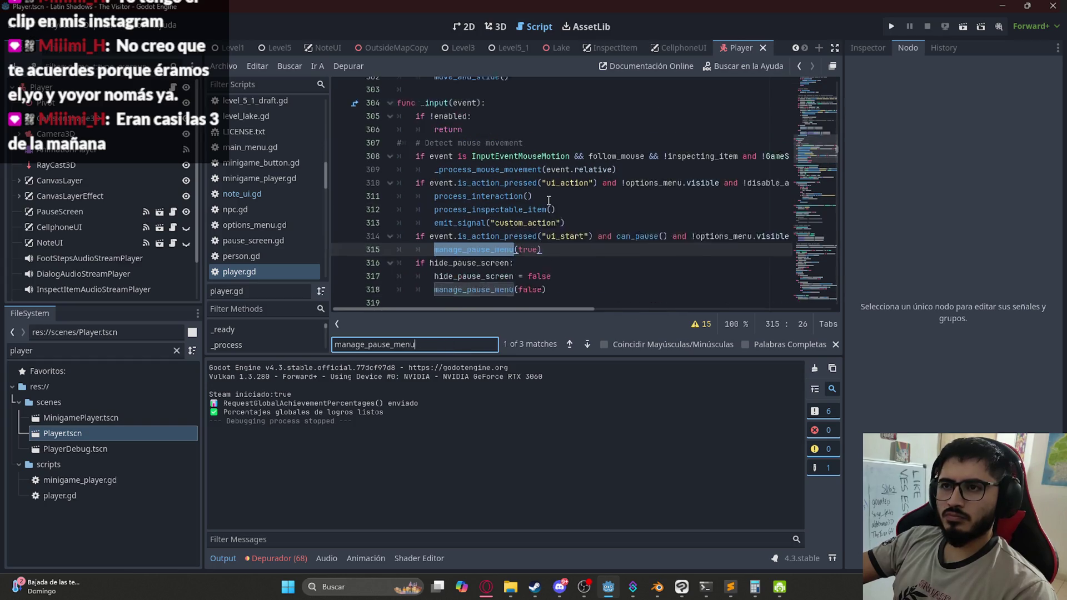
key("shift+Return")
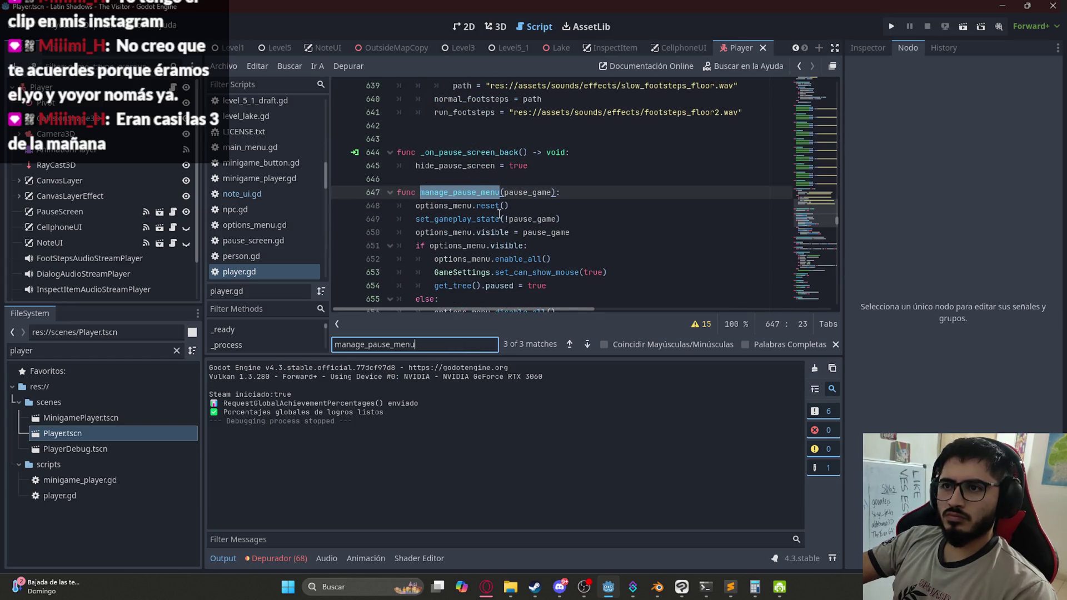
key("Return")
key("shift+Return")
key("Return")
scroll(510, 174, "down", 6)
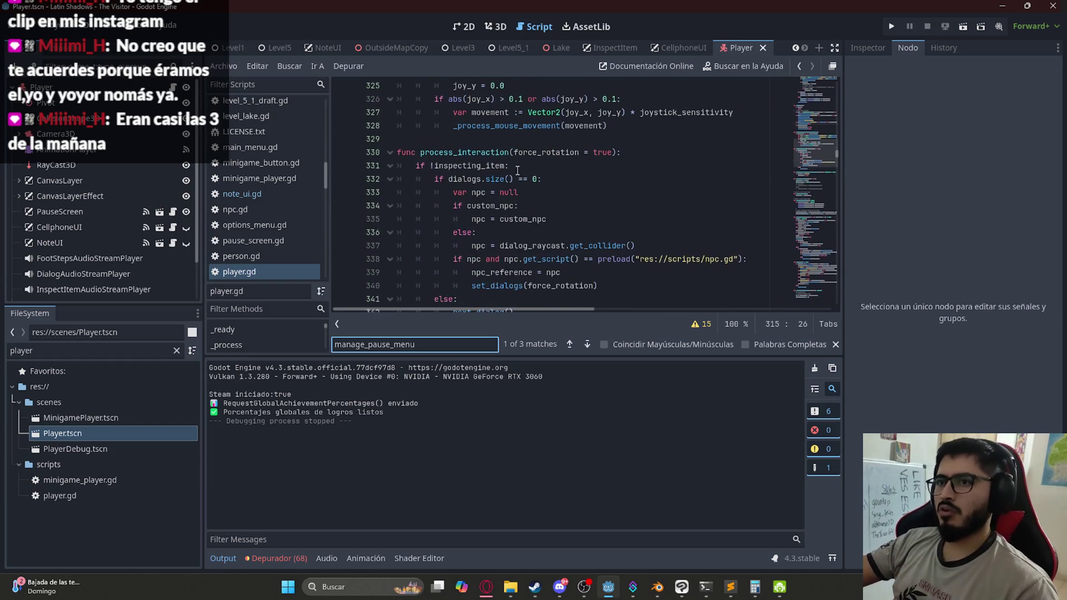
left_click(803, 201)
left_click(528, 192)
- Delete the extra blank line and save player.gd
left_click(528, 220)
key("BackSpace")
key("ctrl+s")
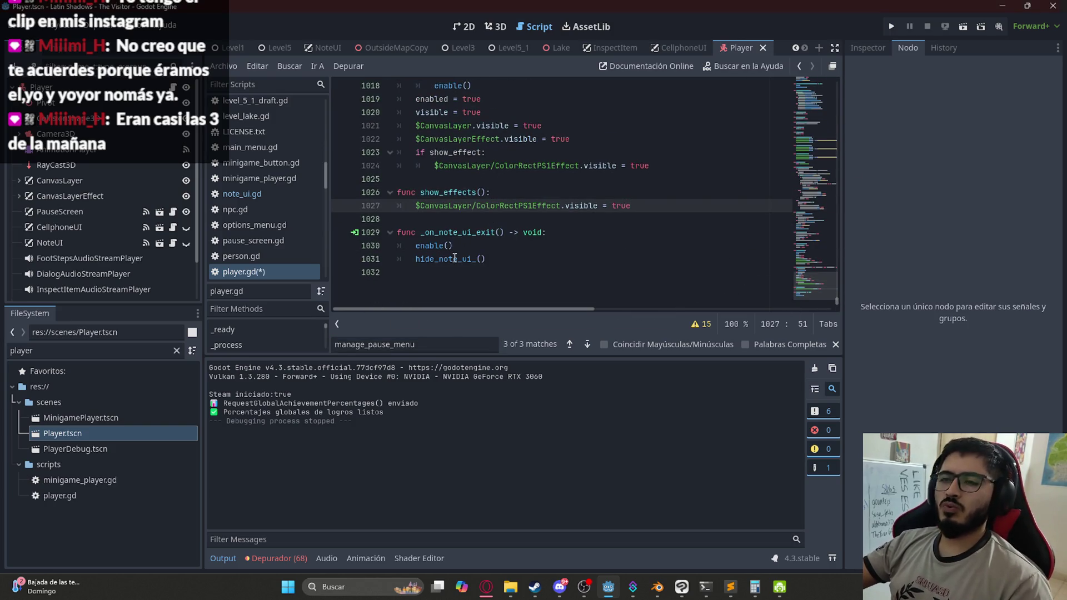
- Look up the hide_note_ui_ definition and the calls to hide_cellphone_ui_
double_click(456, 259)
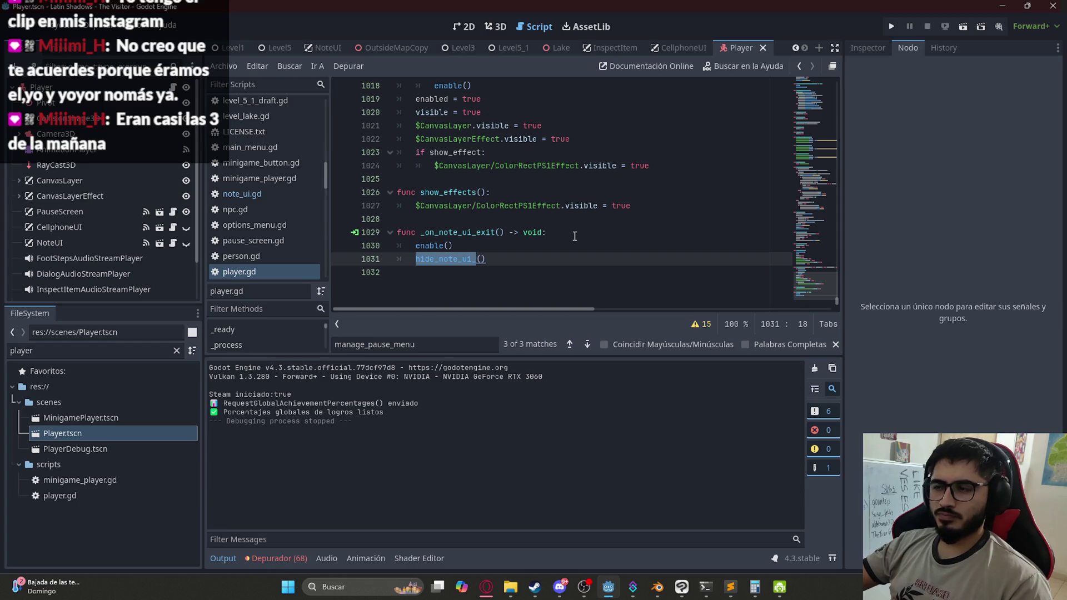
key("ctrl+f")
double_click(452, 113)
key("ctrl+f")
scroll(458, 100, "up", 2)
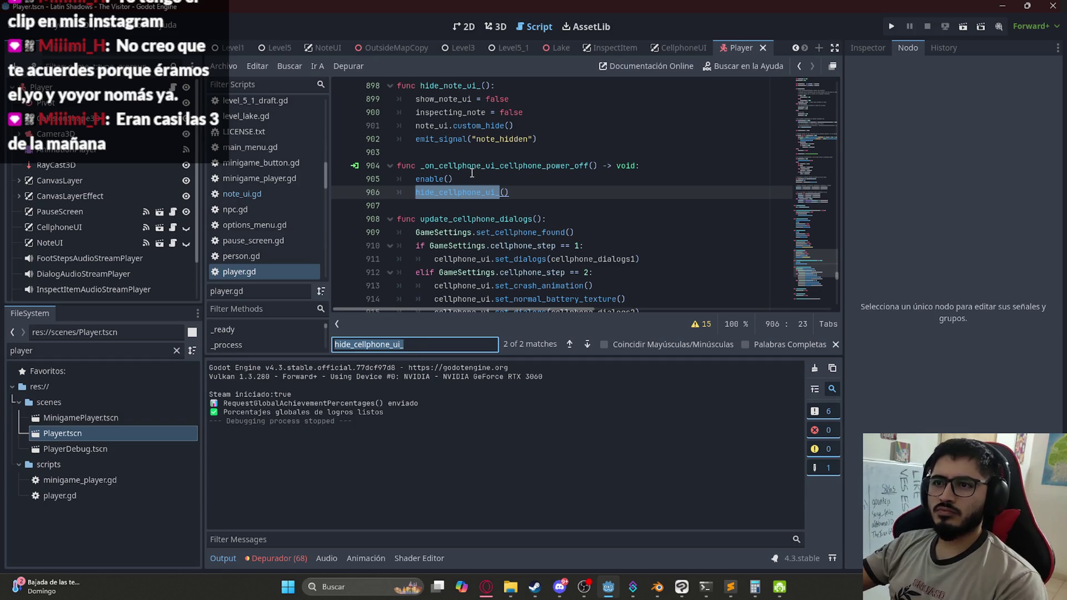
key("Return")
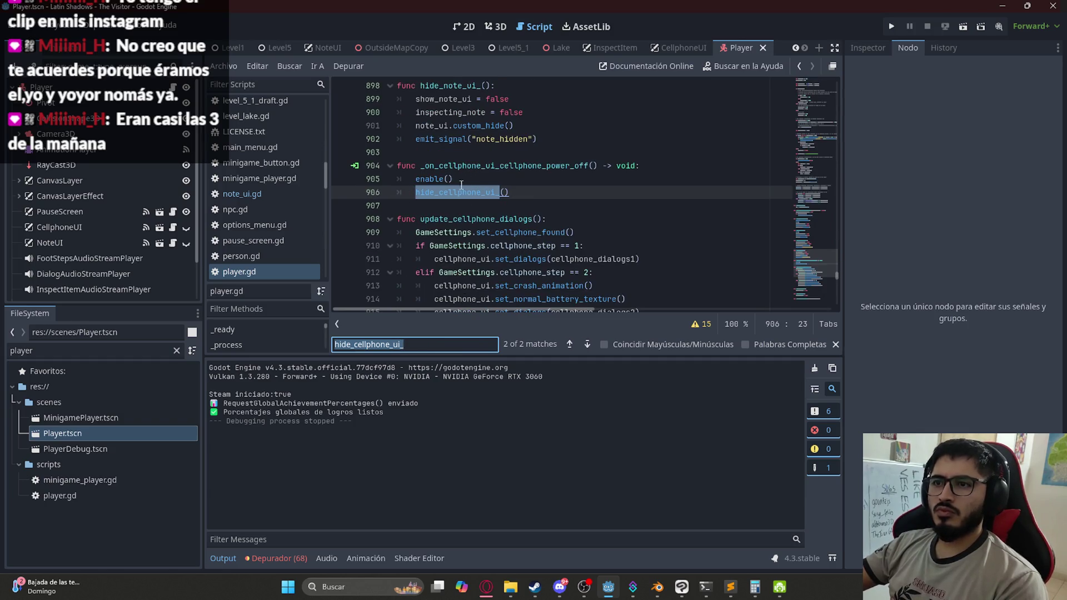
- Follow hide_cellphone_ui_ to its definition and search inspecting_cellphone to reach its line 711 check
double_click(581, 161)
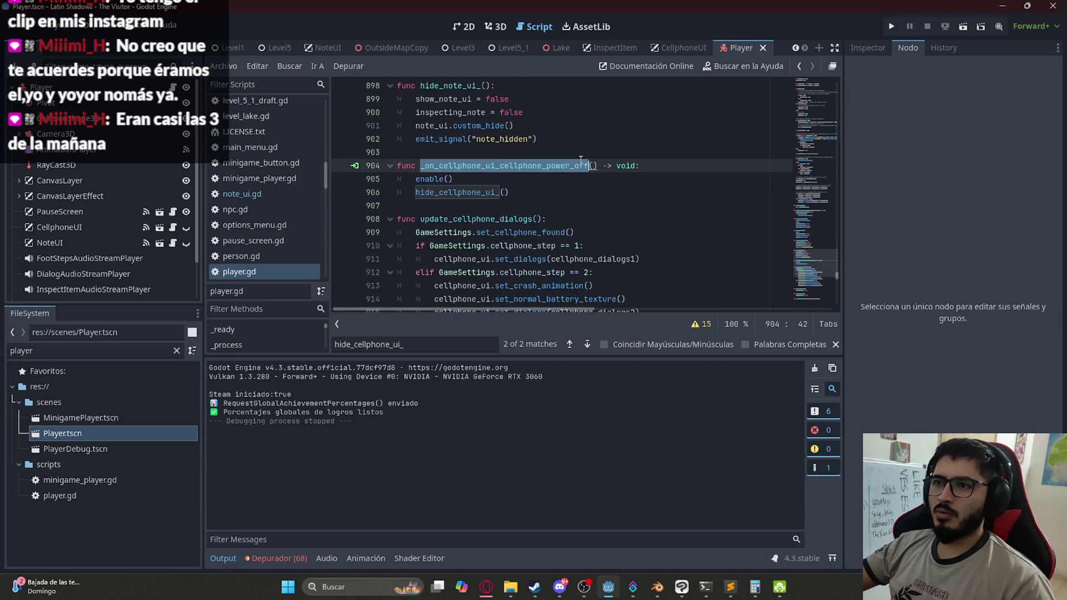
double_click(460, 192)
left_click(454, 194, "ctrl")
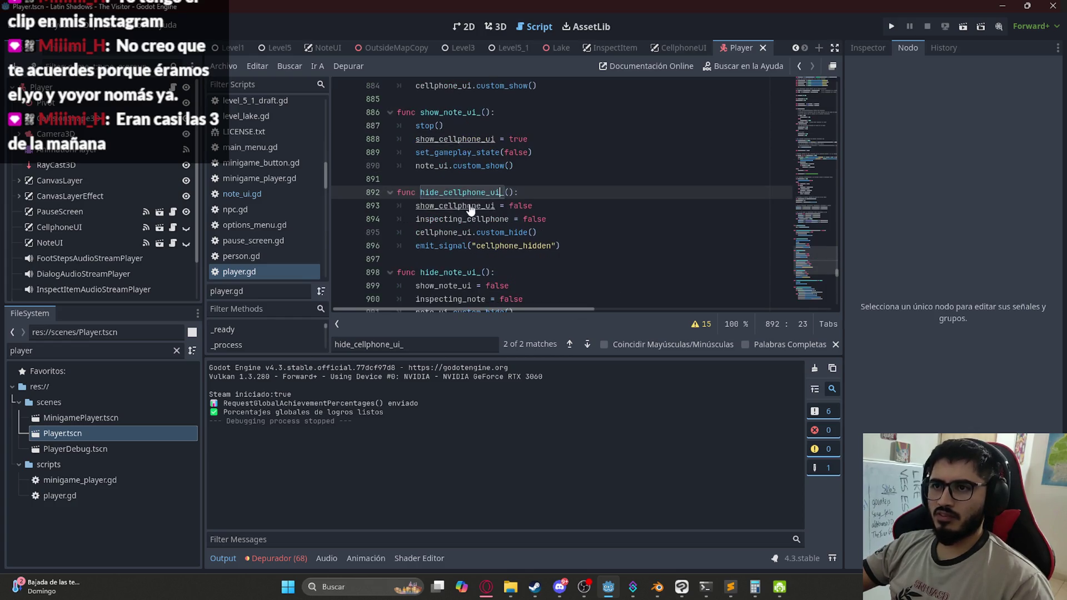
double_click(455, 206)
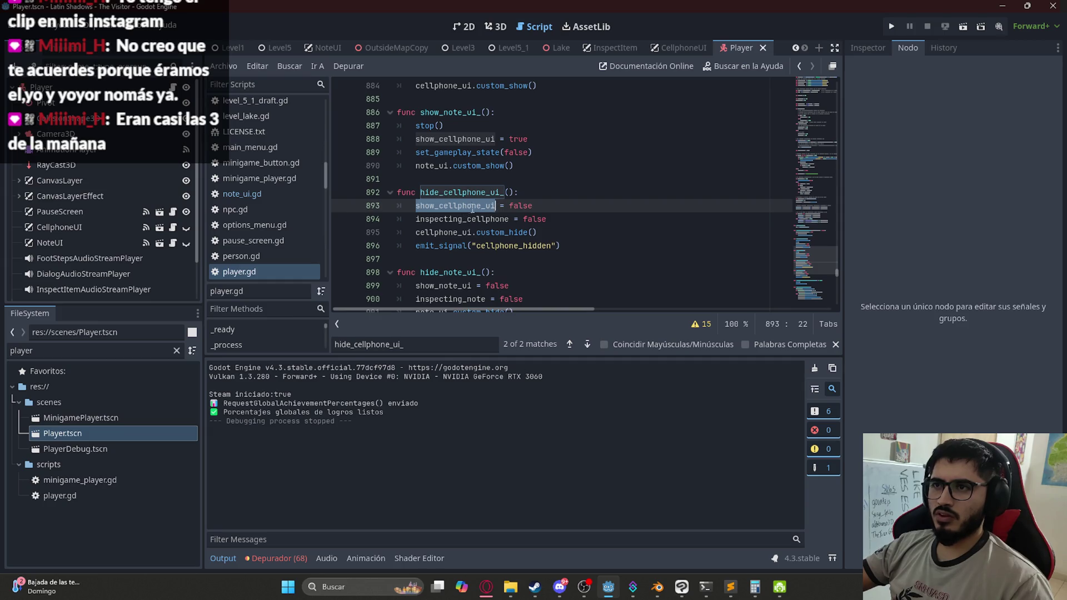
double_click(481, 219)
key("ctrl+f")
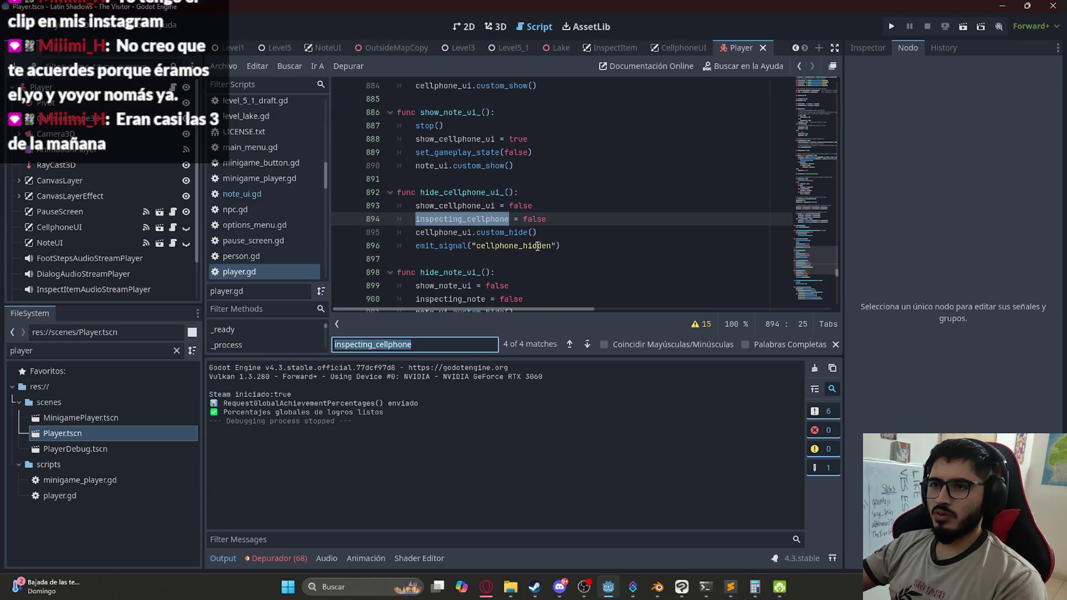
key("Return")
key("Return")
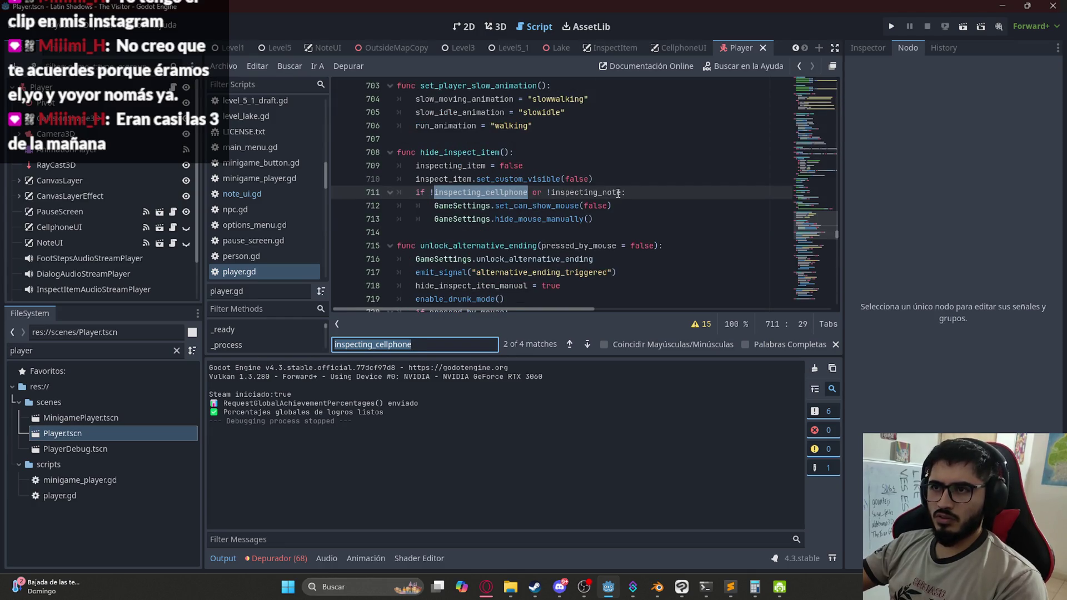
double_click(459, 153)
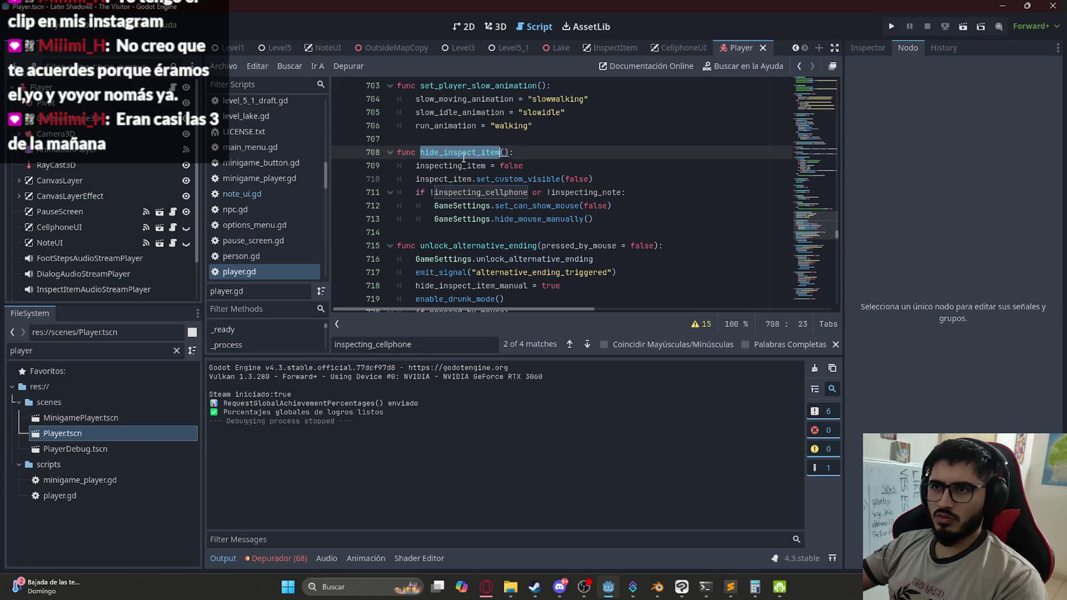
key("ctrl+f")
key("Return")
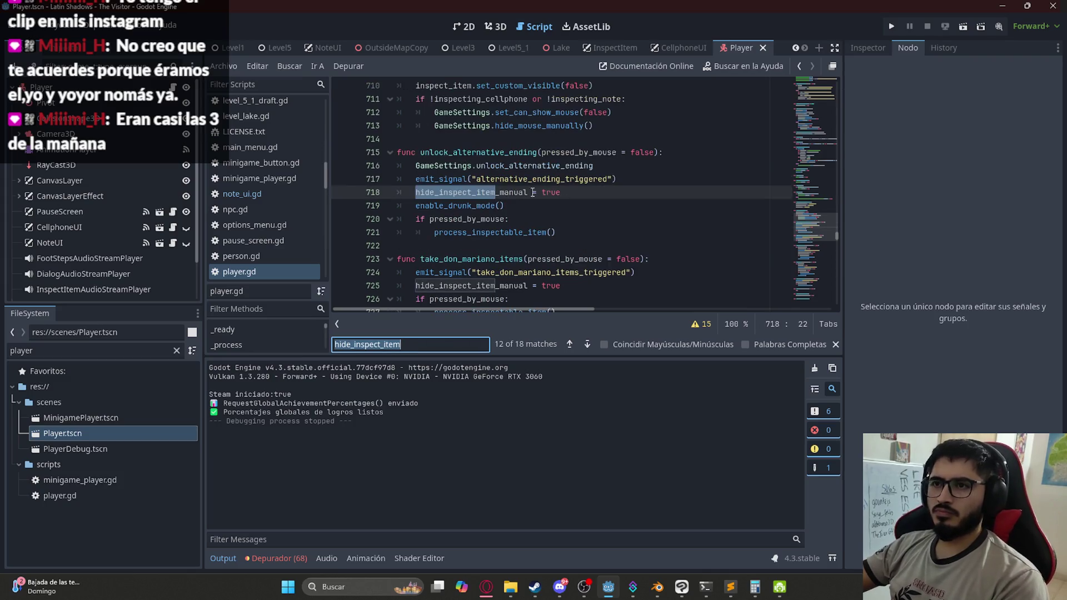
key("Return")
key("Return")
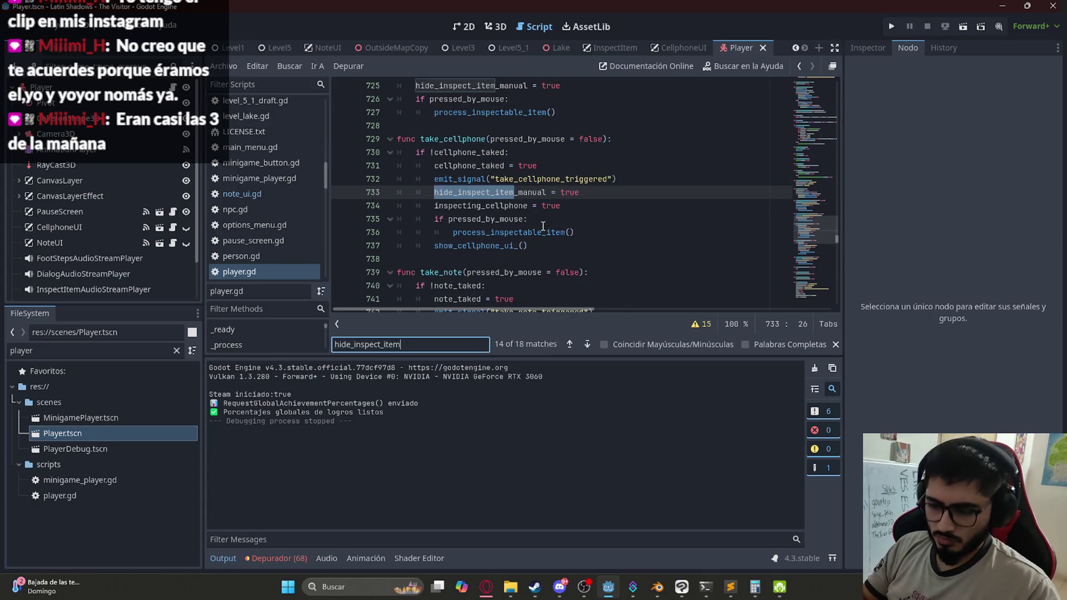
type("(")
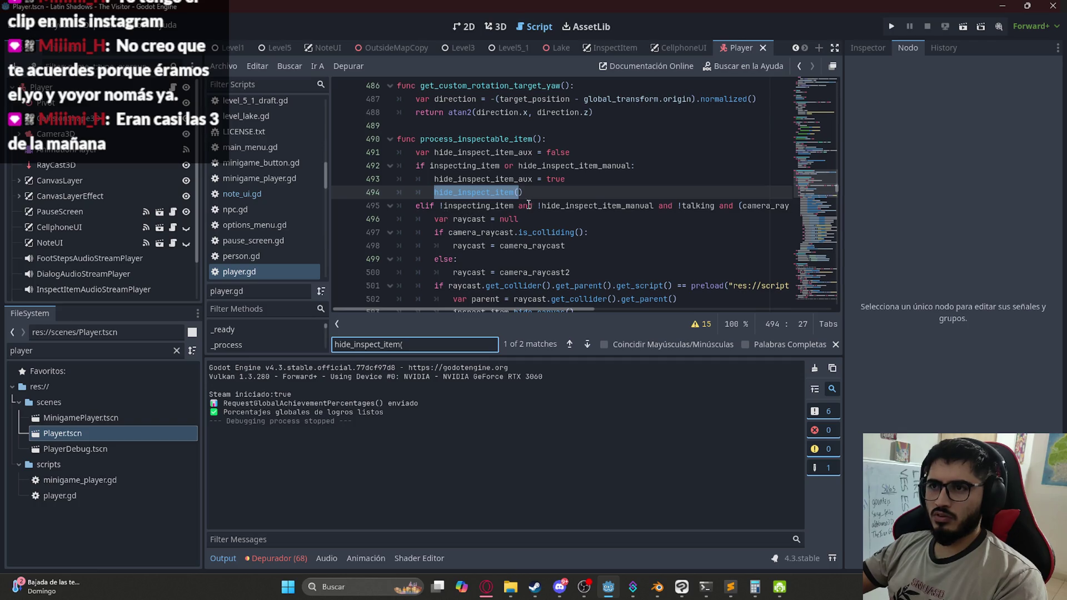
mouse_move(556, 309)
left_mouse_down()
mouse_move(842, 314)
mouse_move(452, 323)
left_mouse_up()
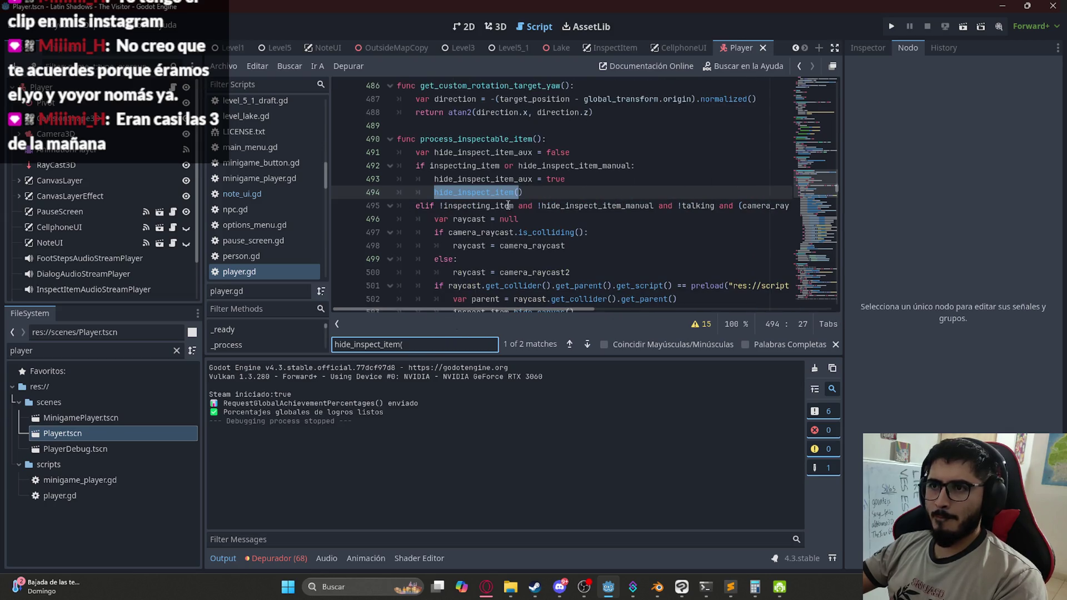
scroll(437, 177, "down", 3)
scroll(501, 145, "down", 9)
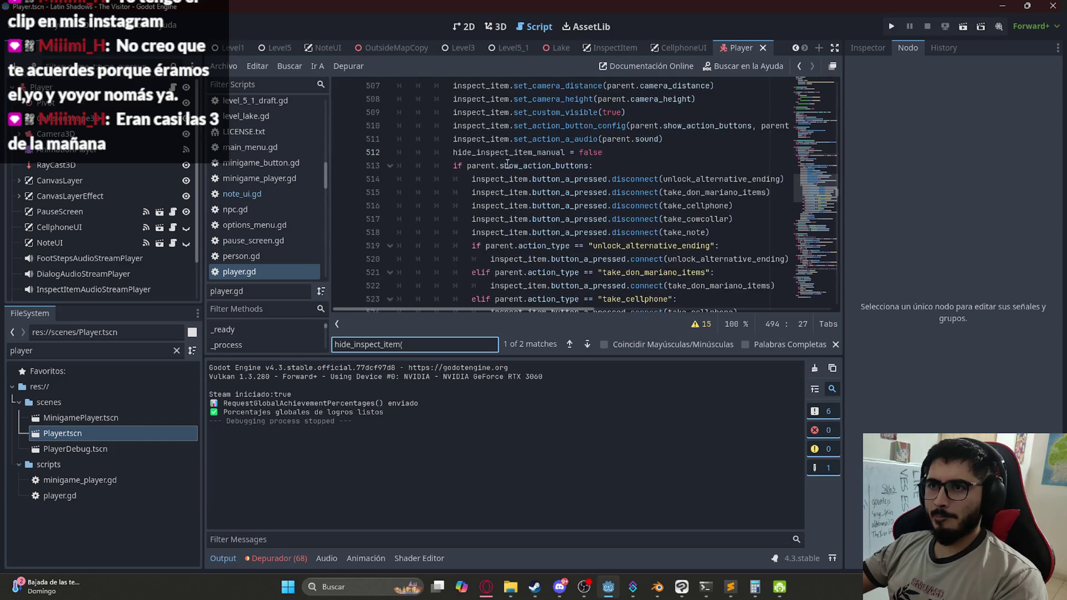
scroll(526, 175, "down", 4)
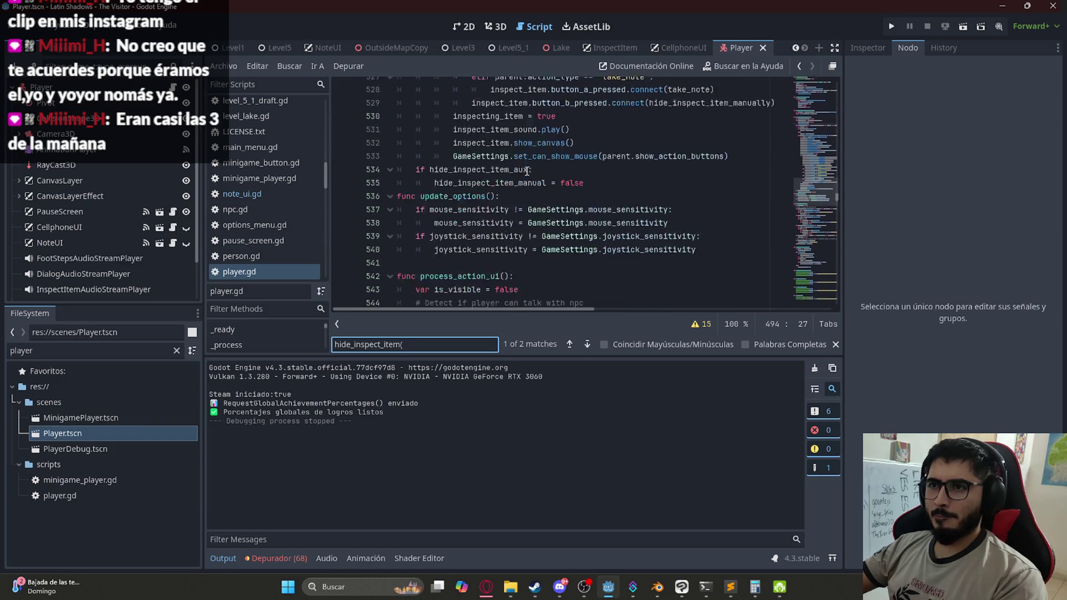
left_click(529, 178)
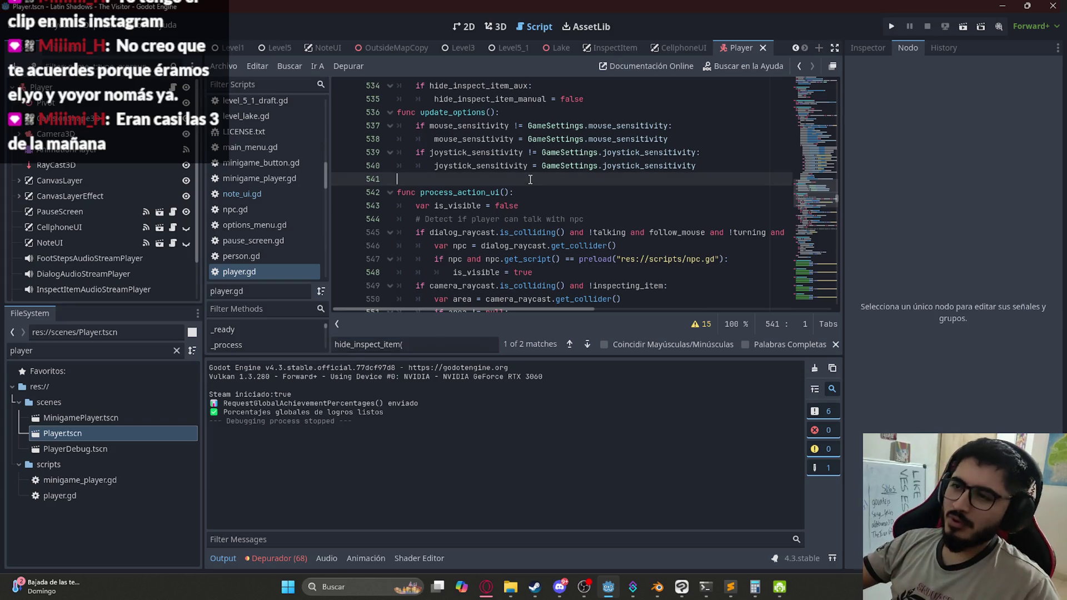
- Search player.gd for 'cellphone' and inspect show_note_ui in the can_pause check
key("ctrl+f")
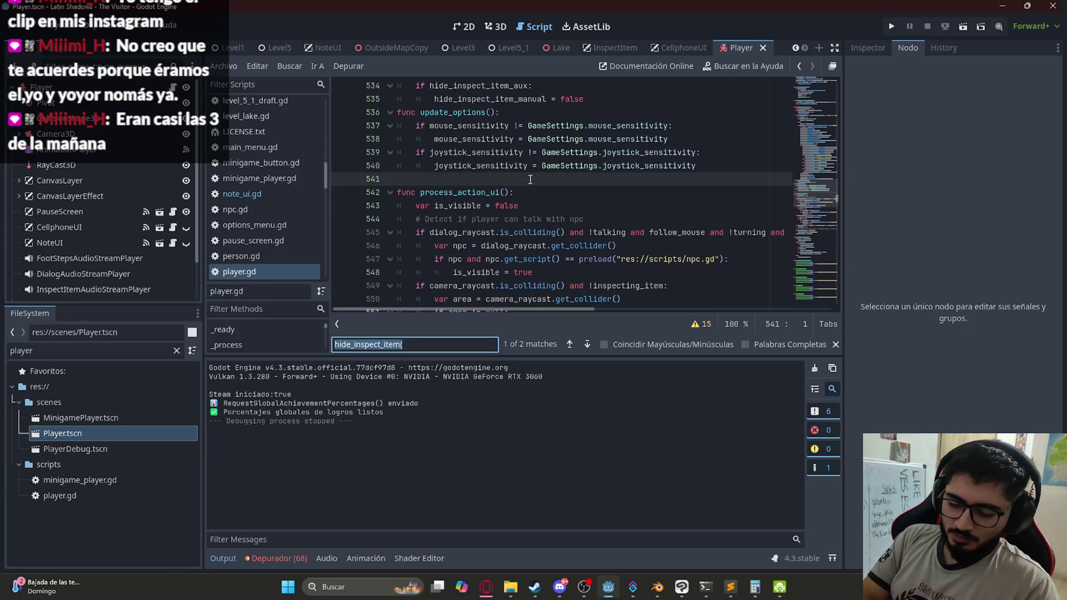
type("cellphone")
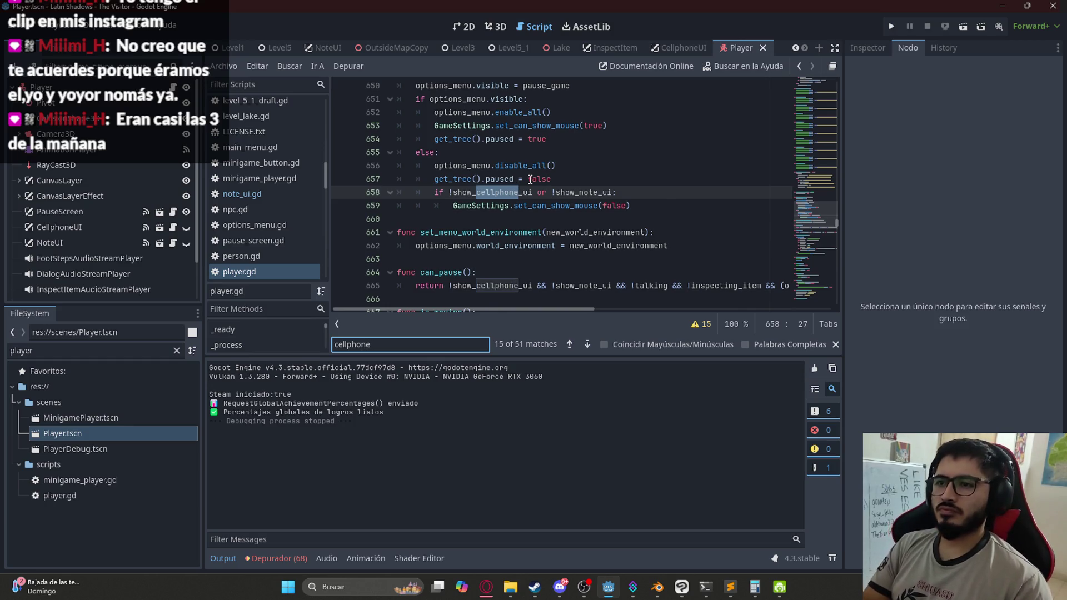
key("Return")
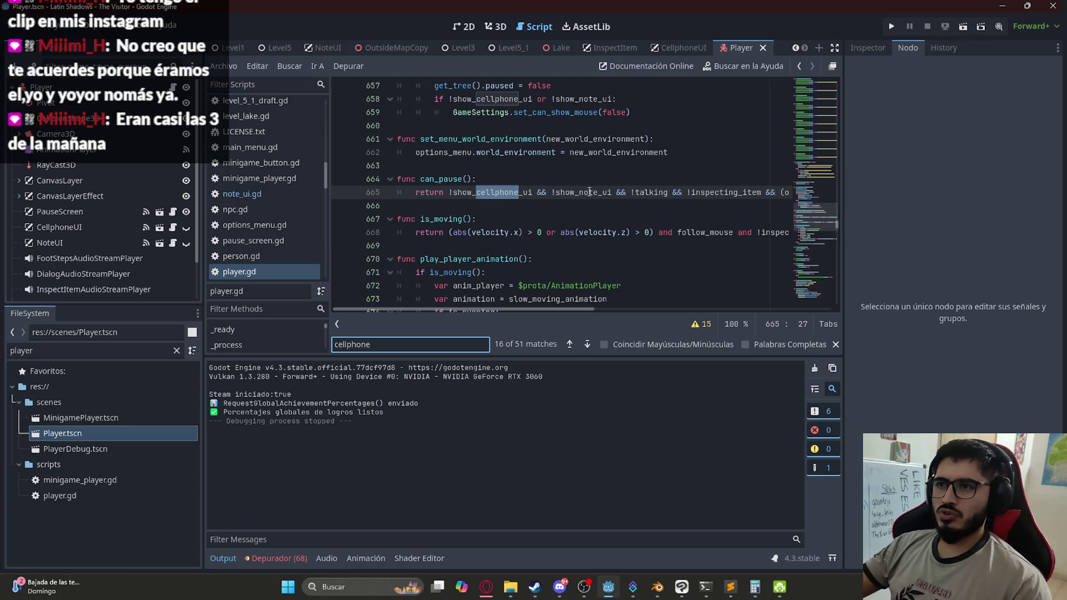
double_click(578, 192)
mouse_move(508, 310)
left_mouse_down()
mouse_move(525, 312)
mouse_move(482, 309)
left_mouse_up()
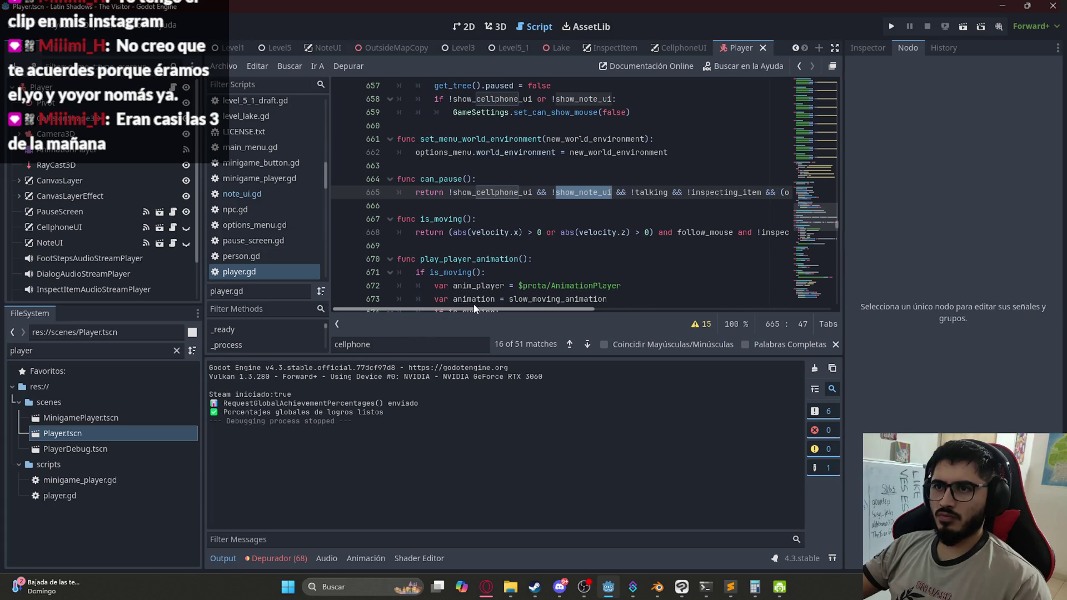
- Go to the end of player.gd and bring up the hide_note_ui_ definition at line 898
scroll(519, 215, "down", 6)
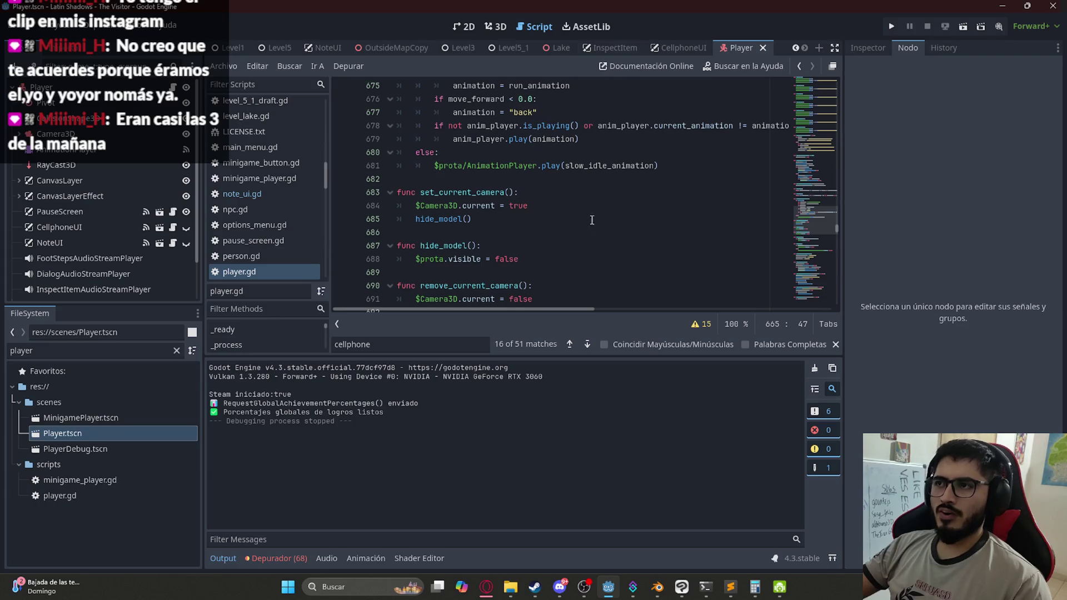
scroll(773, 247, "down", 20)
scroll(774, 247, "down", 9)
left_click(797, 305)
left_click(448, 260)
left_click(461, 269, "ctrl")
left_click(487, 233)
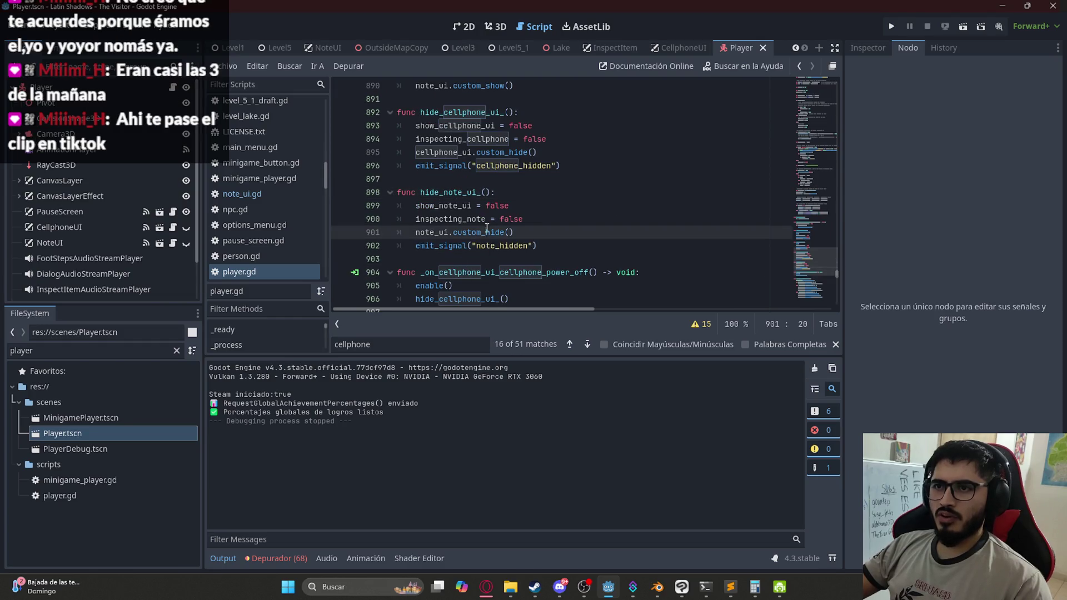
double_click(448, 219)
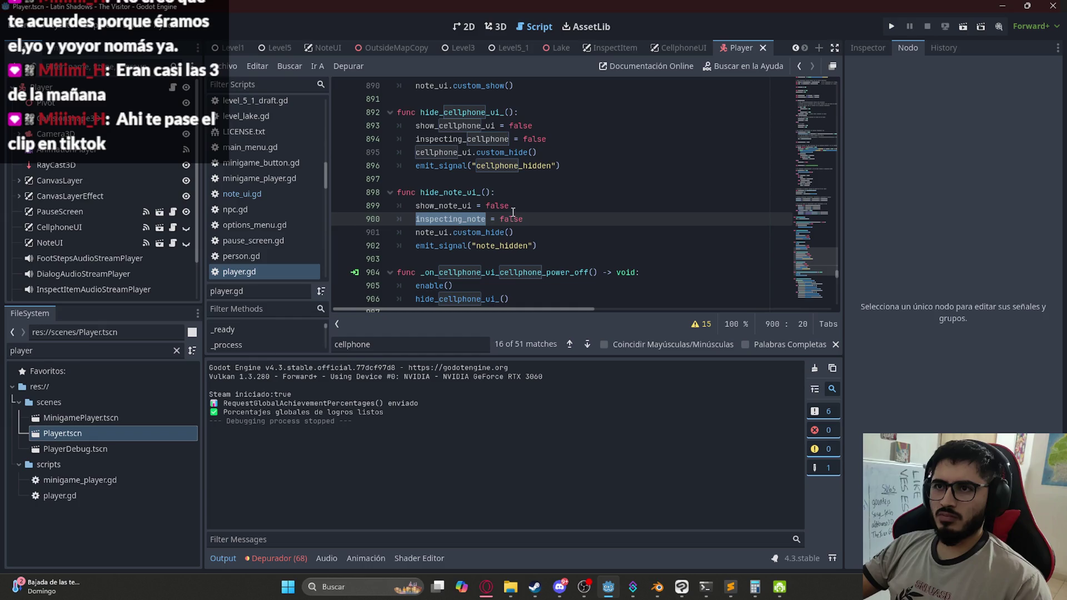
double_click(458, 210)
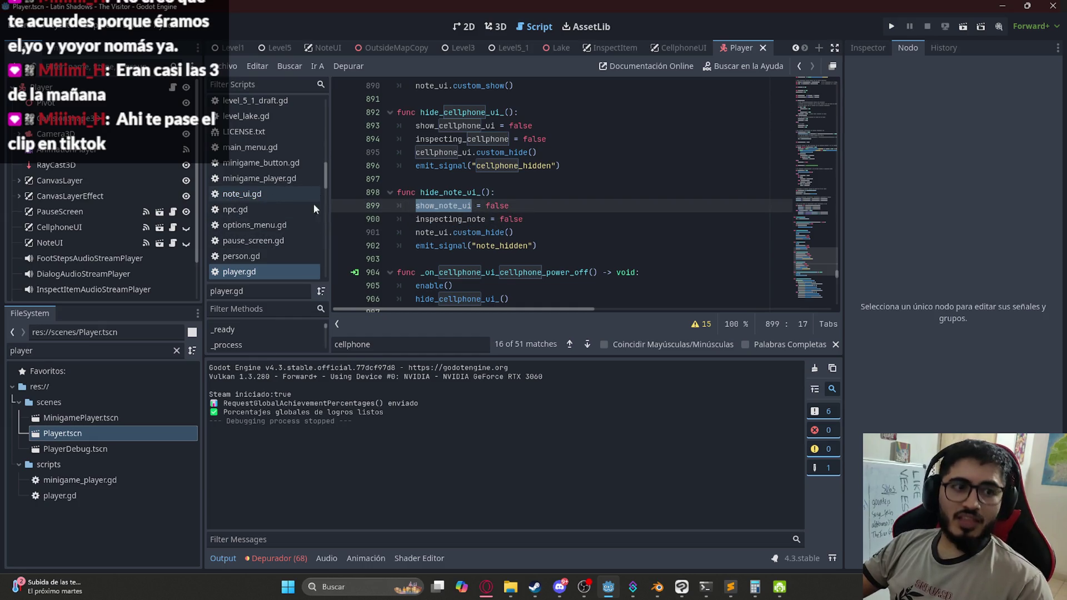
double_click(463, 223)
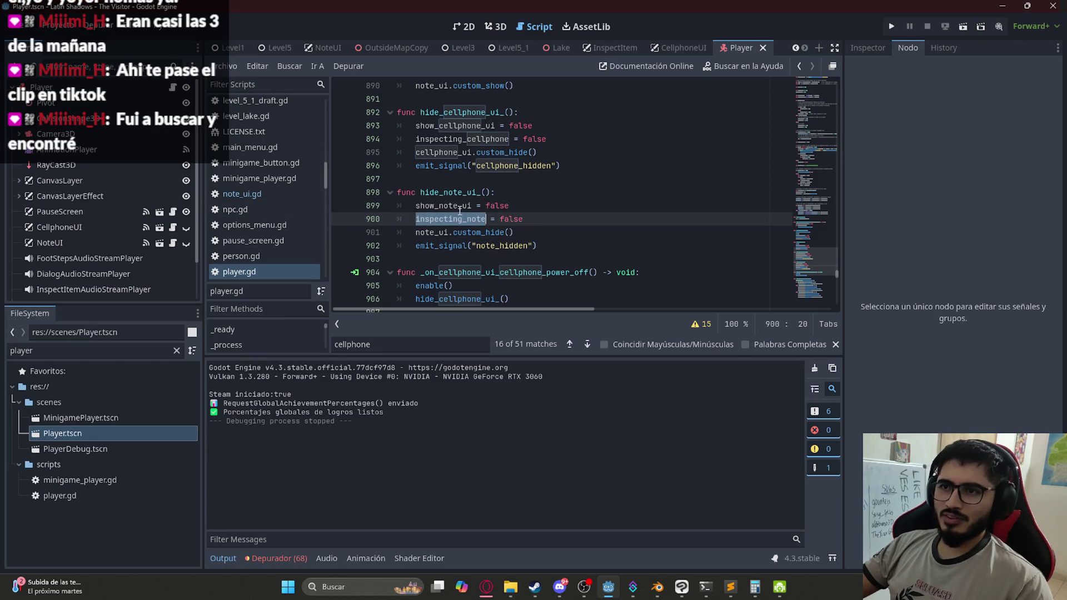
double_click(456, 207)
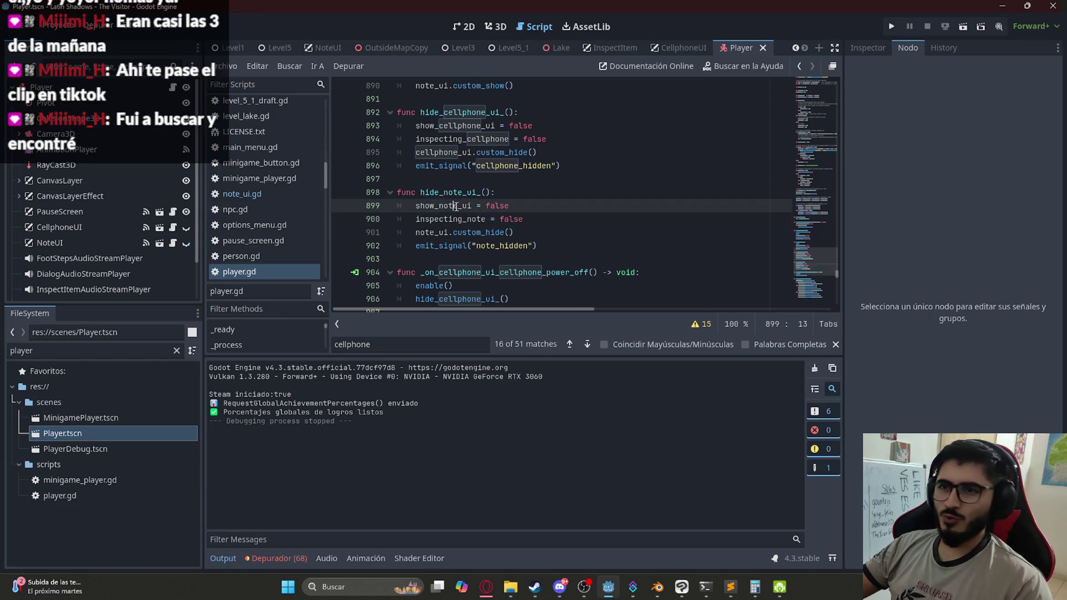
double_click(457, 218)
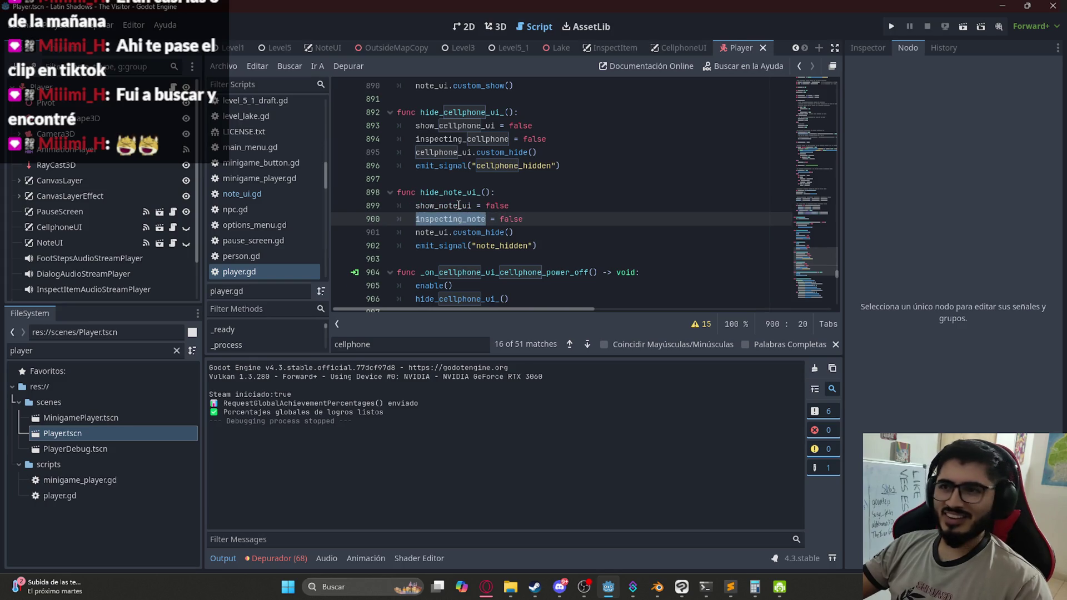
double_click(459, 205)
key("ctrl+f")
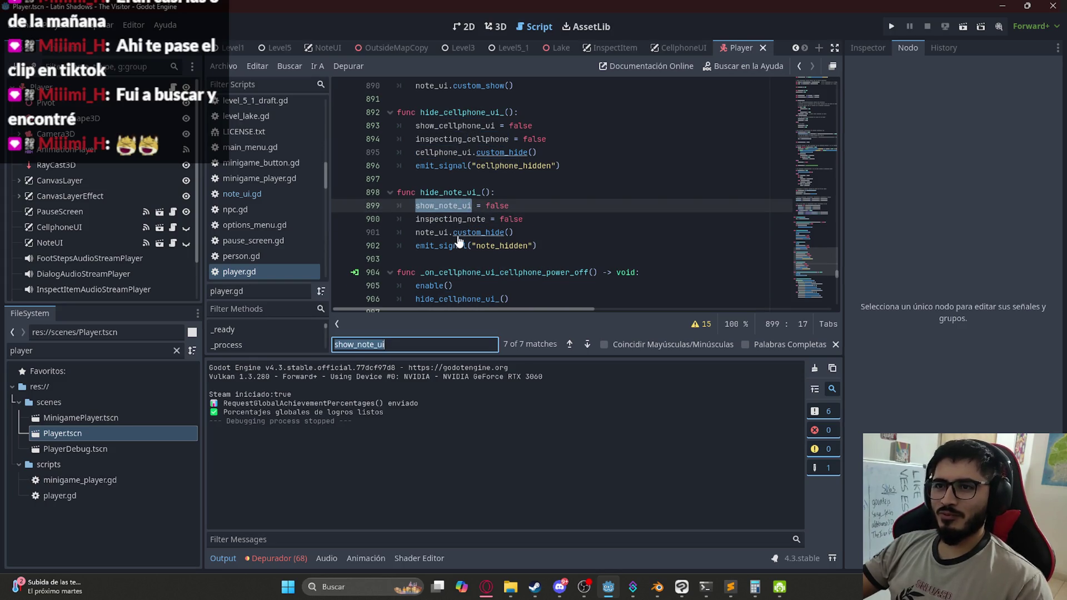
scroll(458, 222, "down", 4)
scroll(459, 224, "up", 3)
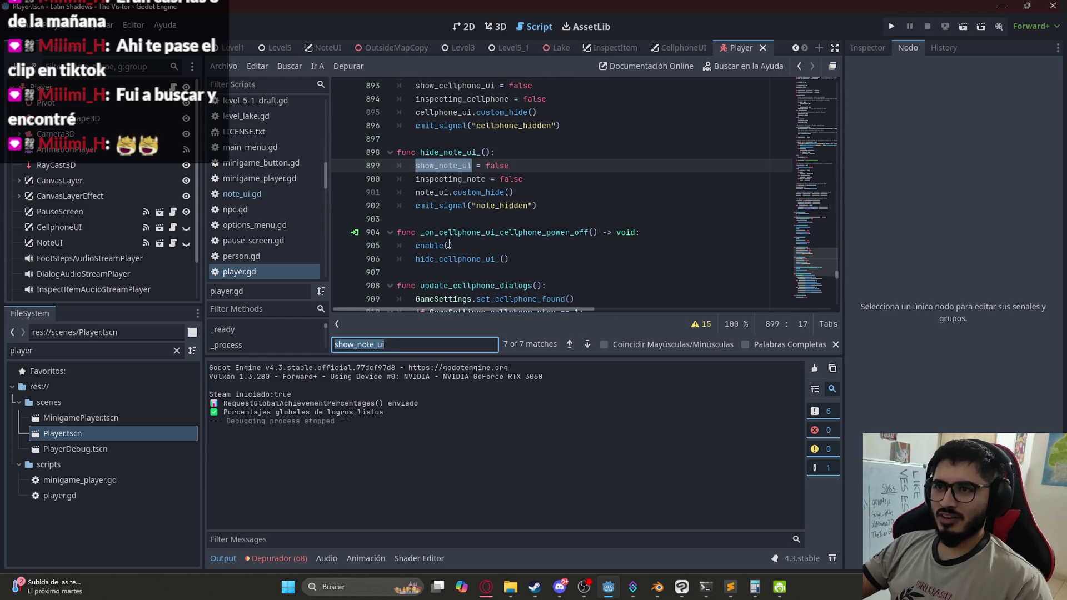
double_click(477, 178)
double_click(444, 166)
double_click(442, 179)
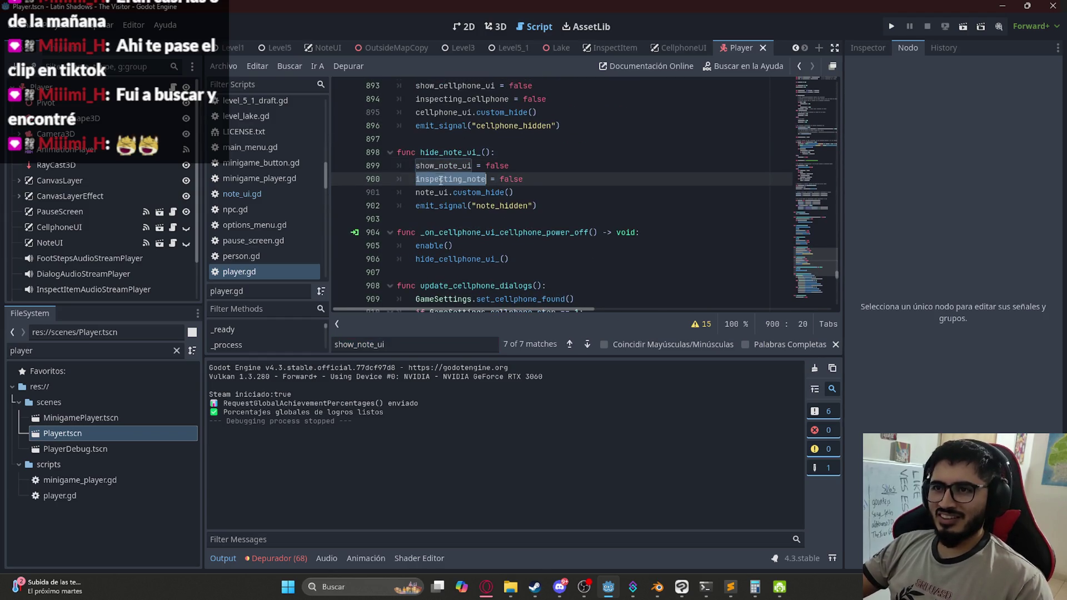
left_click_drag(532, 259, 392, 246)
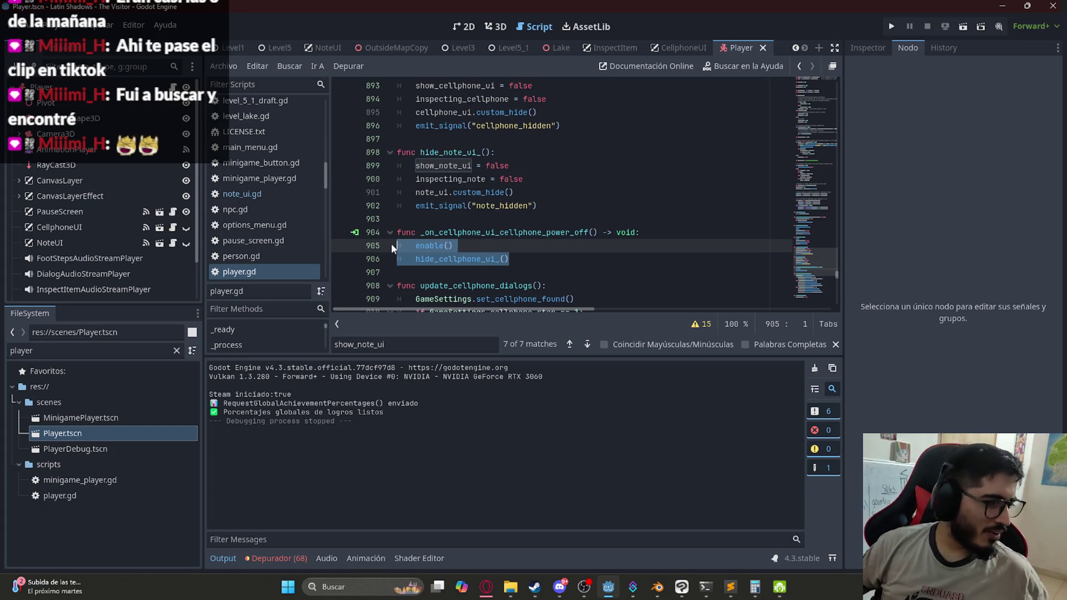
left_click(508, 206)
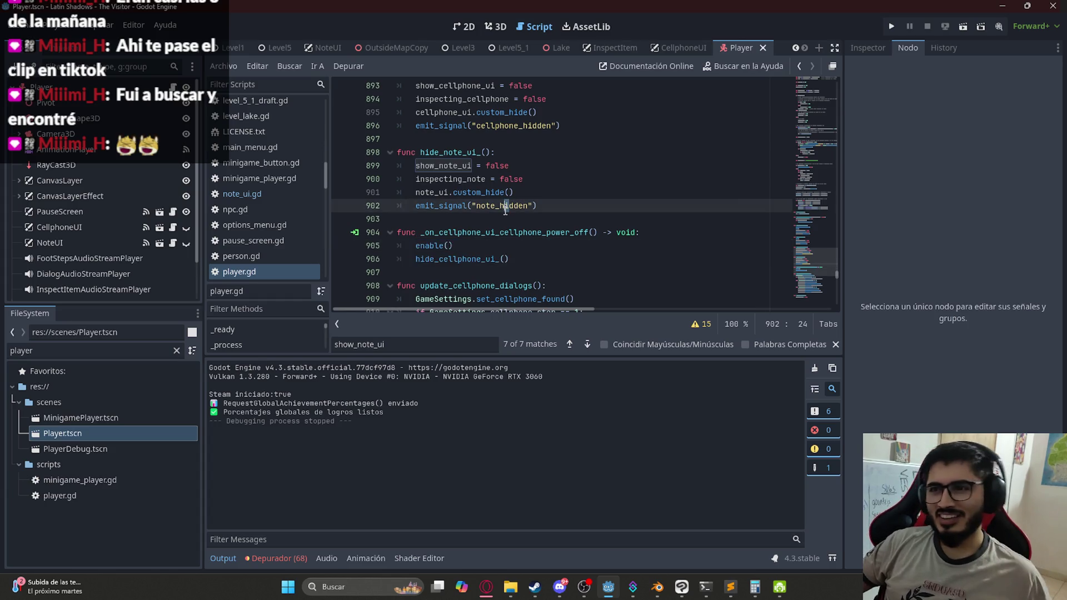
scroll(498, 222, "down", 2)
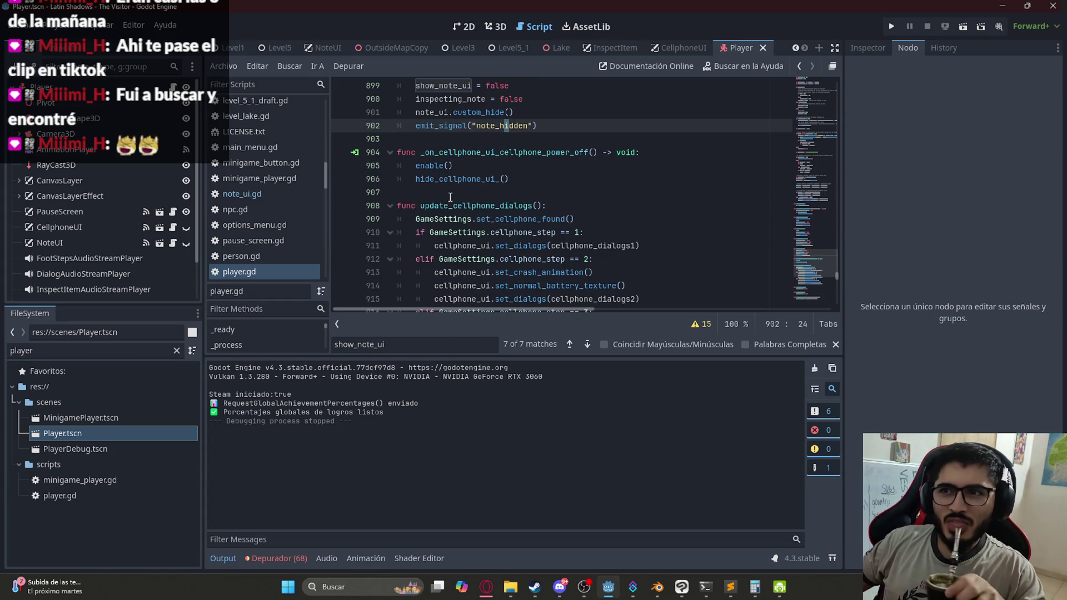
scroll(503, 189, "up", 1)
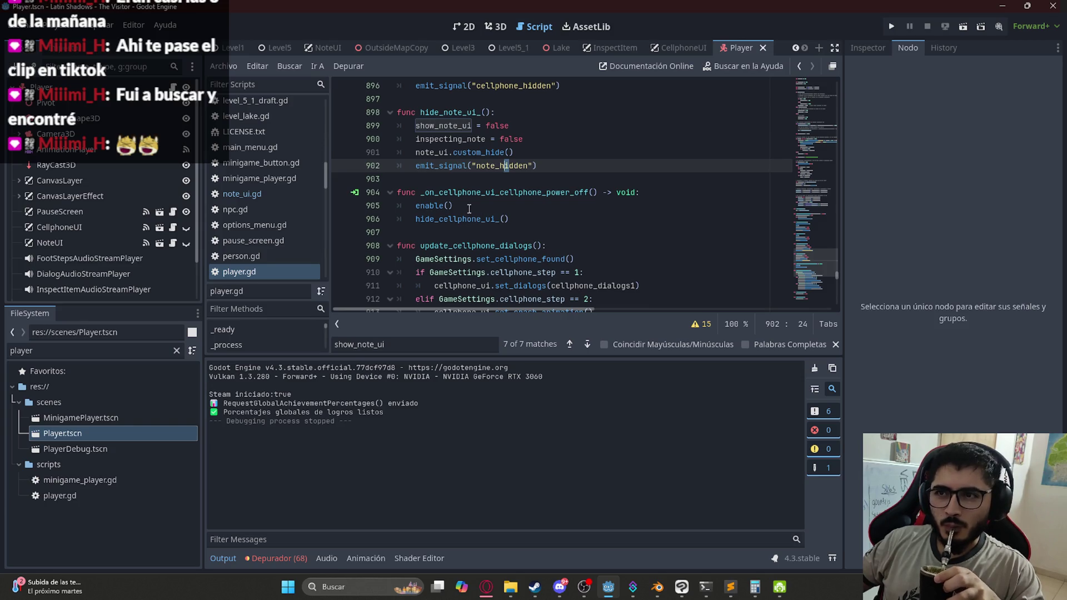
left_click_drag(434, 192, 571, 194)
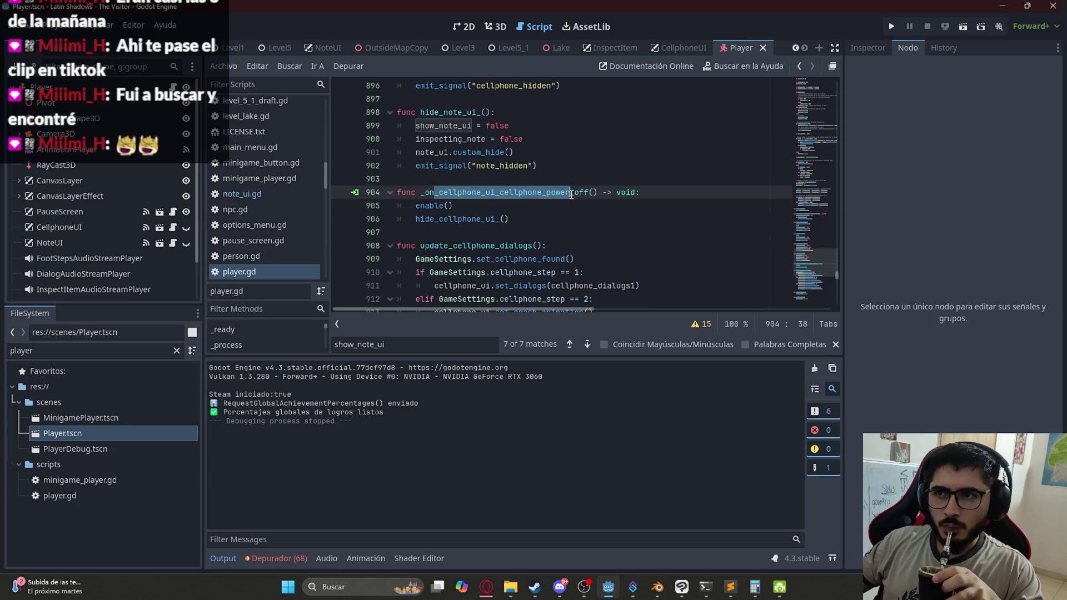
left_click(543, 219)
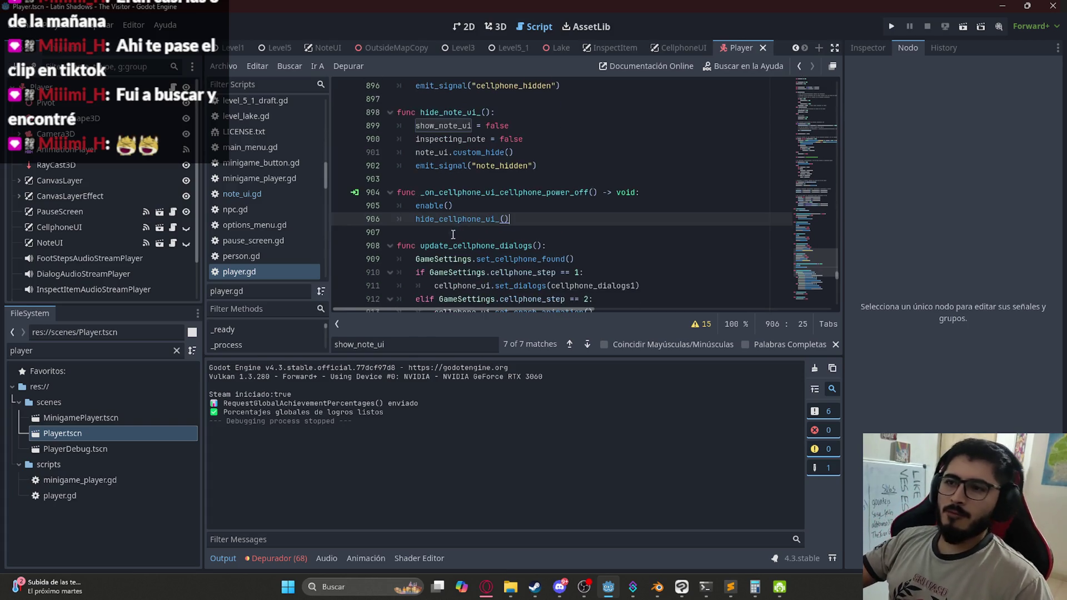
scroll(433, 211, "down", 1)
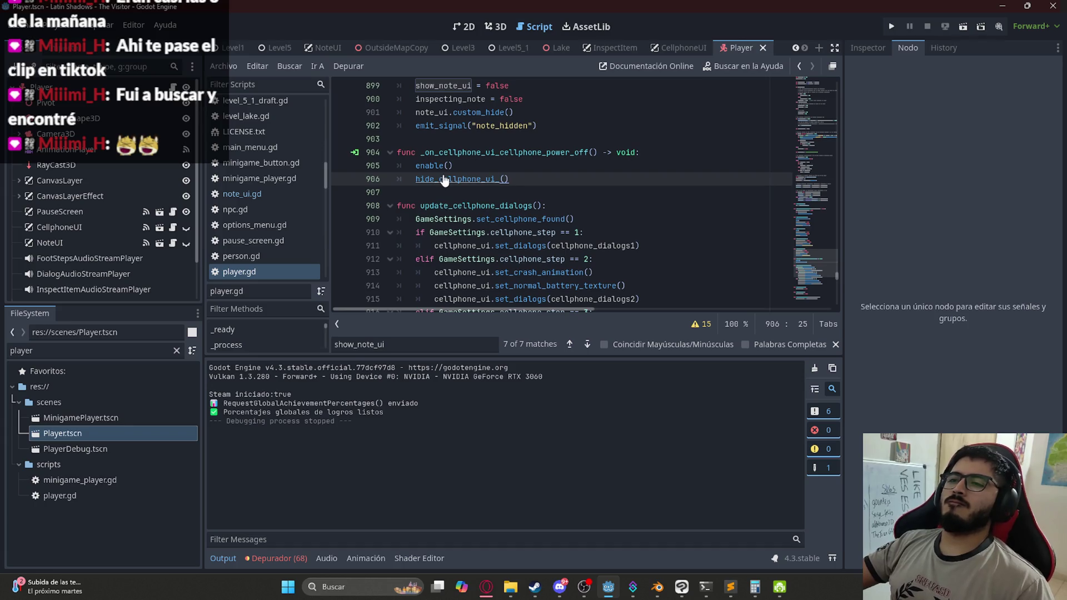
left_click(445, 179, "ctrl")
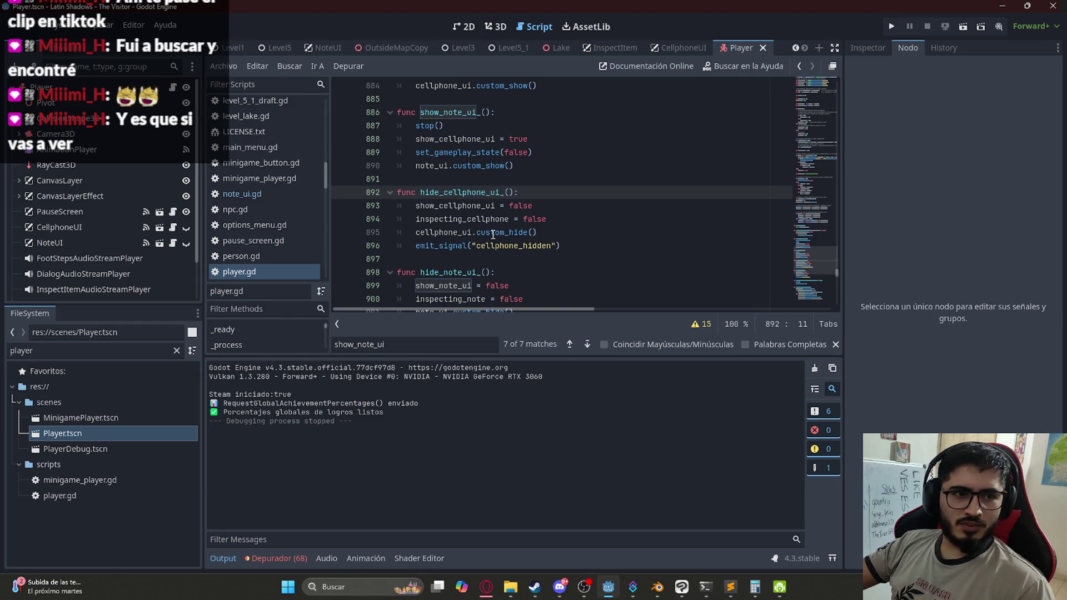
left_click(493, 233)
double_click(455, 206)
left_click(454, 219)
double_click(453, 219)
scroll(547, 190, "down", 2)
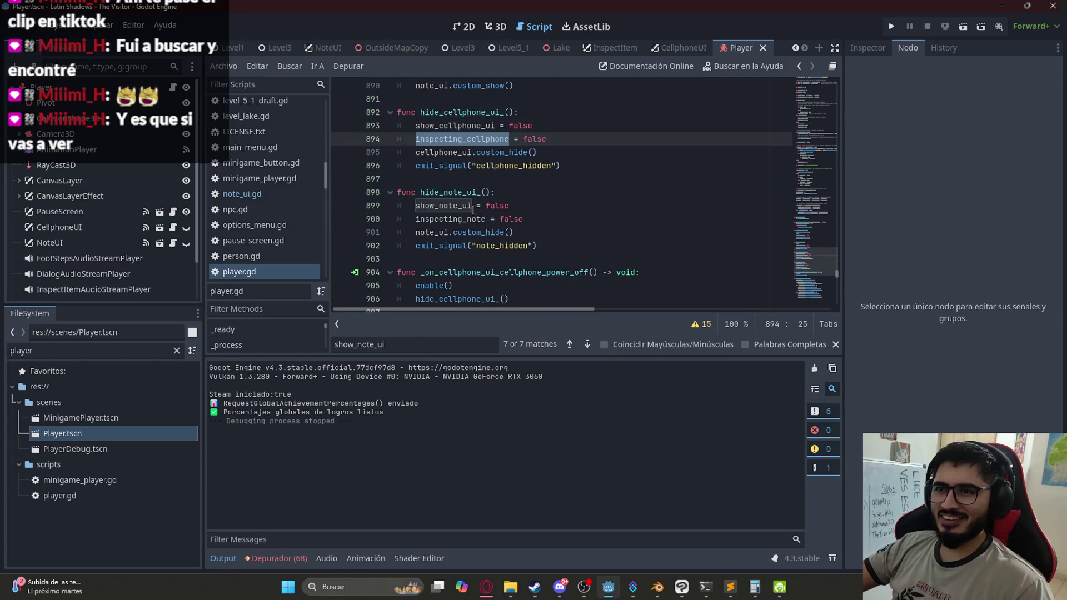
left_click(547, 189)
double_click(461, 203)
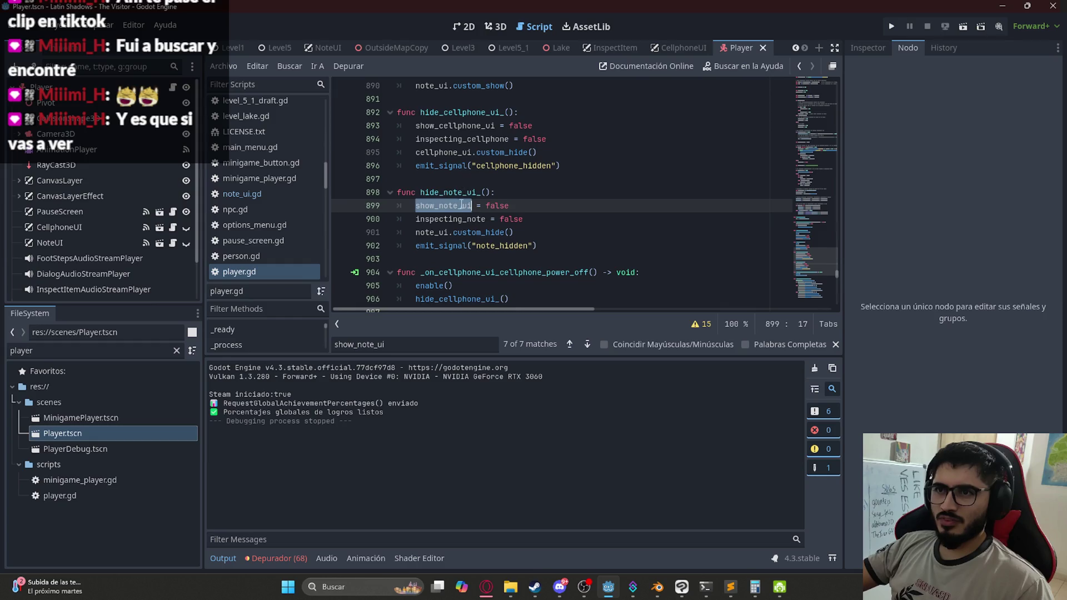
double_click(450, 219)
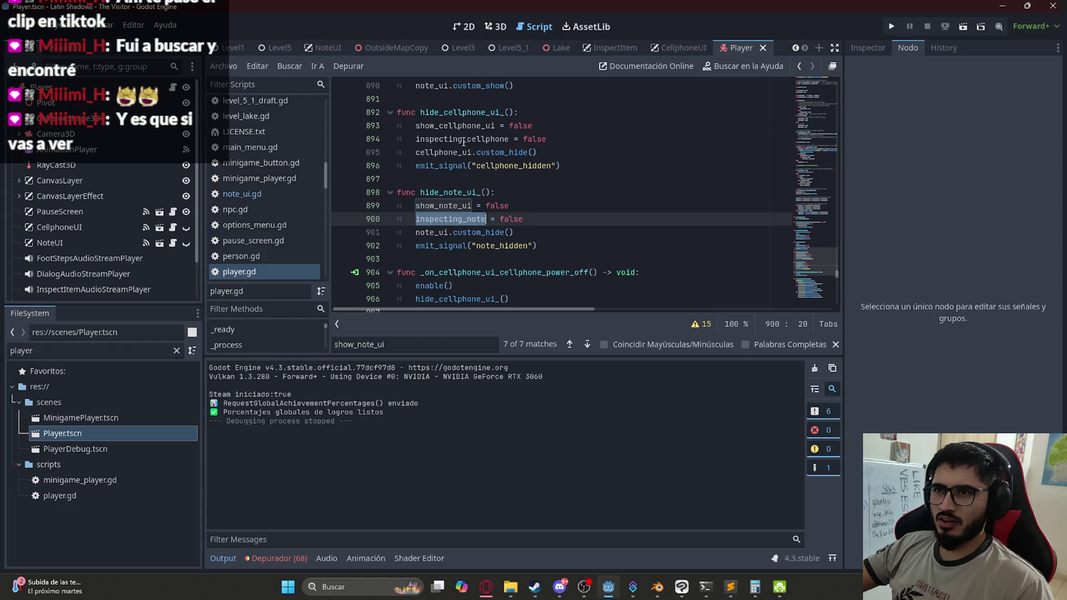
double_click(463, 139)
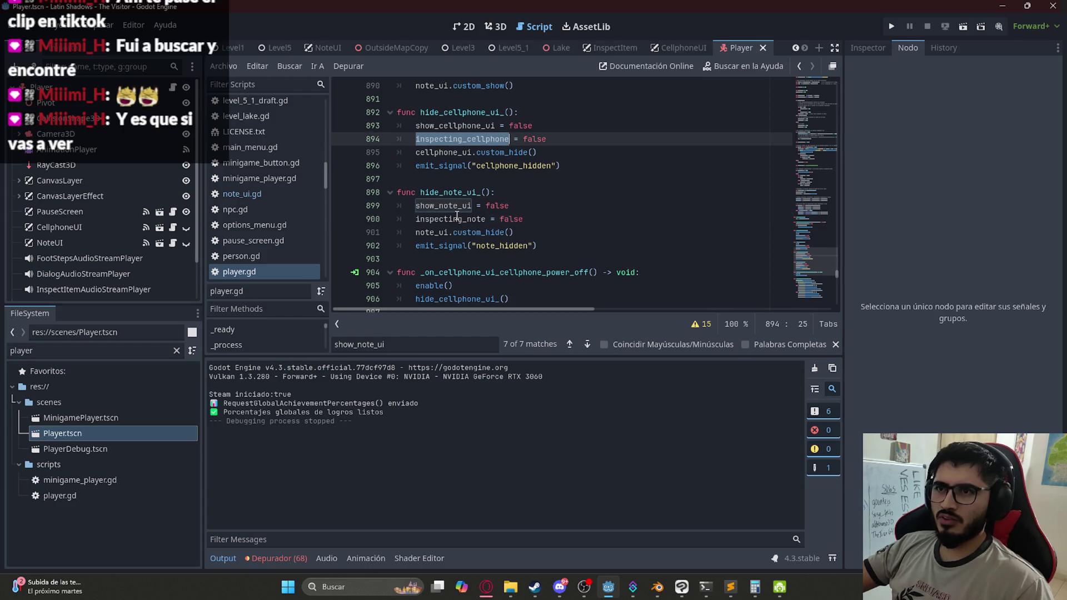
double_click(474, 128)
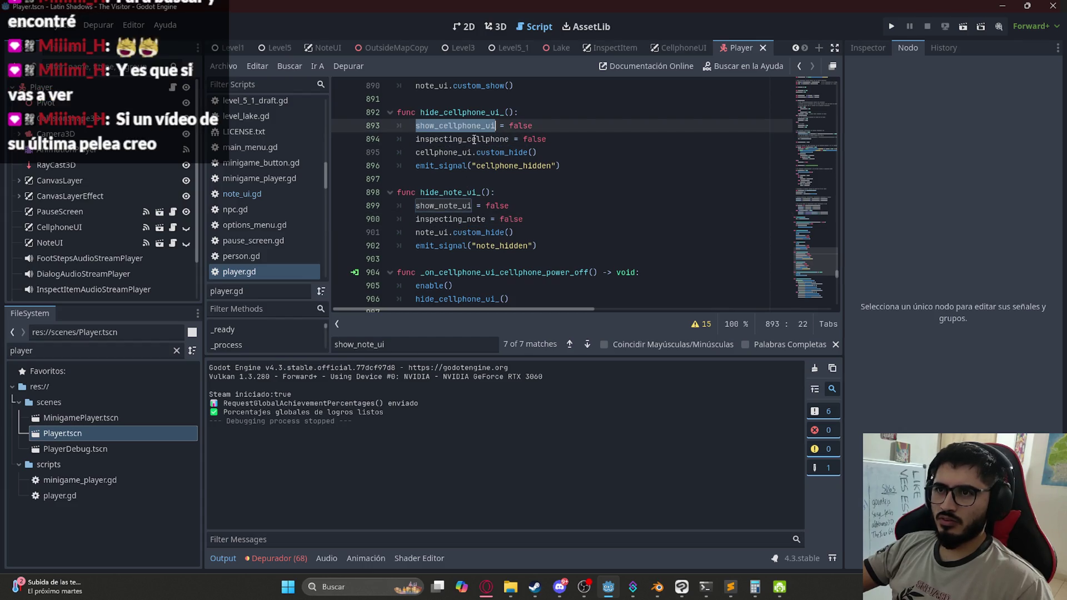
double_click(446, 230)
left_click(484, 153)
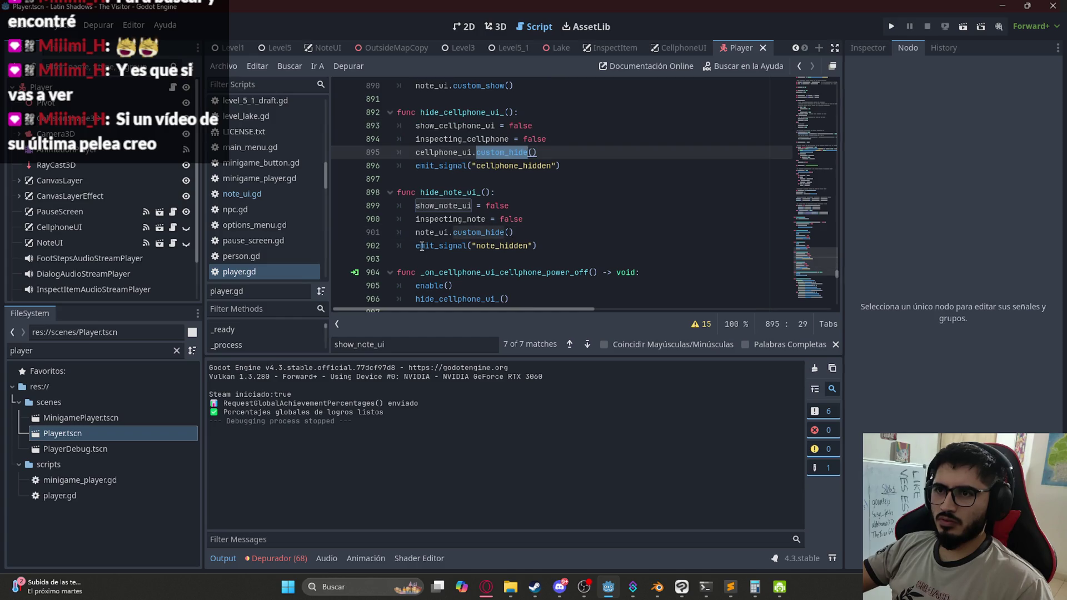
left_click(495, 246)
double_click(453, 193)
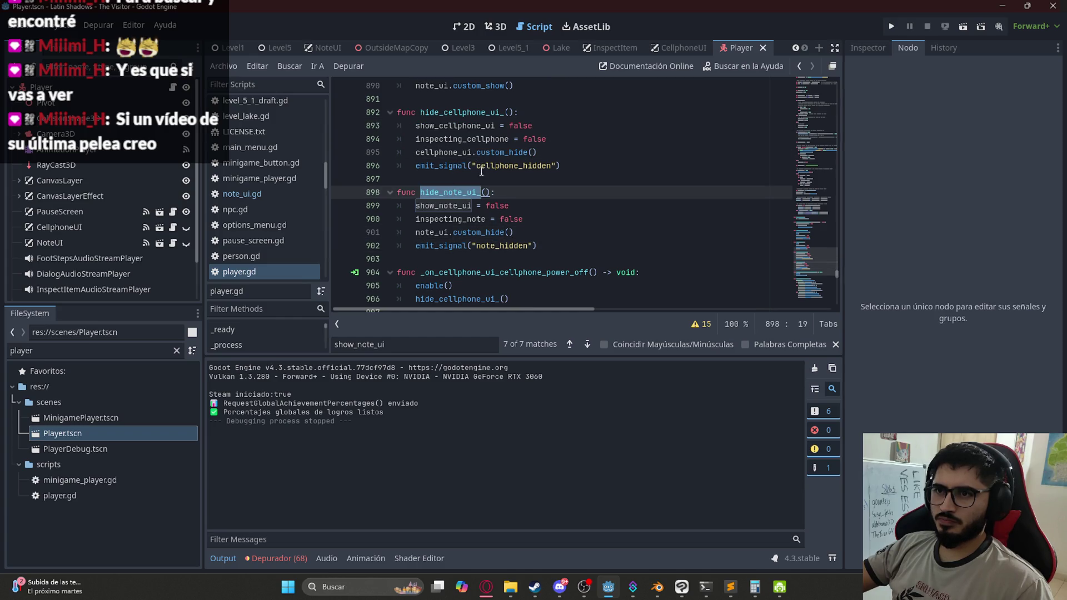
double_click(439, 114)
double_click(446, 135)
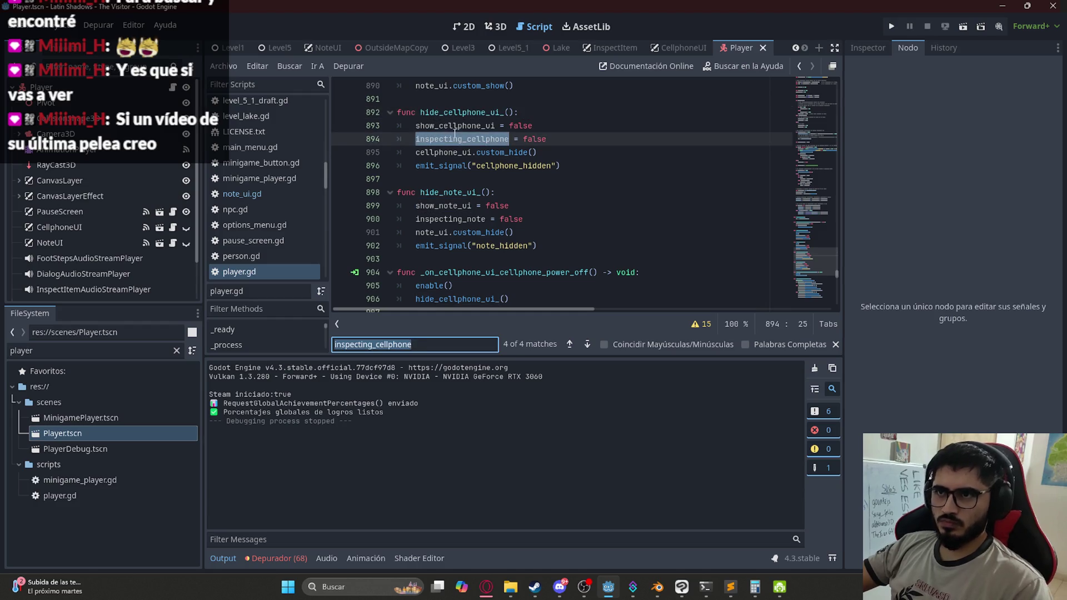
double_click(452, 131)
- Step through show_cellphone_ui matches to the check in the pause code
key("Return")
key("Return")
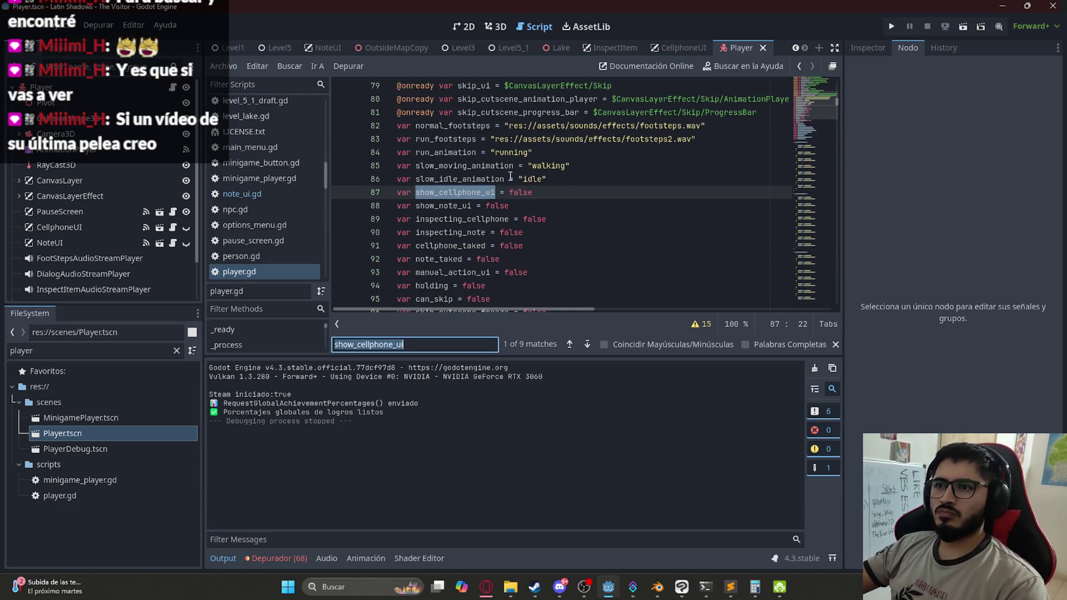
key("Return")
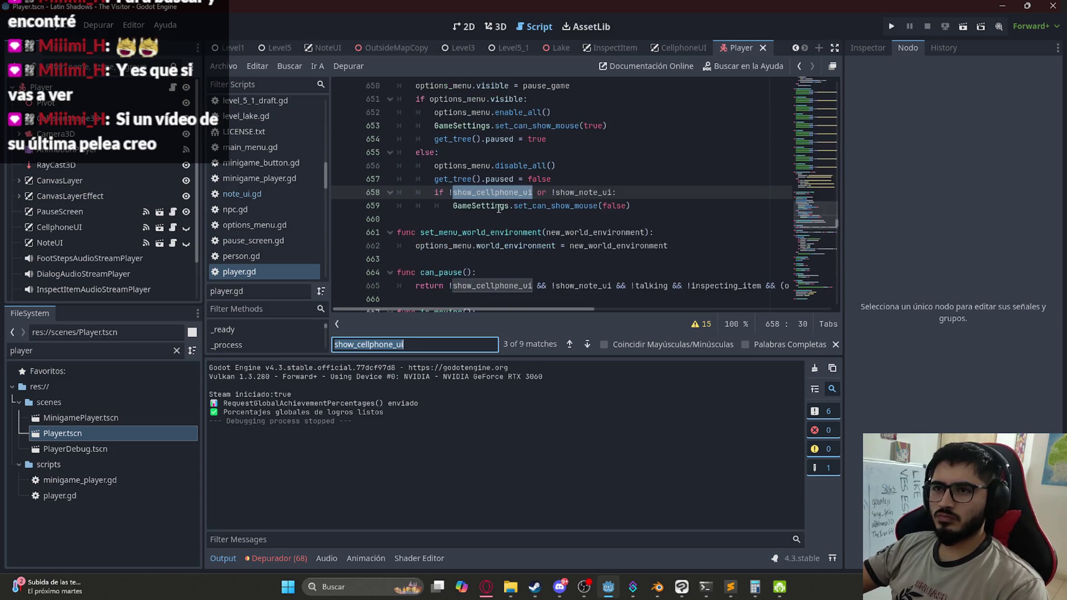
scroll(495, 214, "up", 2)
scroll(495, 214, "down", 2)
scroll(496, 214, "up", 2)
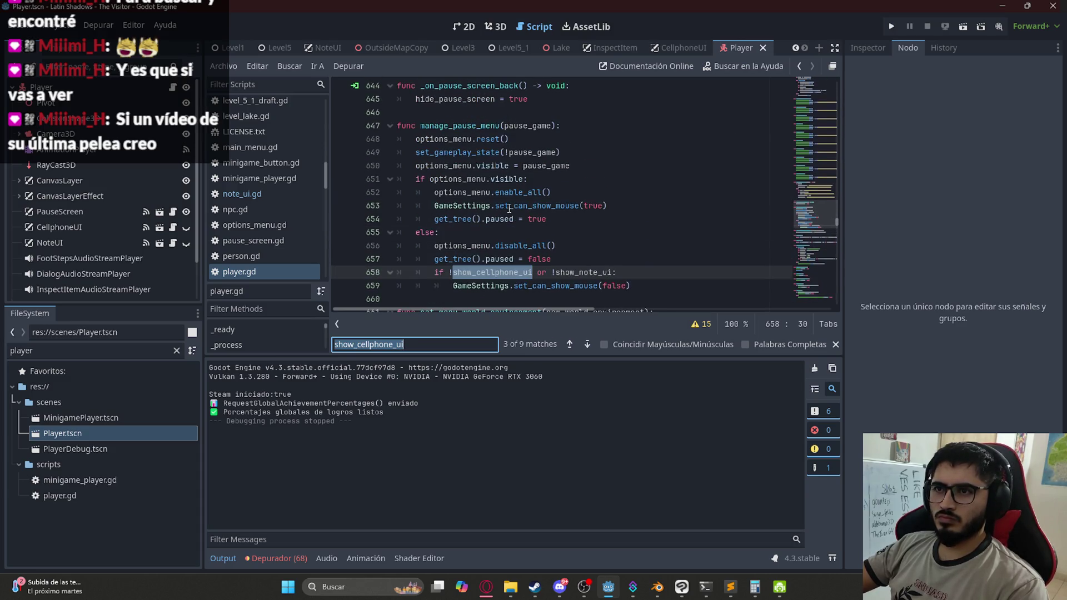
- Search for manage_pause_menu and step through its calls back to the definition
double_click(457, 128)
key("ctrl+f")
key("Return")
scroll(464, 150, "up", 2)
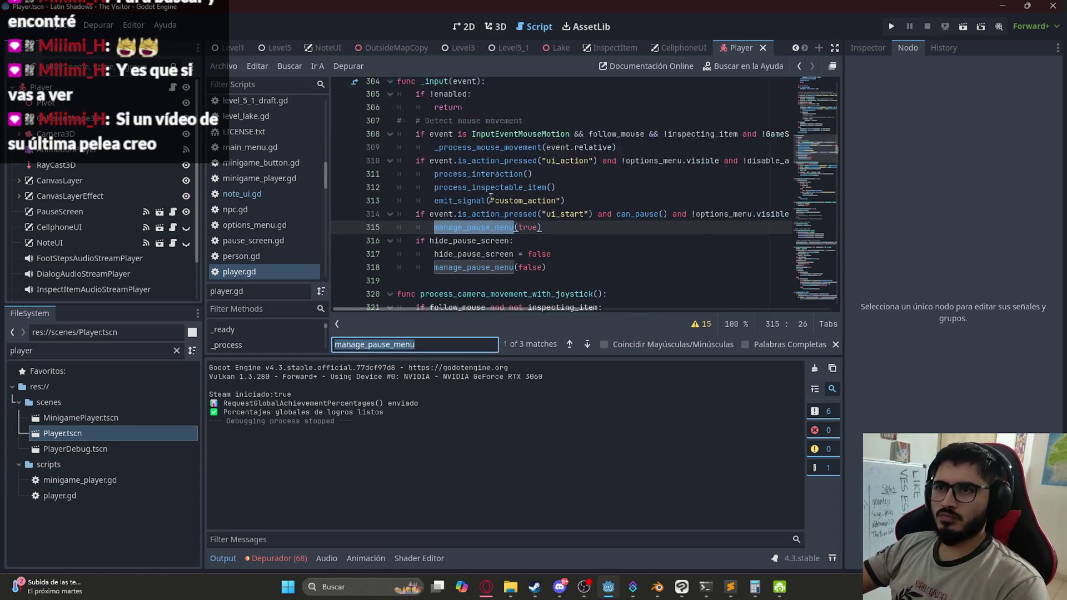
scroll(476, 177, "down", 2)
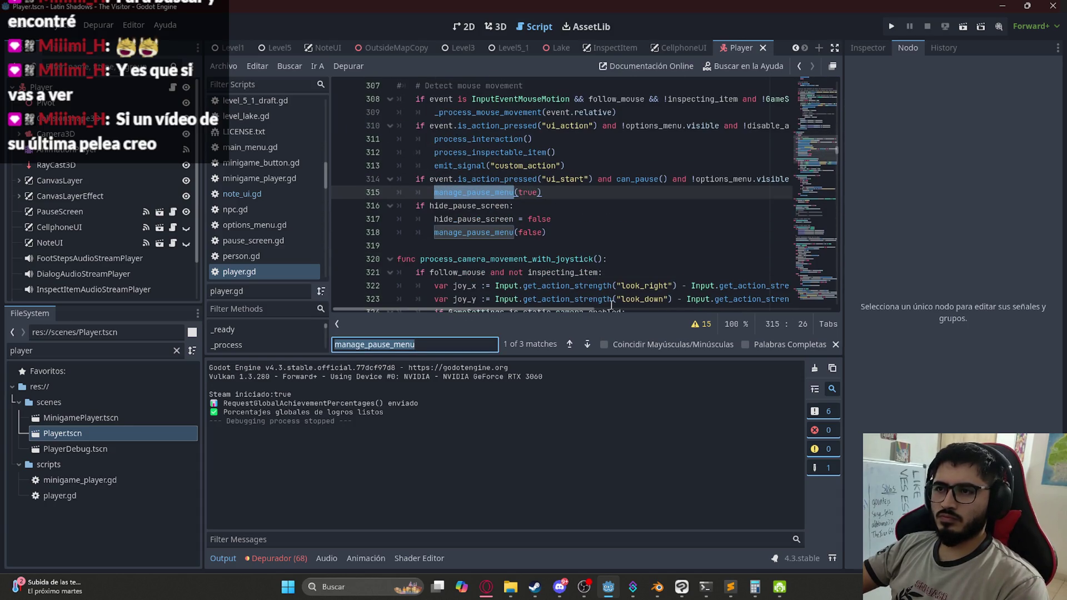
scroll(556, 267, "down", 5)
scroll(473, 239, "up", 5)
key("Return")
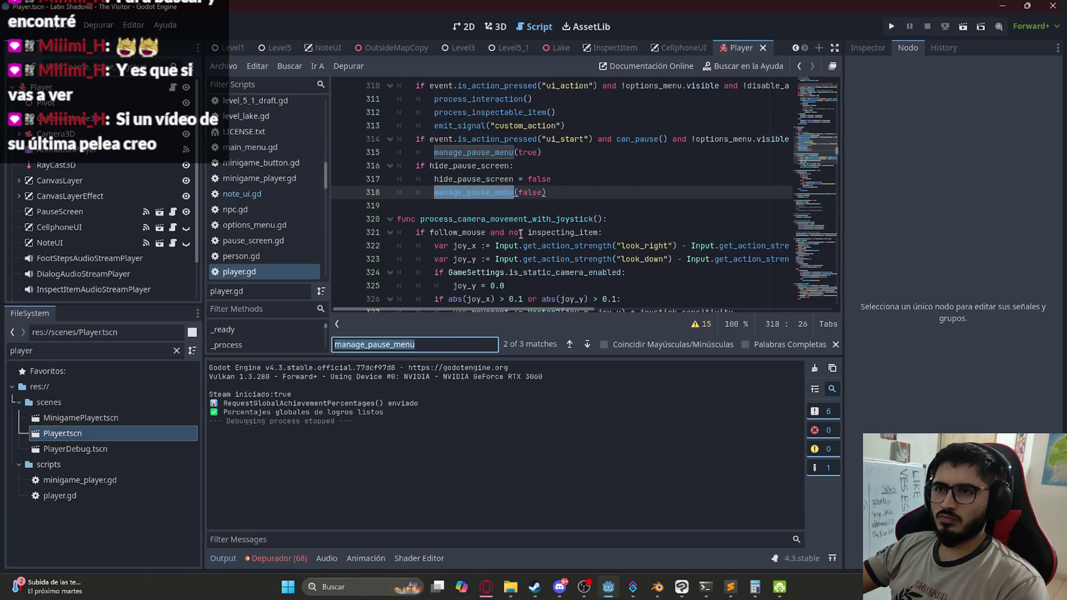
key("Return")
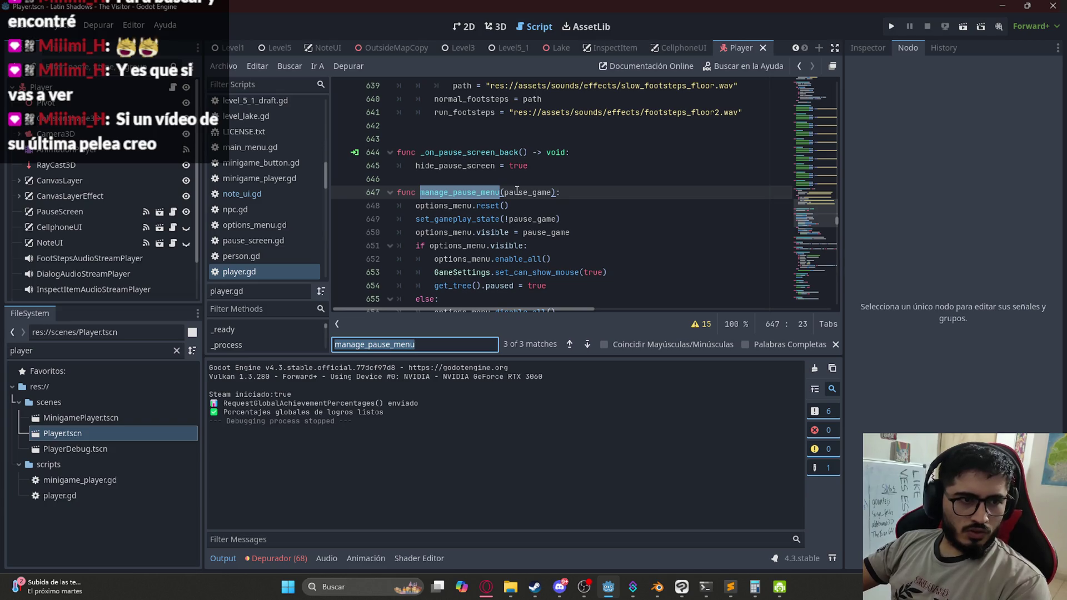
scroll(517, 206, "down", 2)
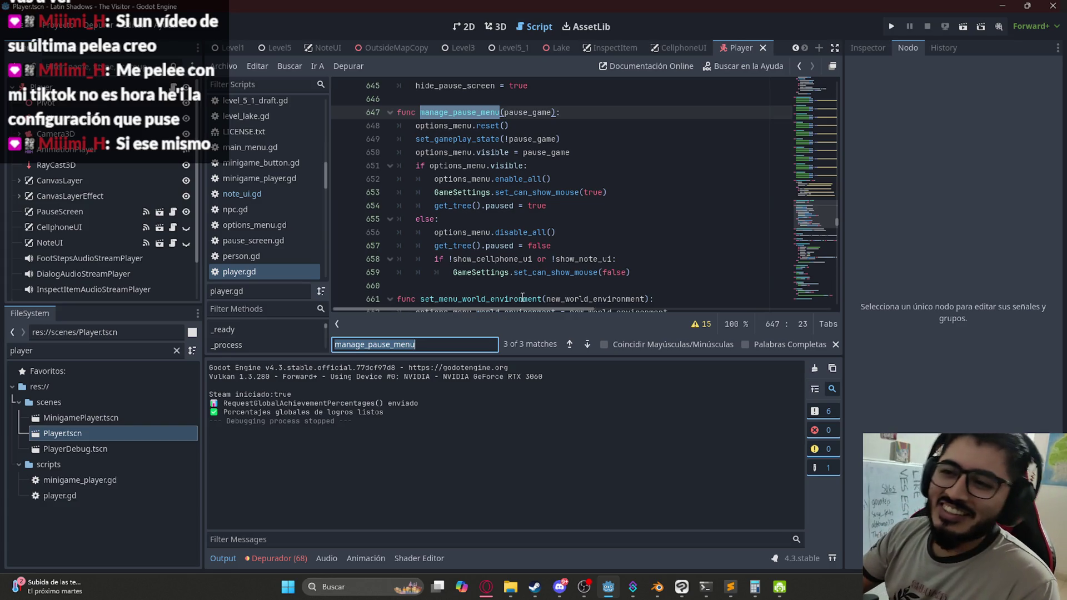
left_click(454, 345)
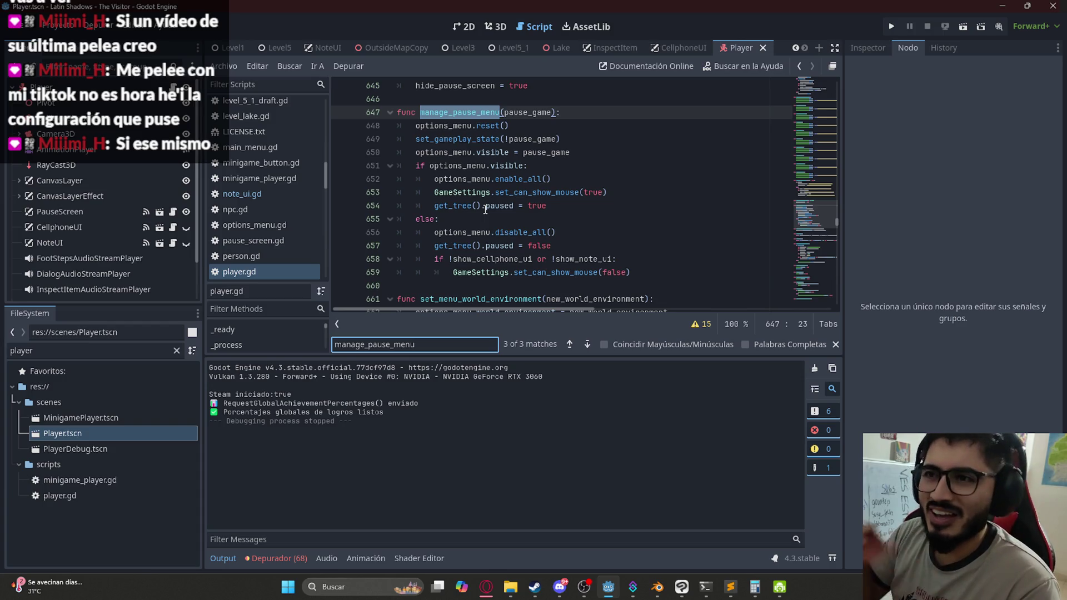
- Revisit both manage_pause_menu calls and move the Player scene tab after Level1
key("Return")
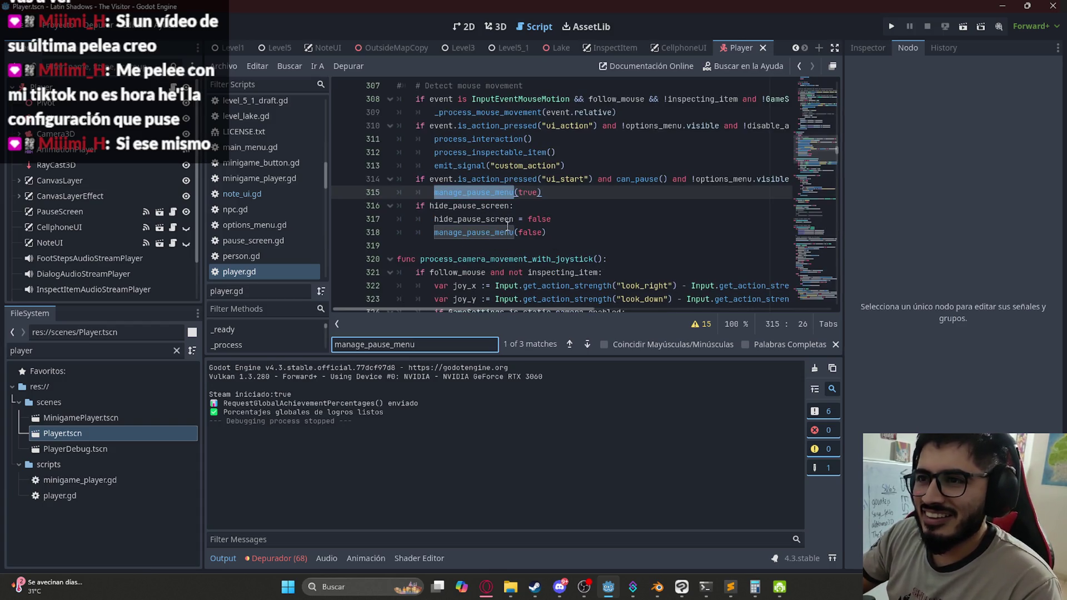
key("Return")
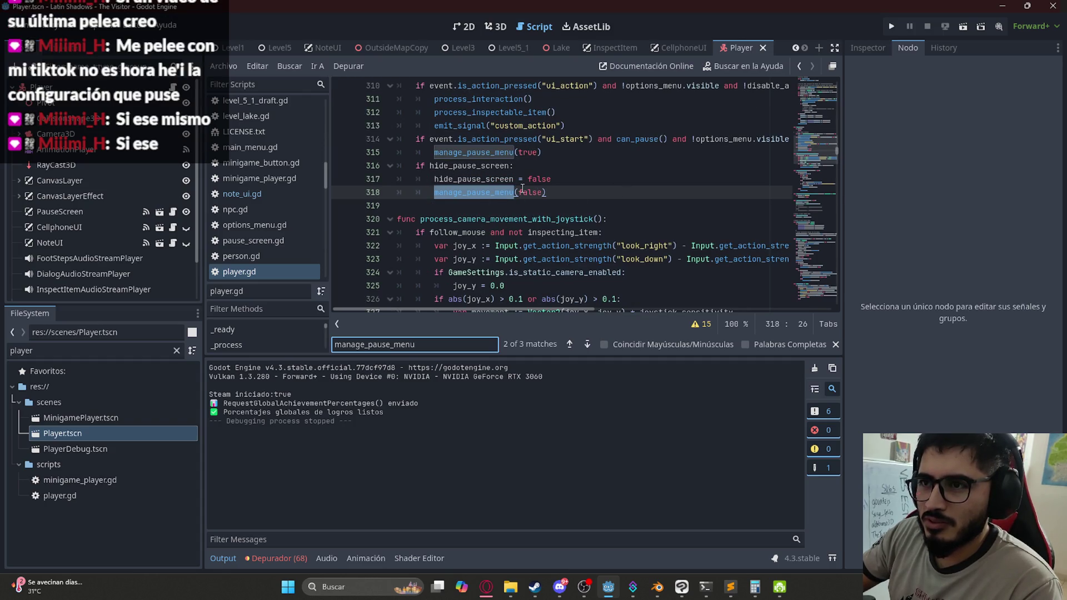
key("Return")
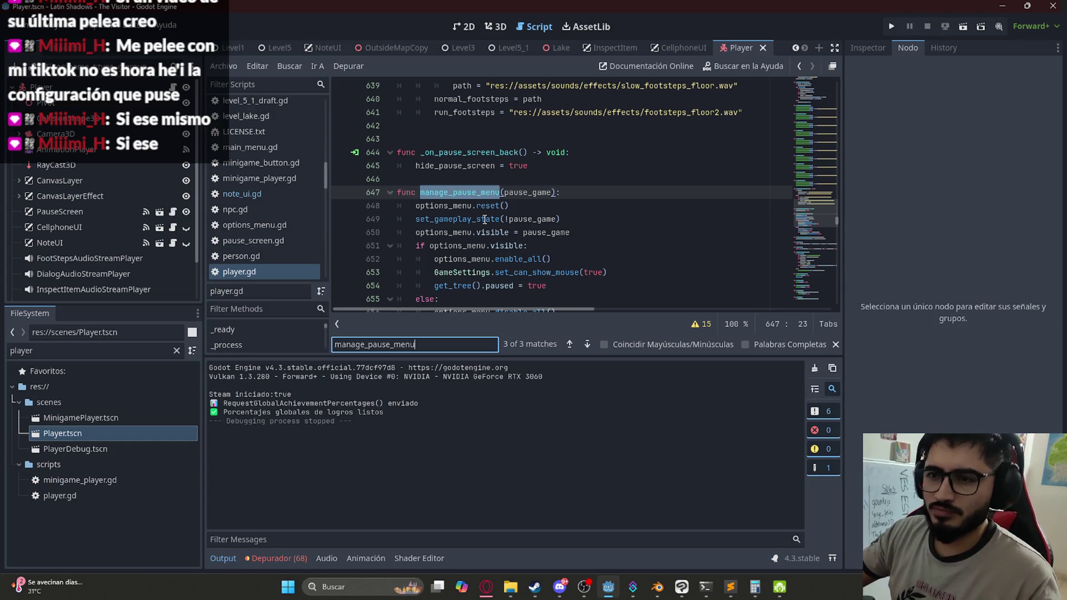
left_click_drag(725, 44, 263, 49)
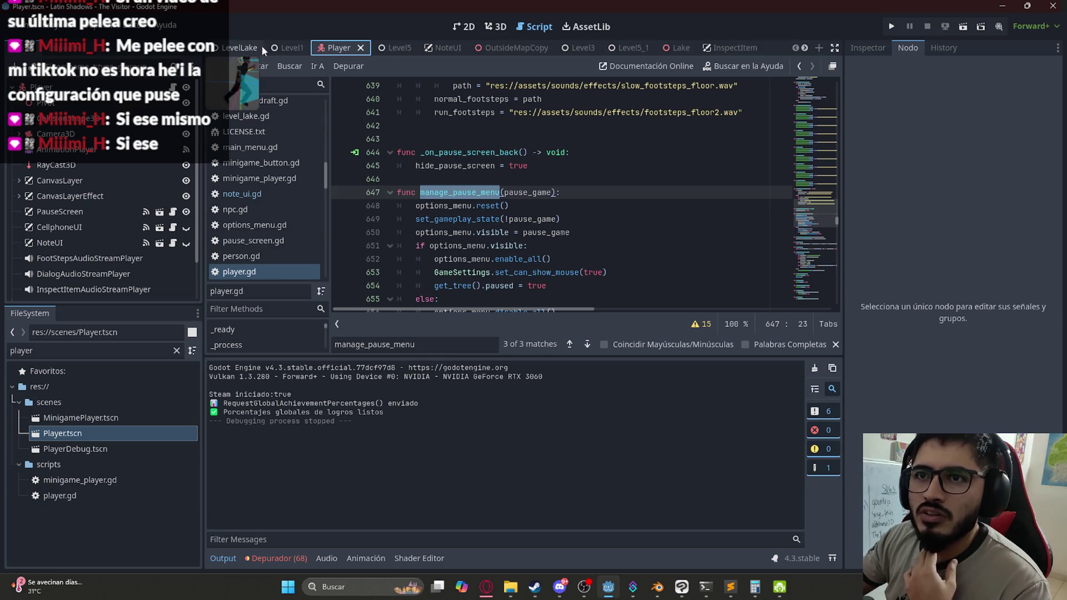
- Play LevelLake, read Nota Encontrada I via Siguiente and Atrás, close it, and stop with F8
right_click(247, 49)
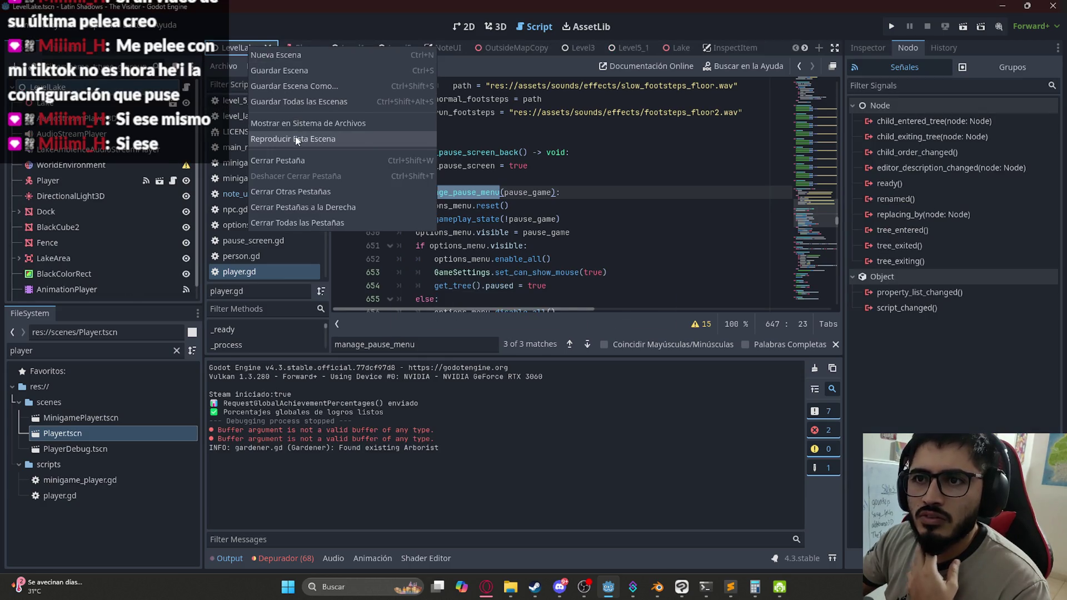
left_click(312, 140)
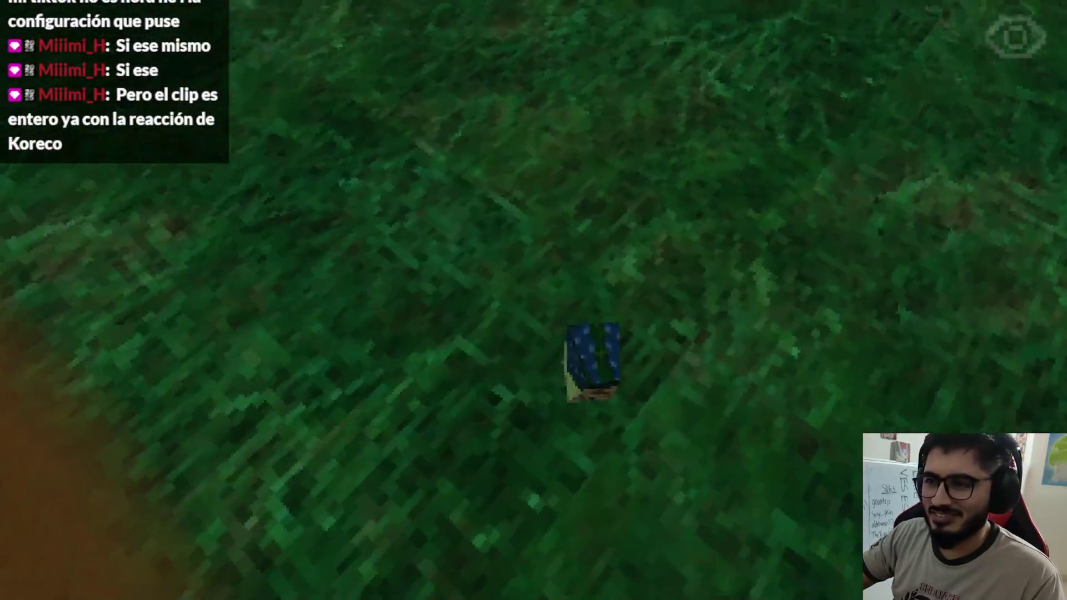
key("e")
left_click(334, 526)
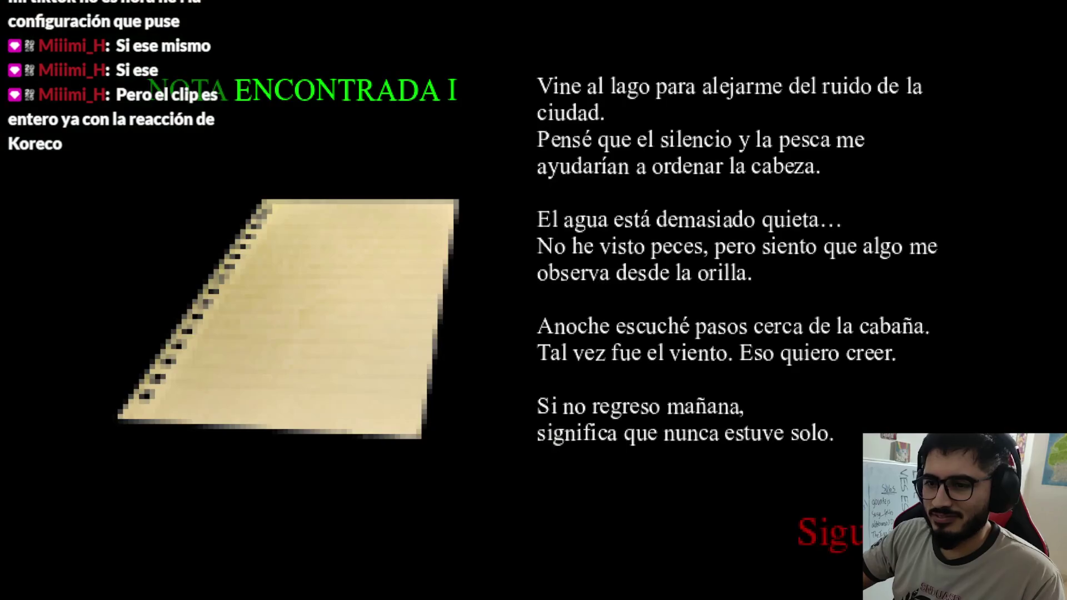
left_click(809, 531)
left_click(267, 531)
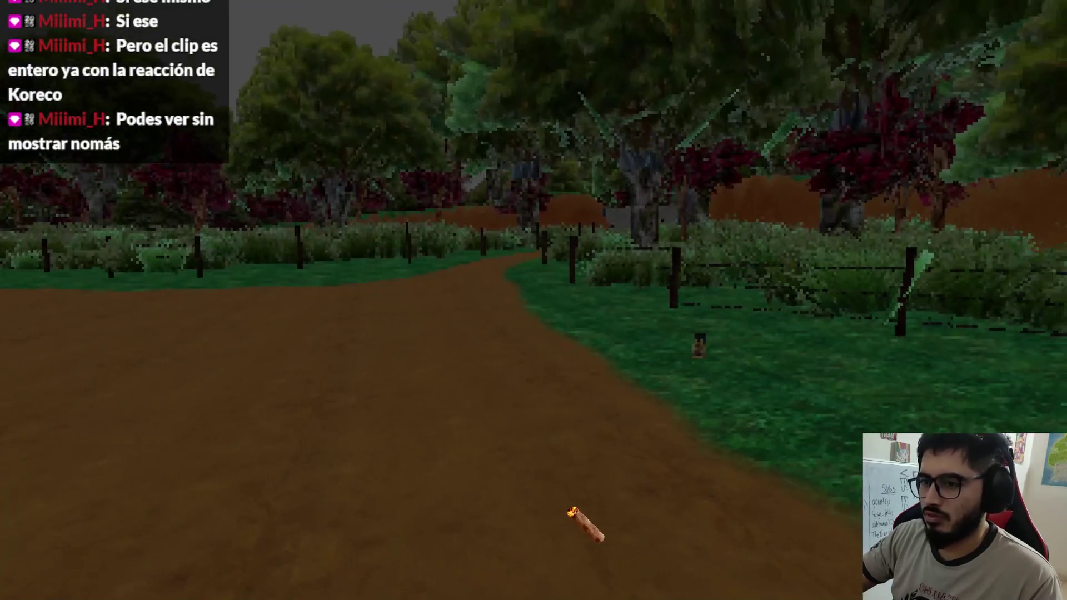
key("F8")
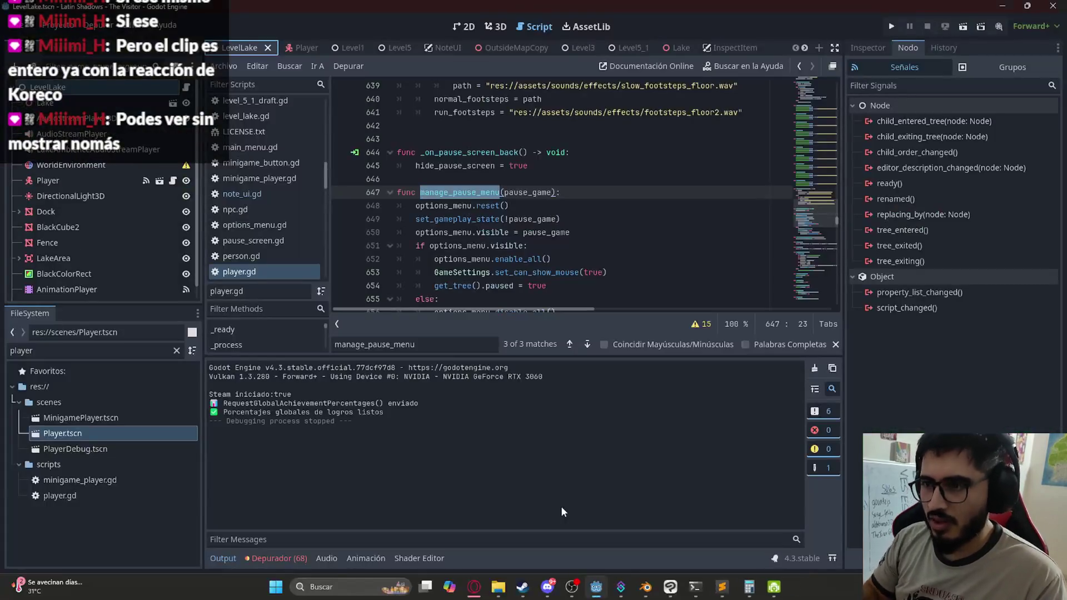
- Compare show_cellphone_ui and show_note_ui on line 658, then search show_cellphone_ui down to line 737
scroll(499, 169, "down", 1)
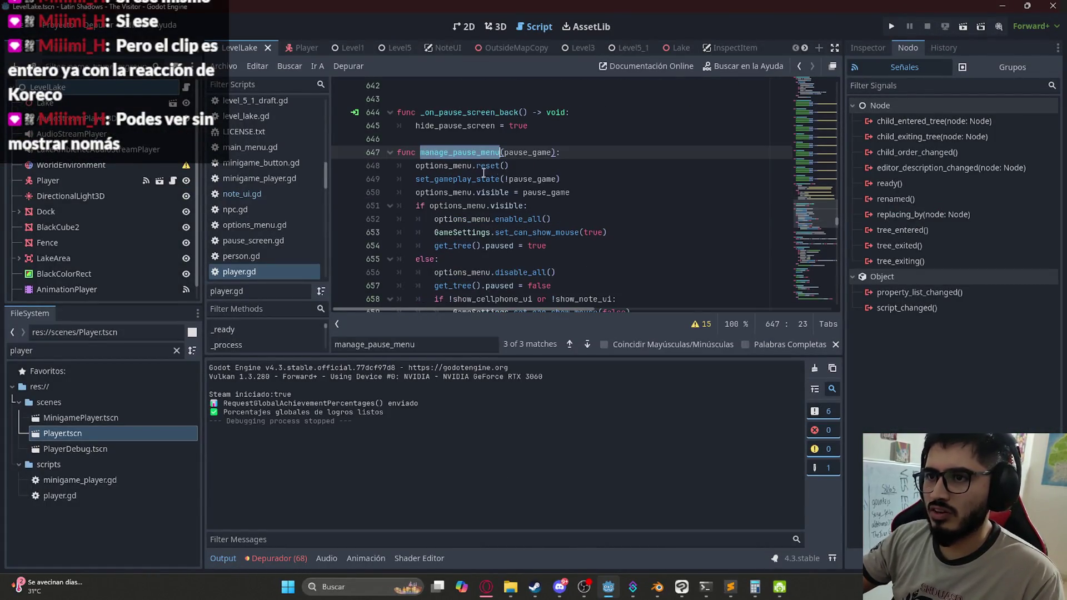
scroll(585, 206, "down", 2)
scroll(523, 180, "up", 1)
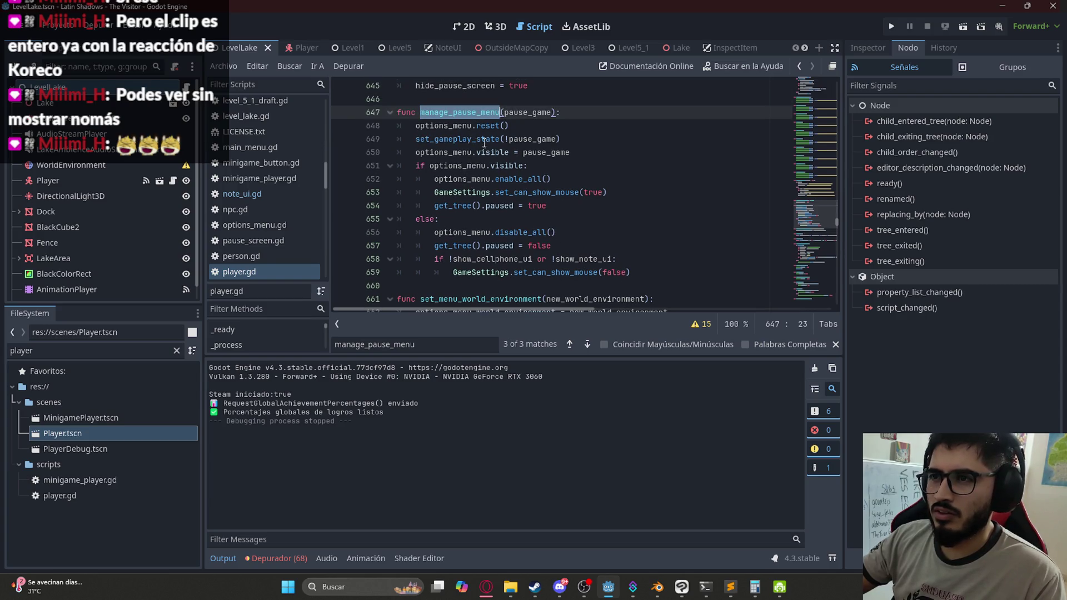
double_click(501, 260)
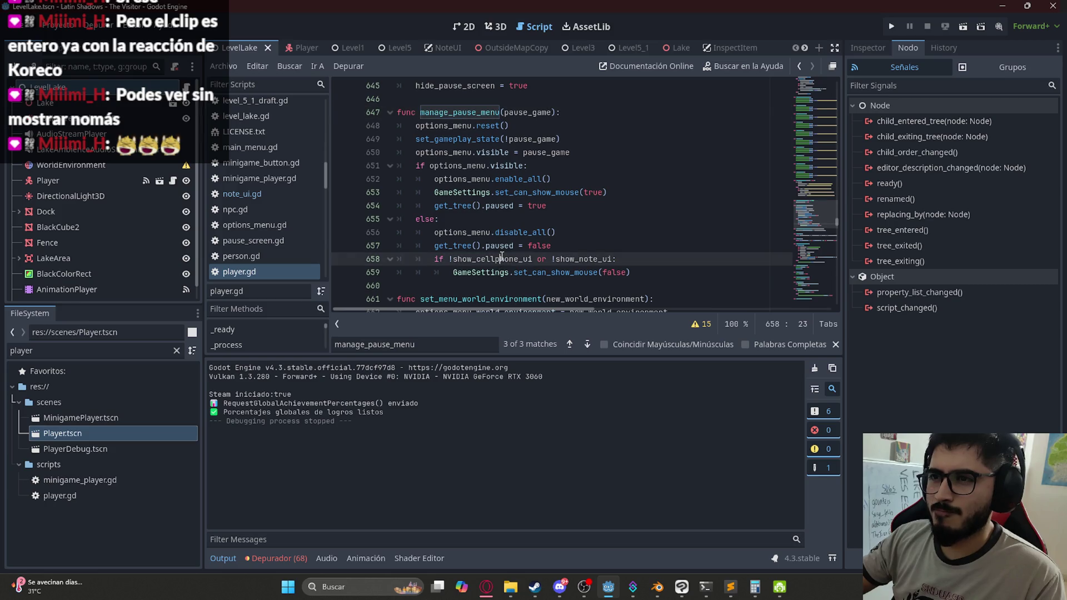
double_click(595, 259)
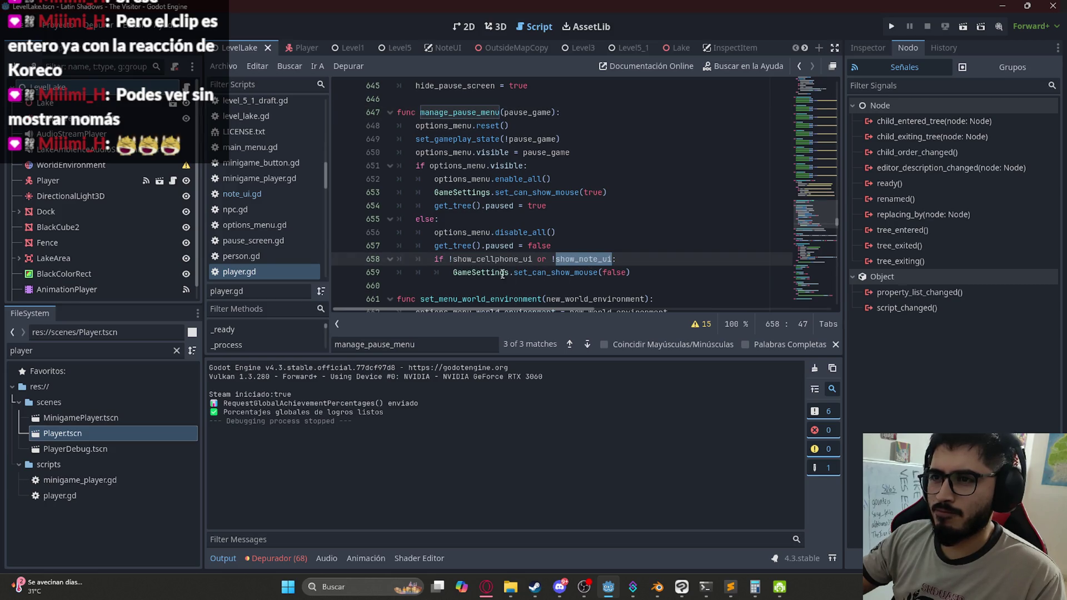
double_click(544, 274)
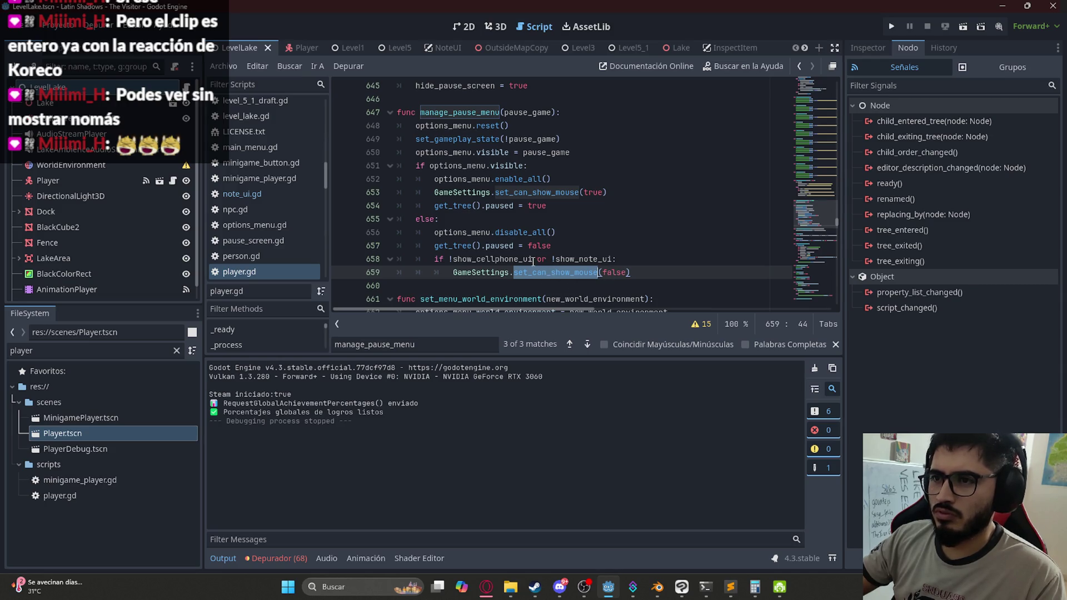
left_click(538, 260)
double_click(563, 260)
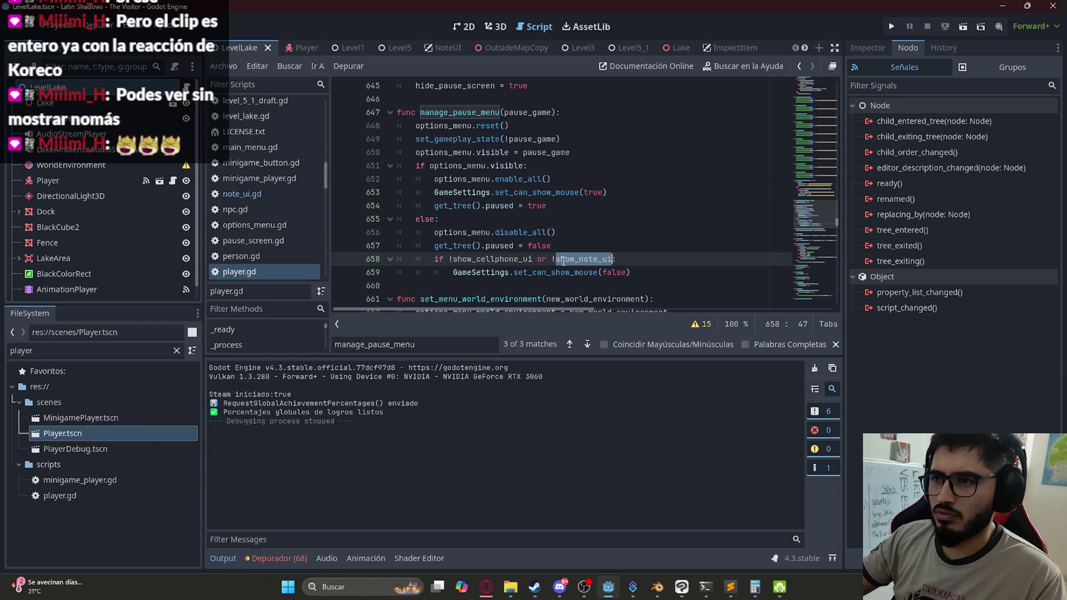
double_click(489, 259)
key("ctrl+f")
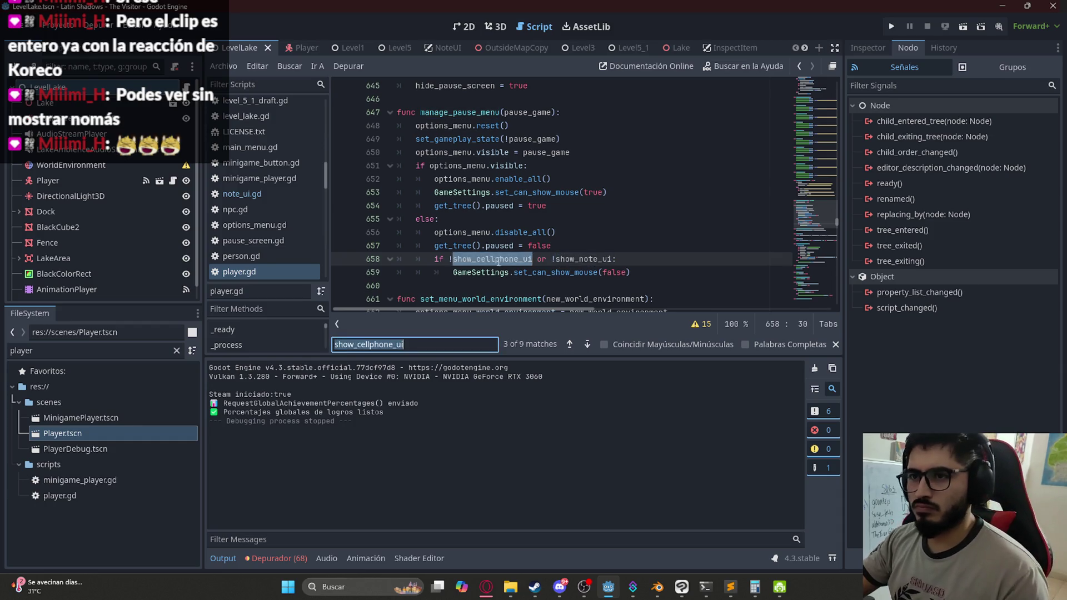
key("Return")
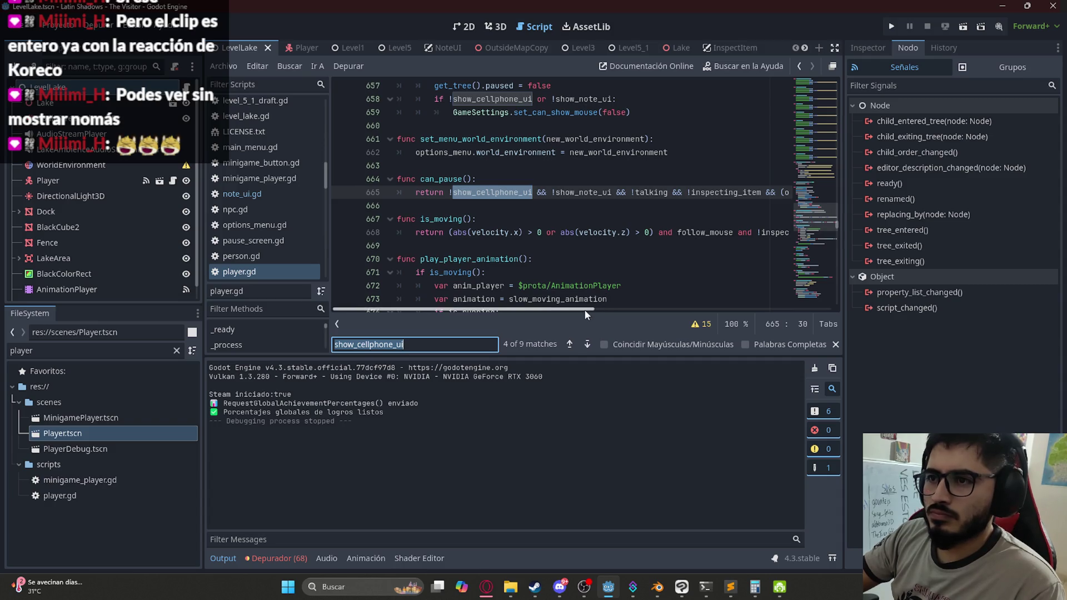
key("Return")
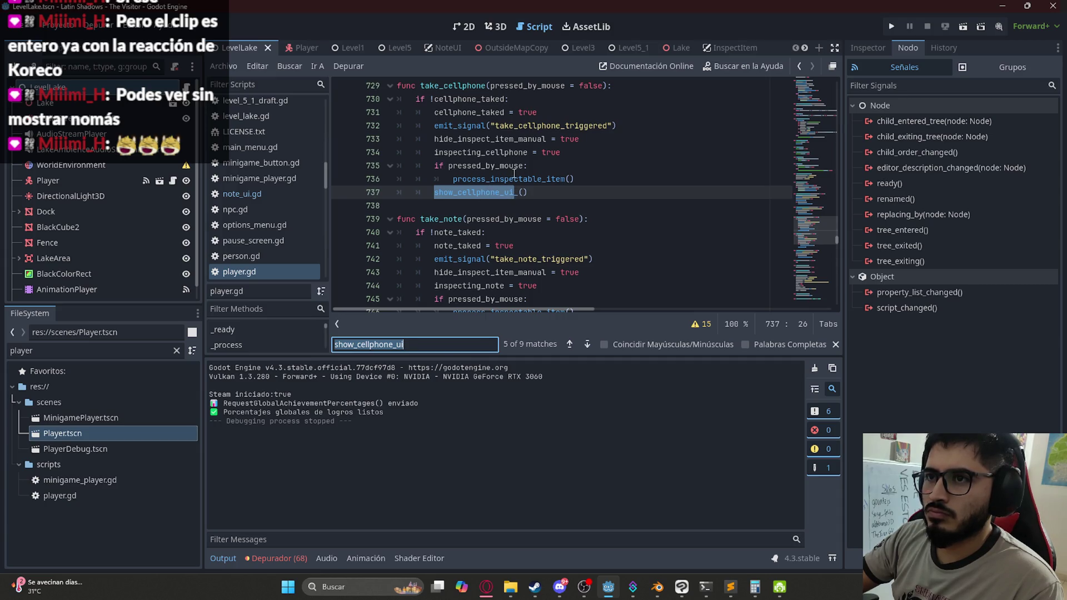
- Scroll through take_note() in player.gd and highlight inspecting_note
scroll(501, 185, "down", 1)
scroll(511, 187, "up", 1)
scroll(522, 194, "down", 1)
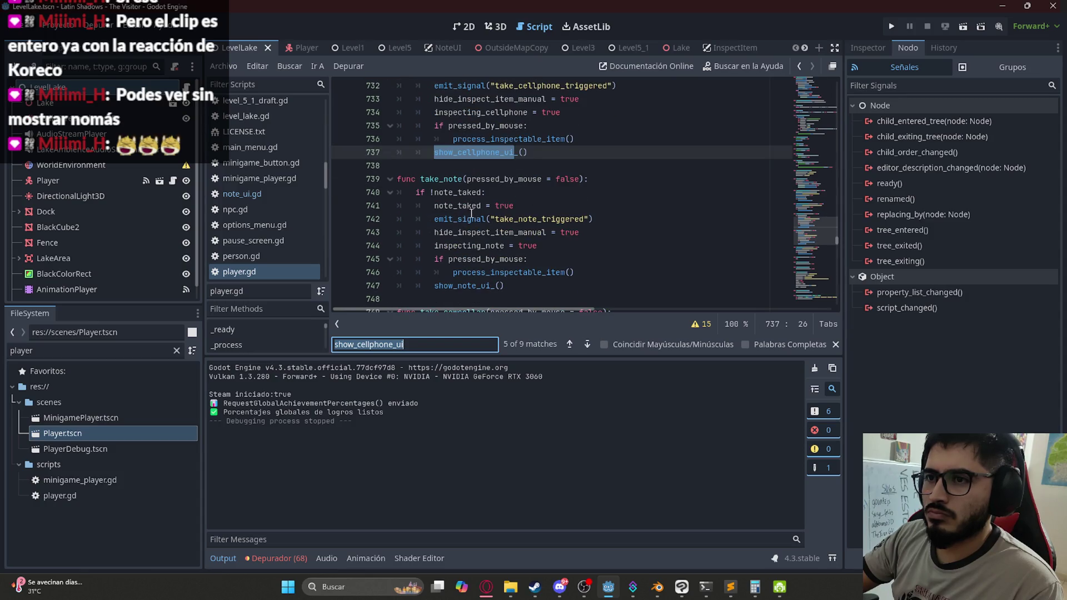
left_click(501, 234)
double_click(469, 245)
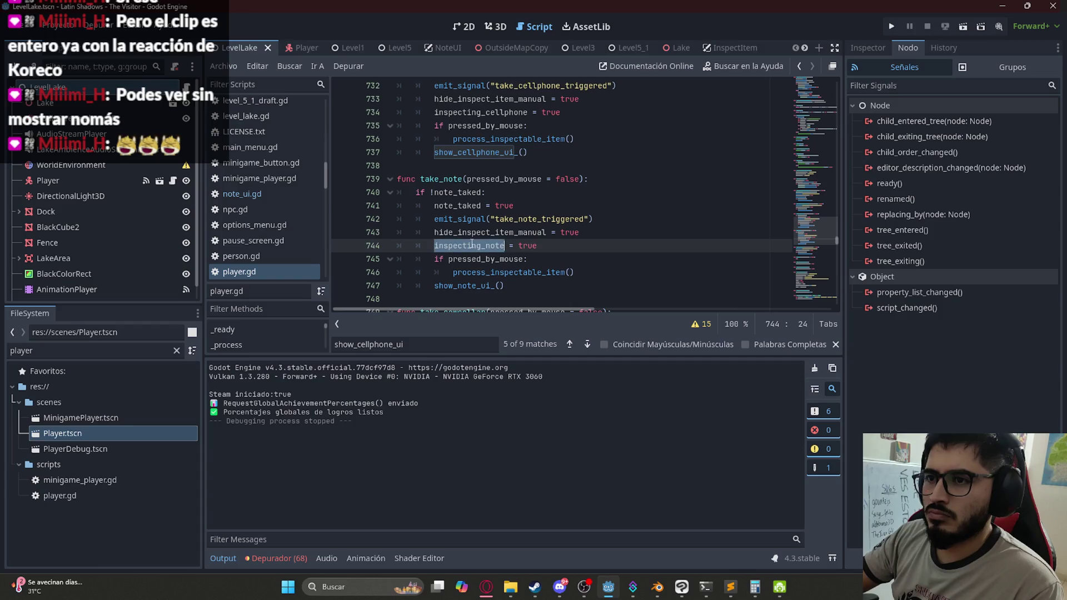
scroll(494, 162, "up", 1)
scroll(473, 200, "down", 2)
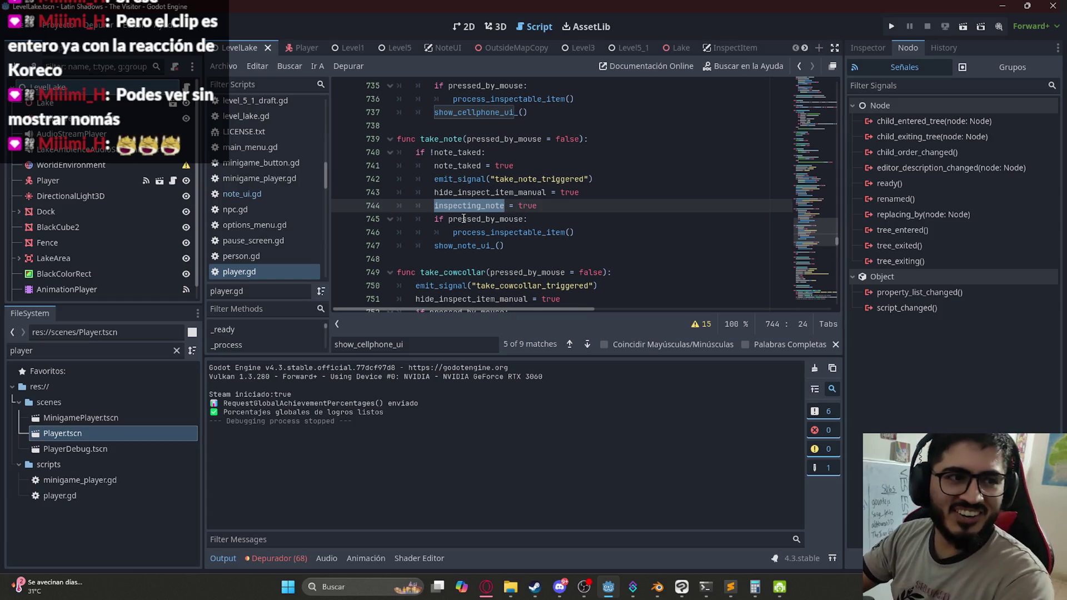
- Highlight the pressed_by_mouse check, process_inspectable_item() and show_note_ui_() calls on lines 745–747
double_click(479, 223)
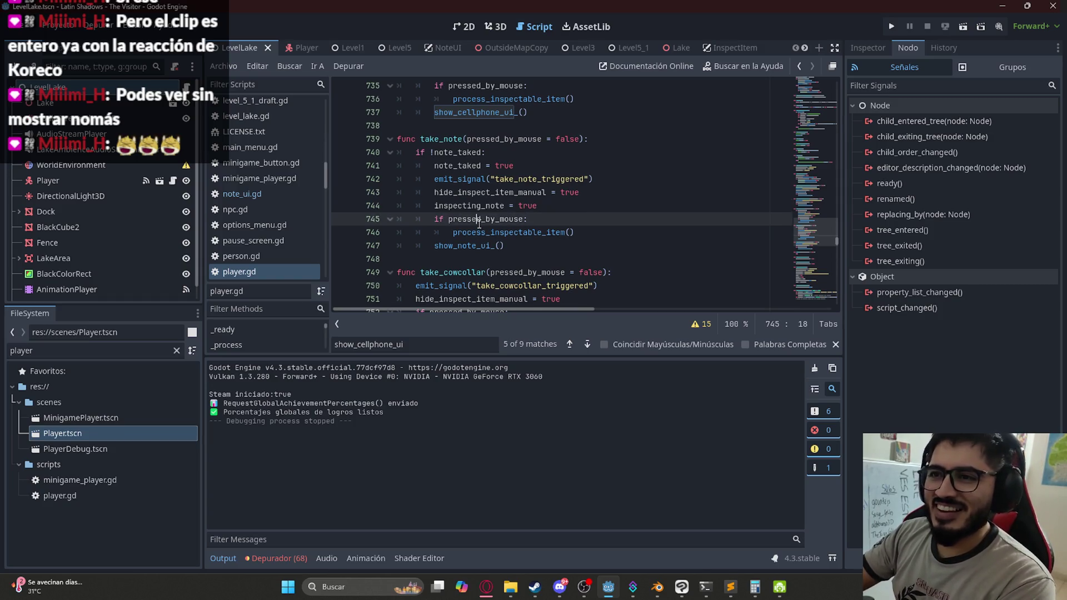
left_click(514, 235)
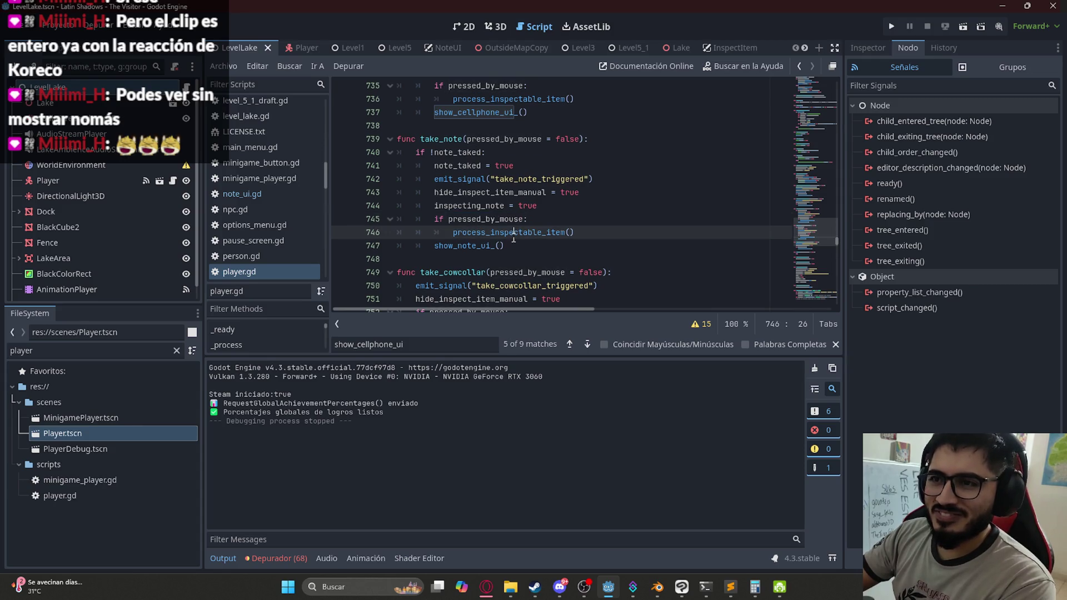
double_click(500, 233)
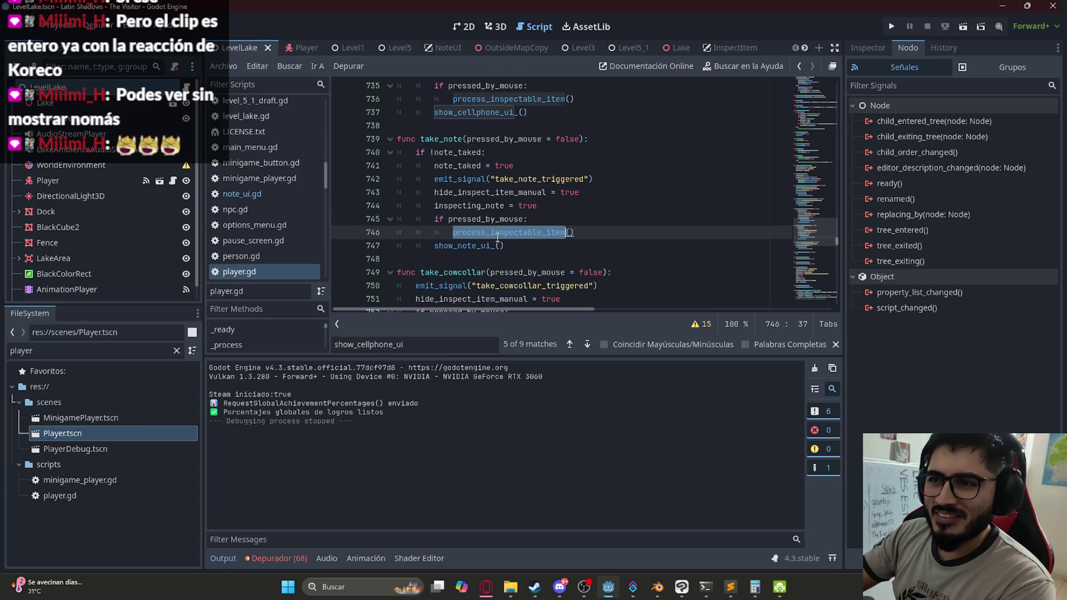
left_click(464, 246)
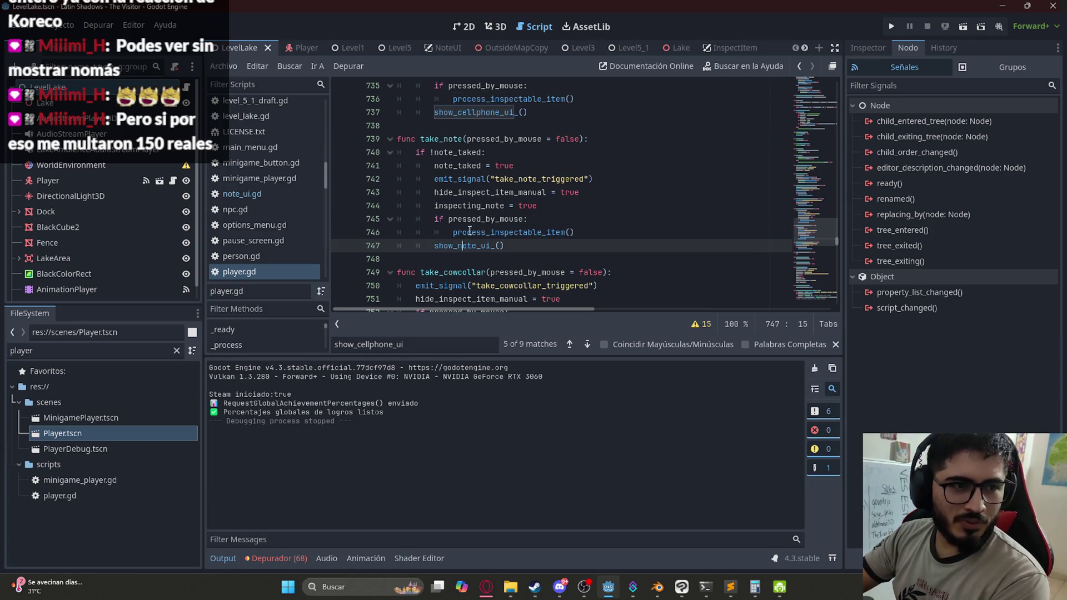
double_click(481, 246)
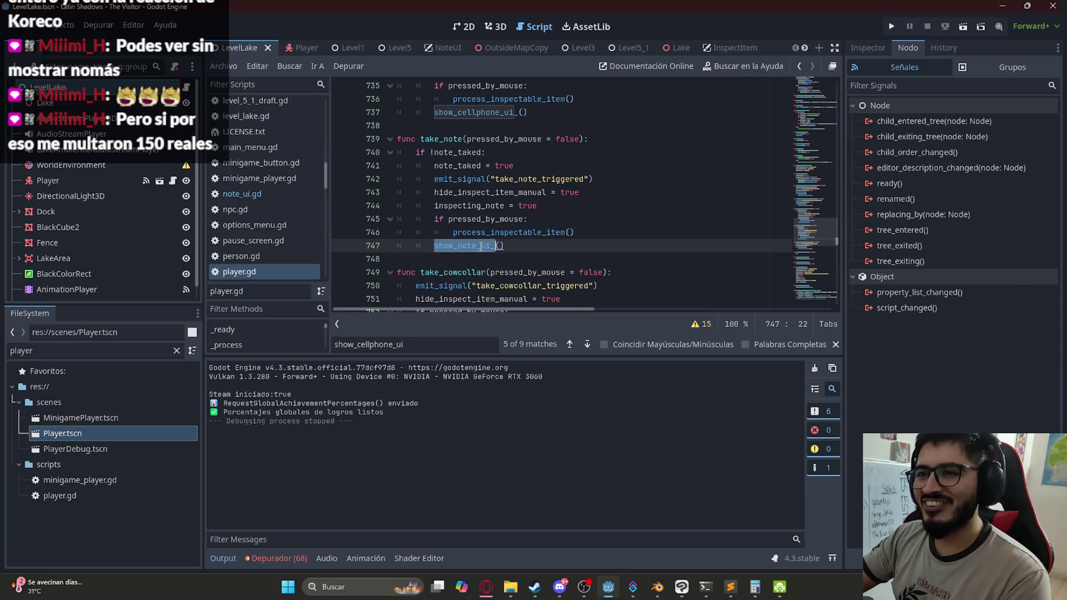
double_click(498, 232)
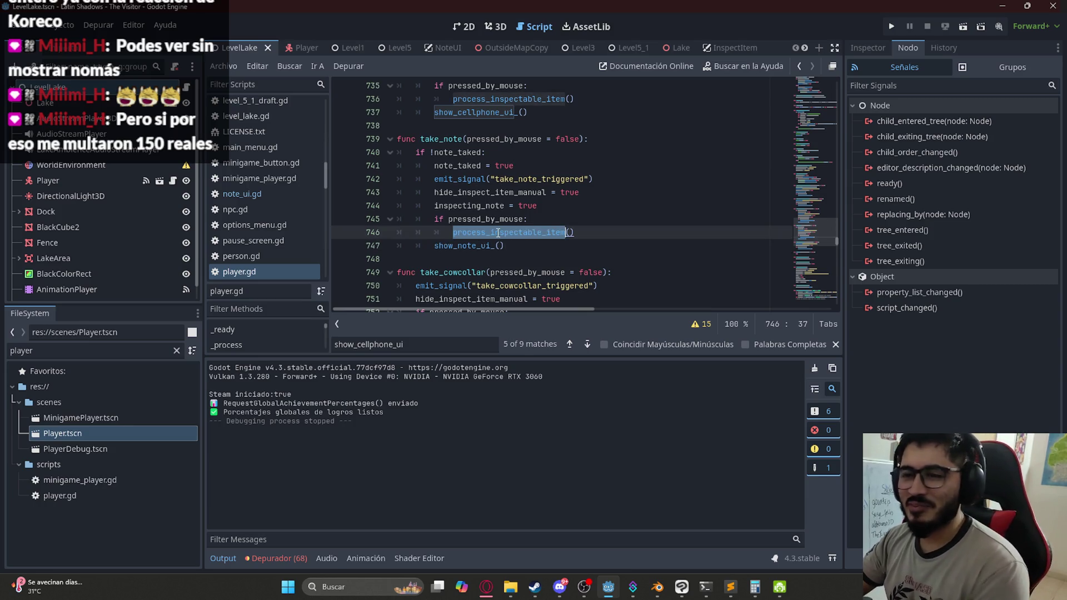
double_click(442, 245)
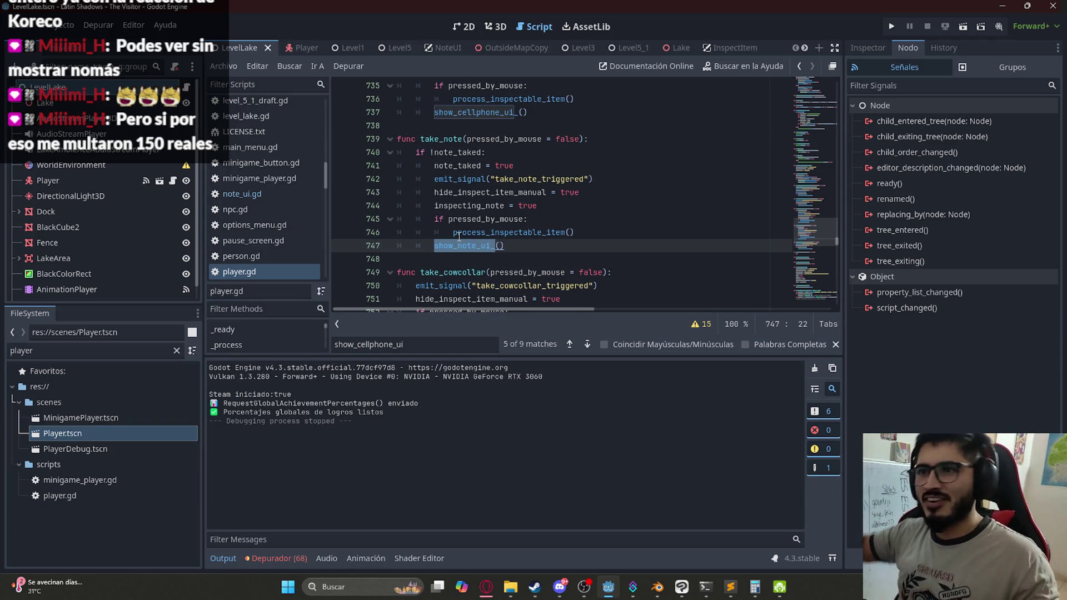
- Ctrl+click show_note_ui_() to jump to its definition at line 886
left_click(501, 219)
left_click(471, 245)
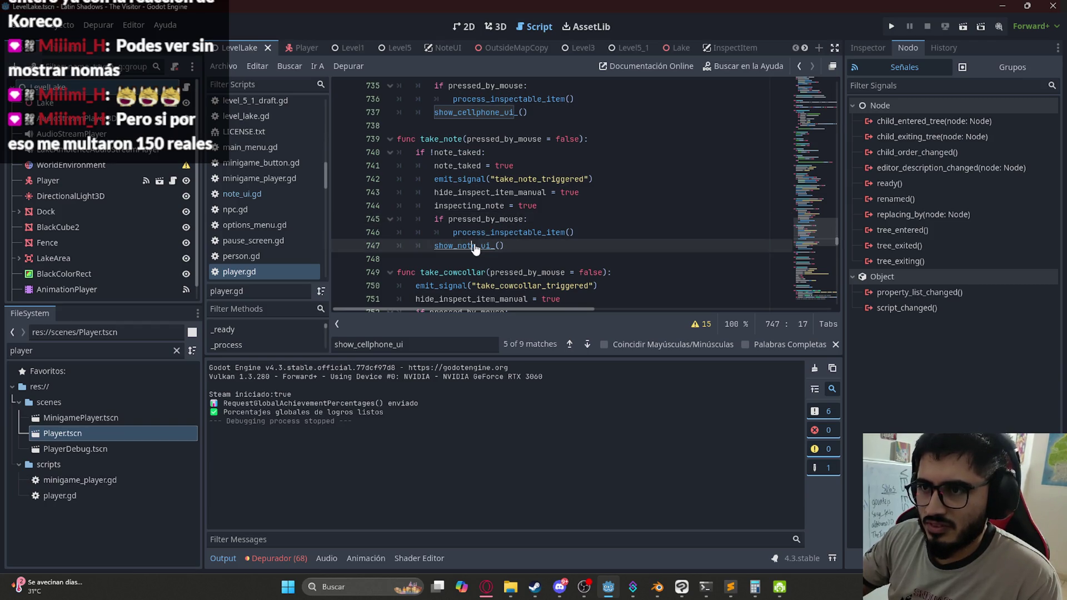
left_click(472, 245, "ctrl")
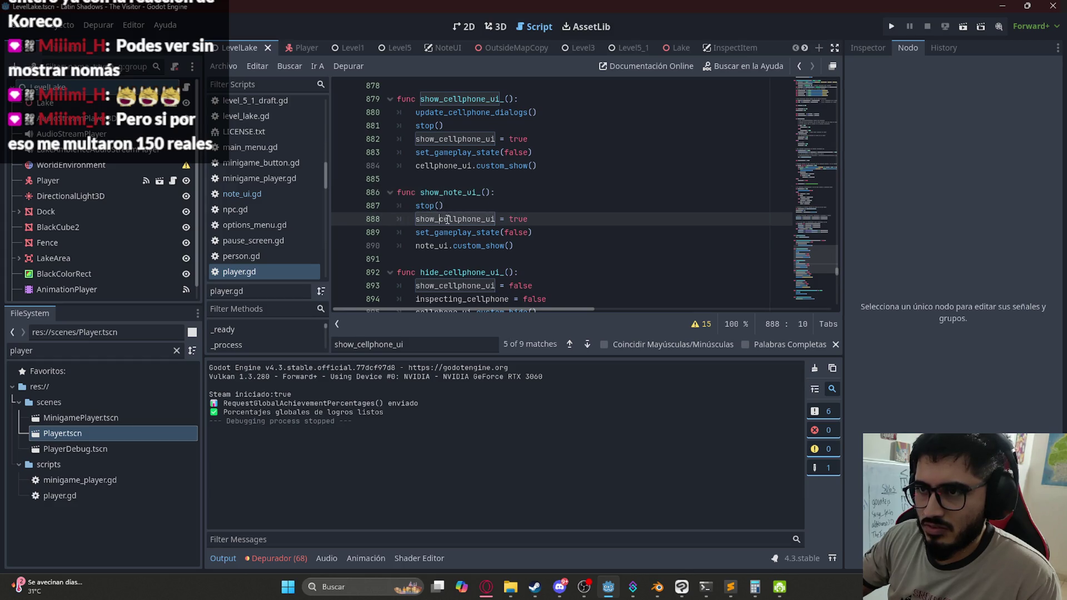
- Review show_note_ui_'s set_gameplay_state and custom_show calls, then hide_note_ui_'s inspecting_note line
double_click(455, 233)
double_click(473, 246)
scroll(473, 234, "down", 3)
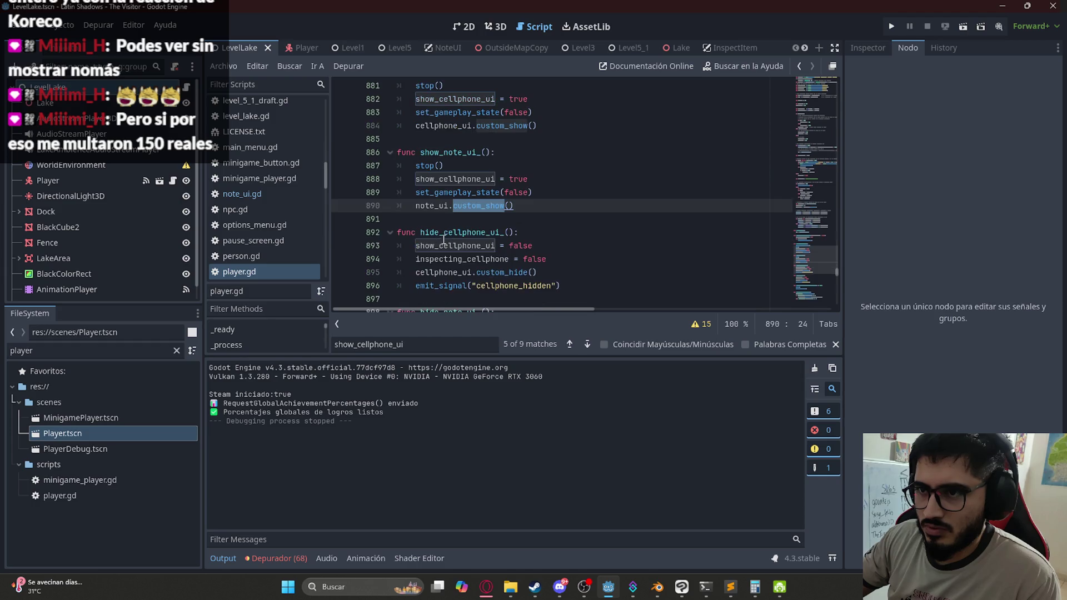
scroll(462, 259, "down", 1)
left_click(484, 221)
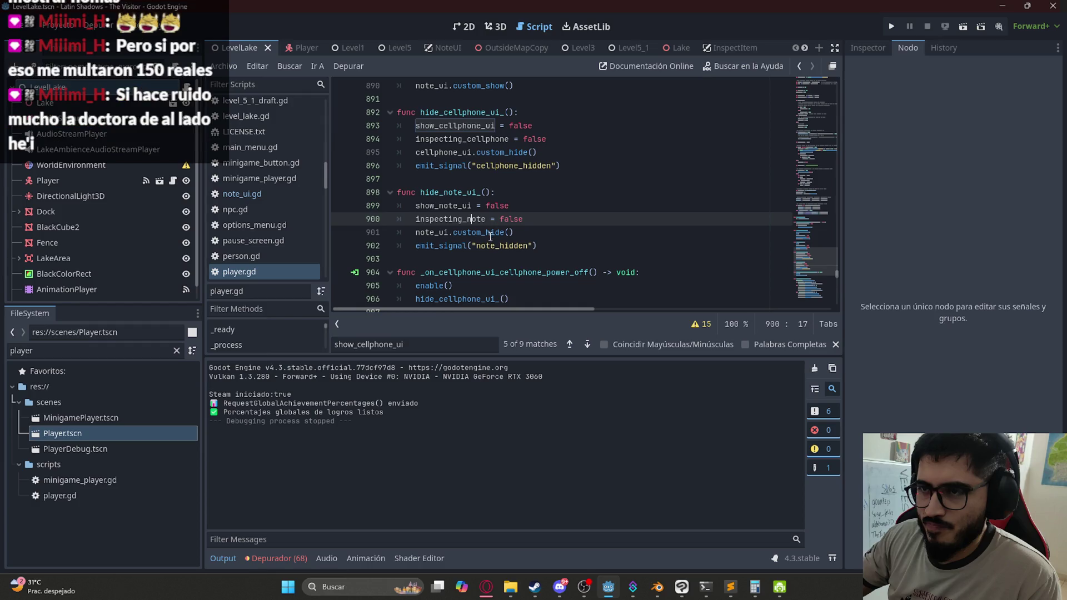
- Find hide_cellphone_ui in player.gd, select its cellphone_hidden signal, and switch to Level1
left_click(815, 274)
left_click(529, 276)
key("ctrl+f")
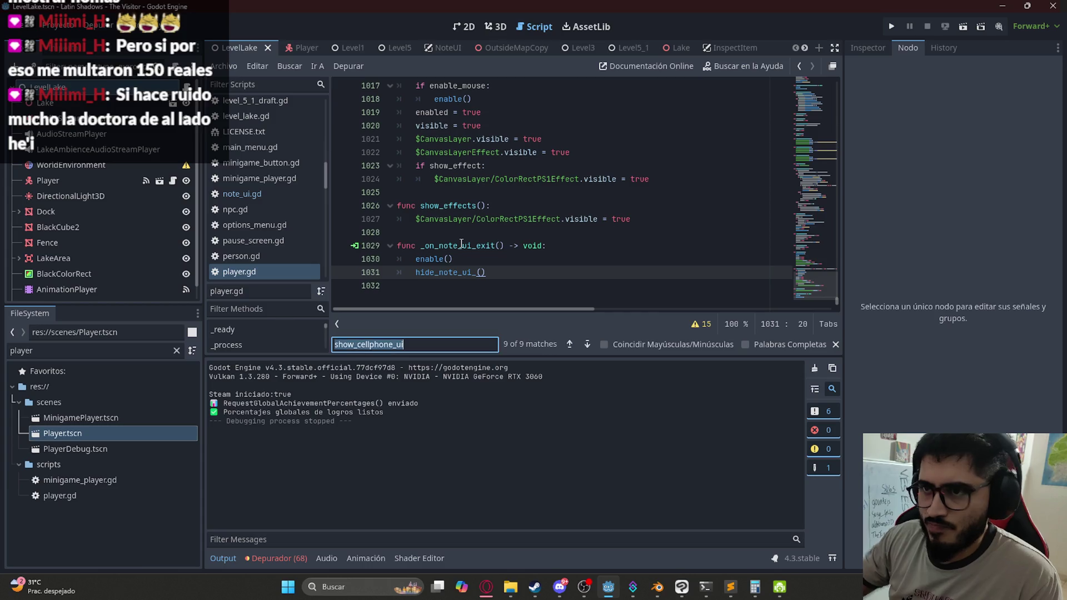
type("hide_cellphone_ui")
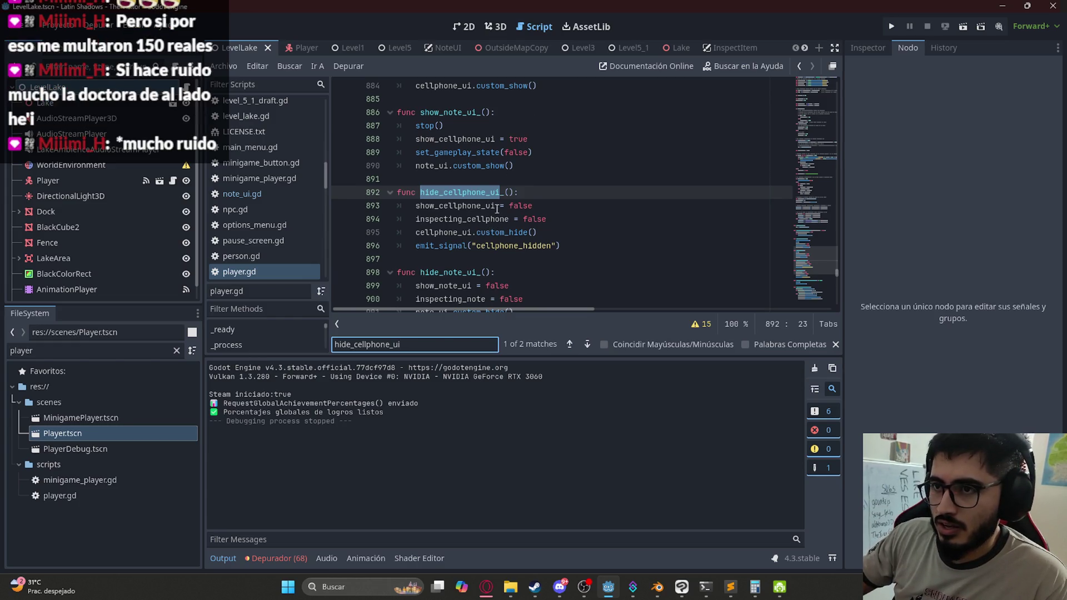
double_click(508, 246)
key("ctrl+c")
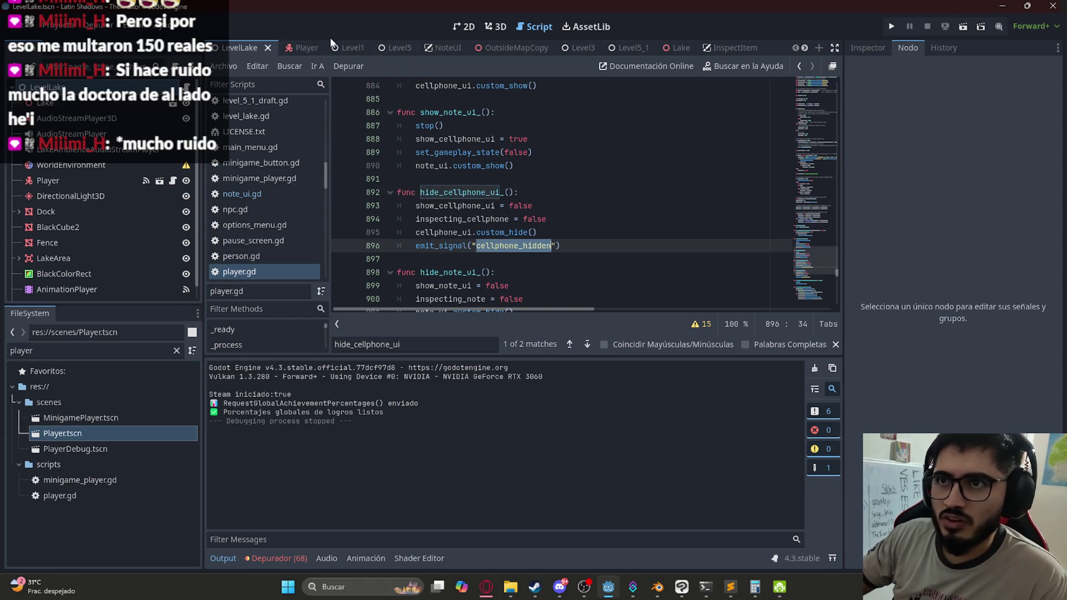
left_click(336, 47)
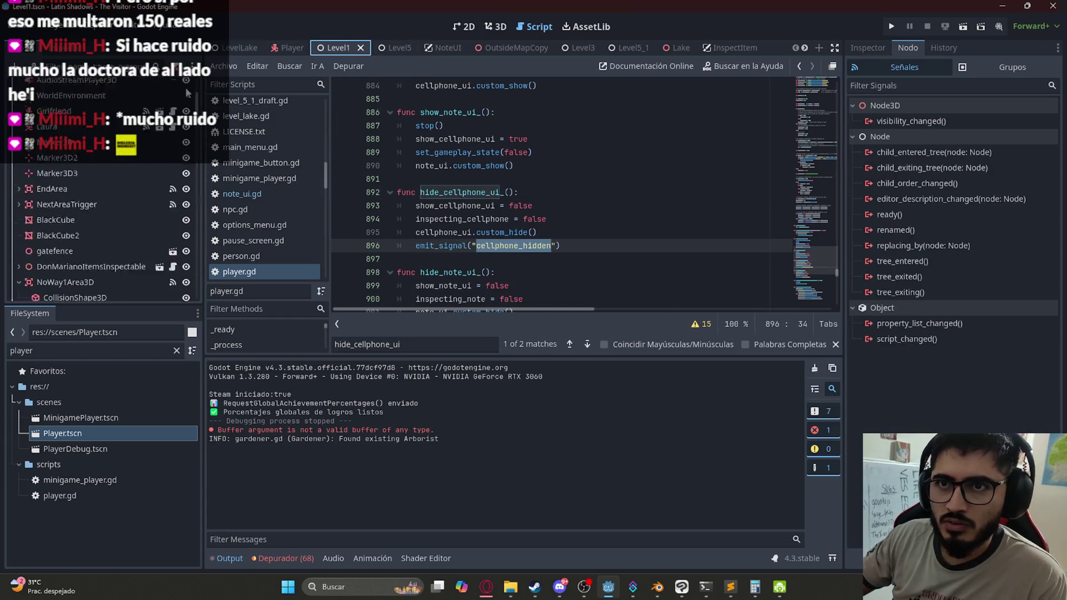
- Search level_1.gd for cellphone_hidden and save the Level1 scene
left_click(186, 87)
key("ctrl+f")
key("ctrl+v")
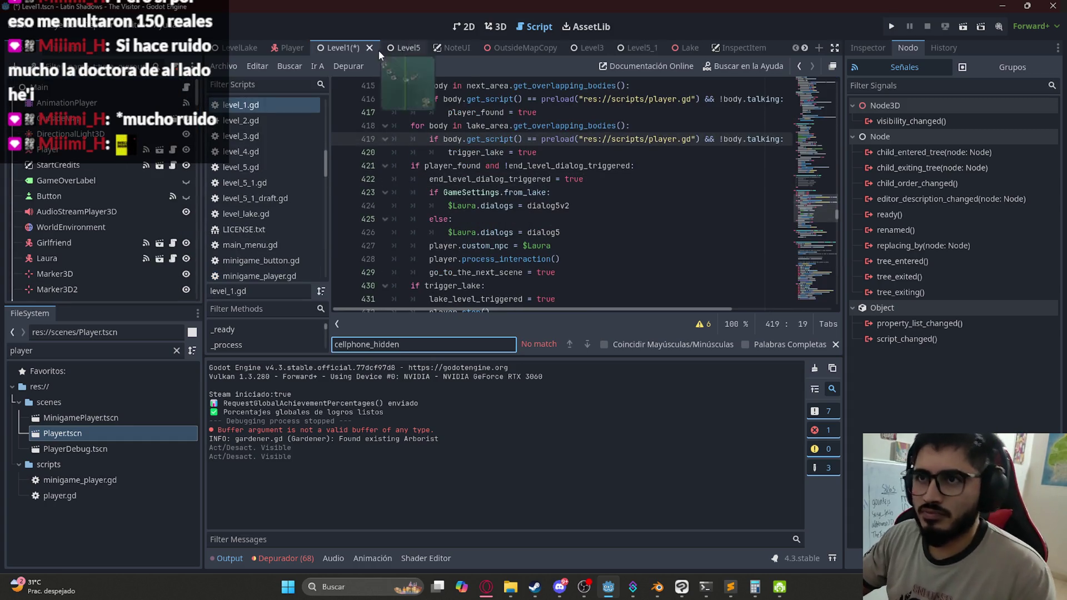
key("ctrl+s")
- In the 3D view, set the AnimationPlayer animation to RESET, then return to LevelLake
left_click(495, 27)
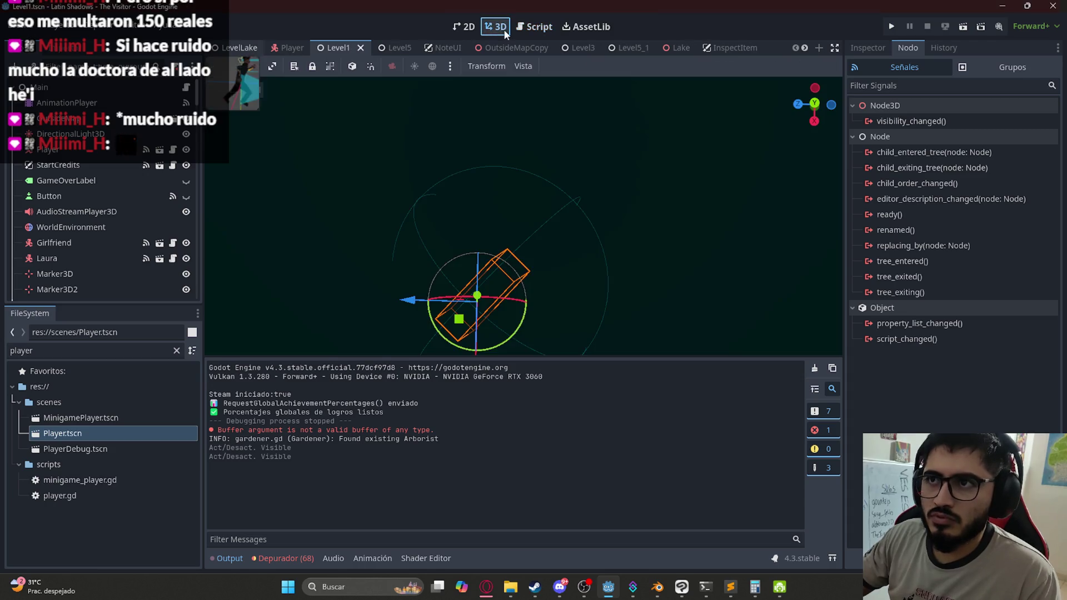
left_click(108, 100)
left_click(471, 368)
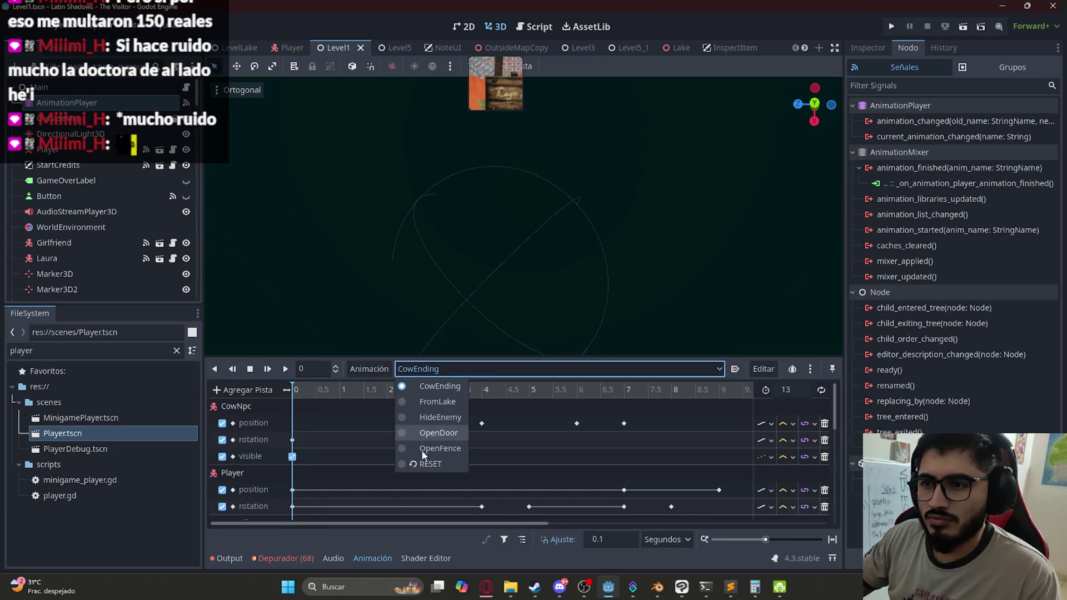
left_click(428, 462)
left_click(248, 49)
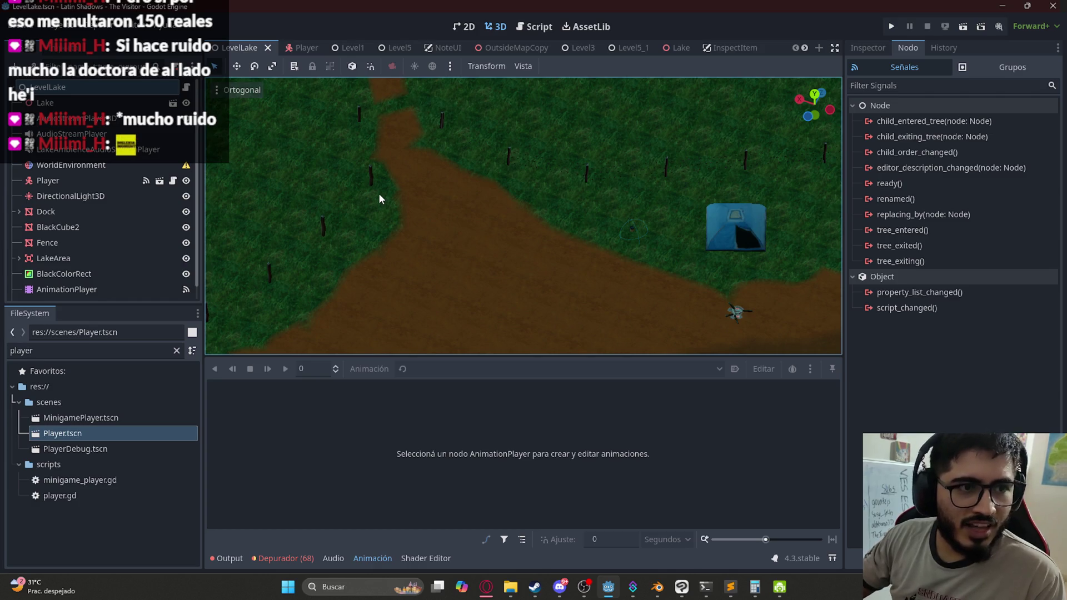
scroll(478, 186, "up", 3)
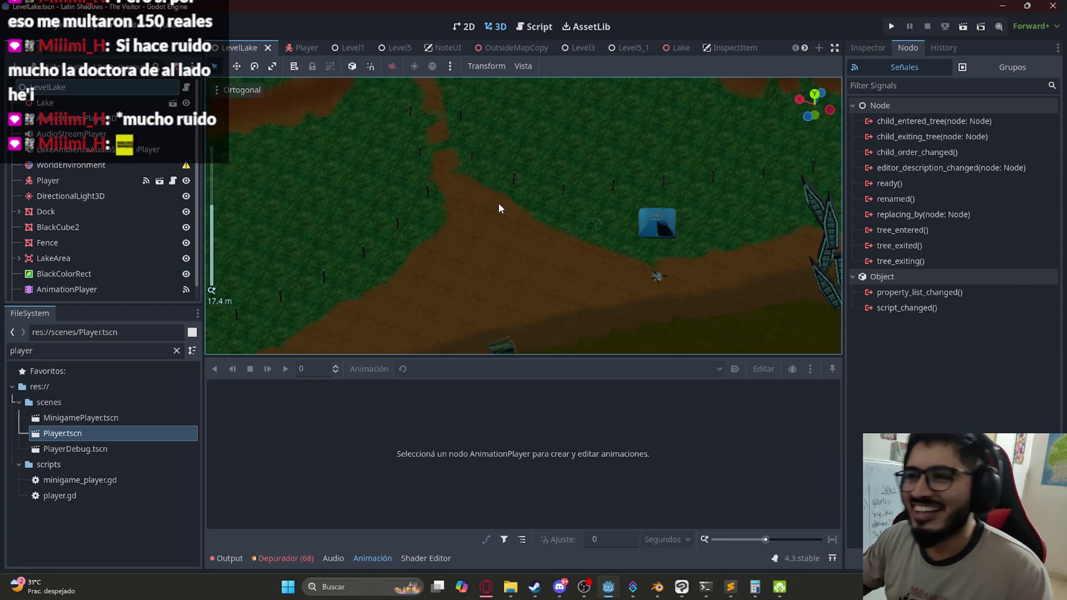
mouse_move(539, 272)
left_mouse_down()
mouse_move(601, 258)
mouse_move(582, 154)
mouse_move(536, 215)
left_mouse_up()
scroll(573, 233, "up", 3)
left_click_drag(625, 221, 617, 229)
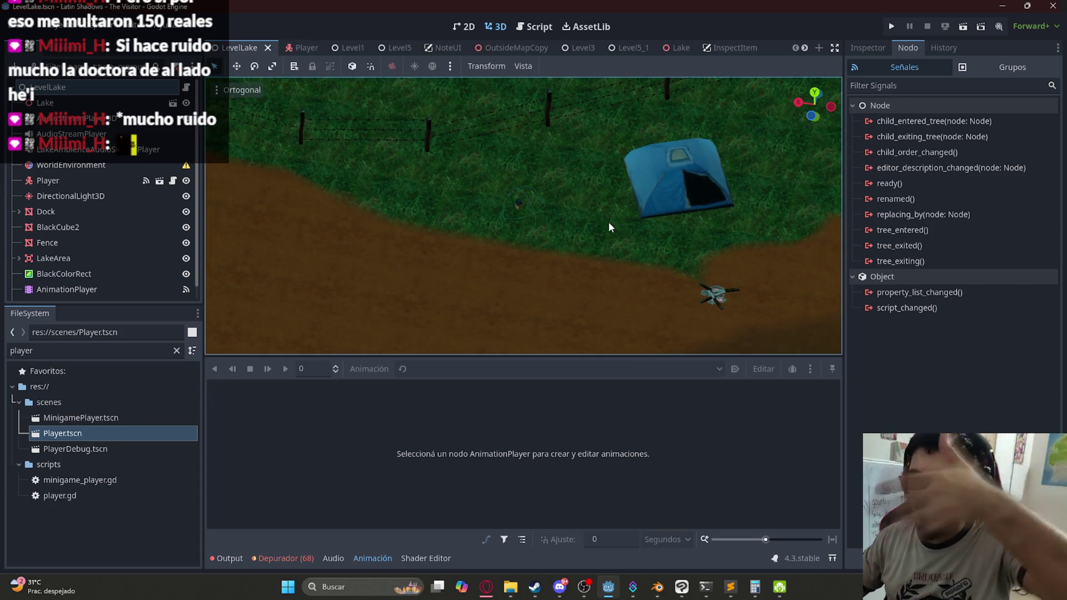
mouse_move(622, 213)
left_mouse_down()
mouse_move(616, 114)
mouse_move(564, 88)
mouse_move(542, 312)
mouse_move(562, 244)
mouse_move(505, 185)
mouse_move(502, 198)
mouse_move(551, 243)
left_mouse_up()
scroll(505, 185, "up", 3)
scroll(553, 261, "down", 3)
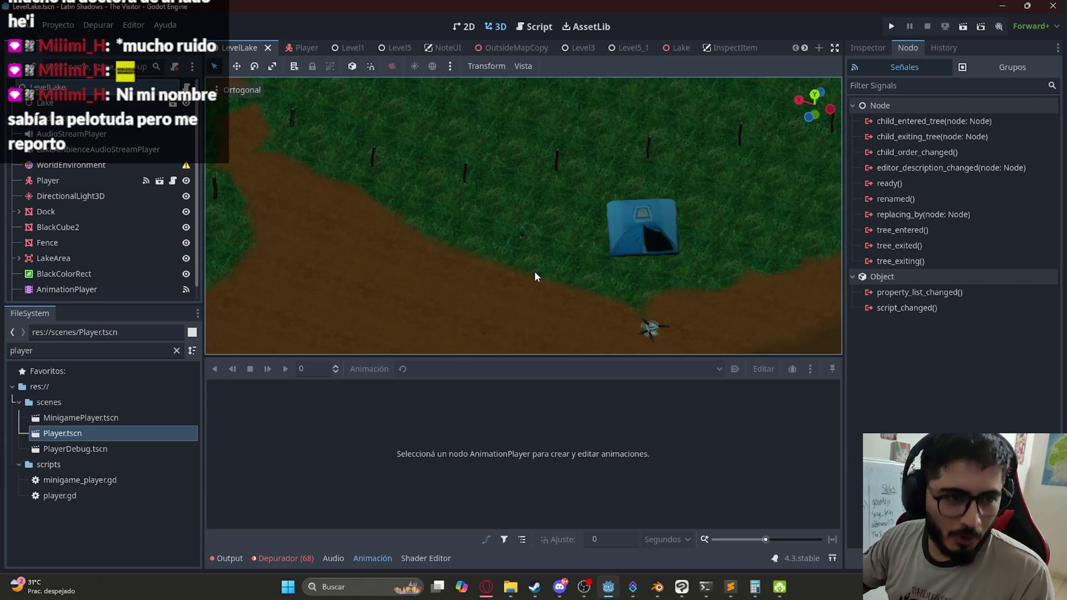
left_click_drag(532, 236, 523, 232)
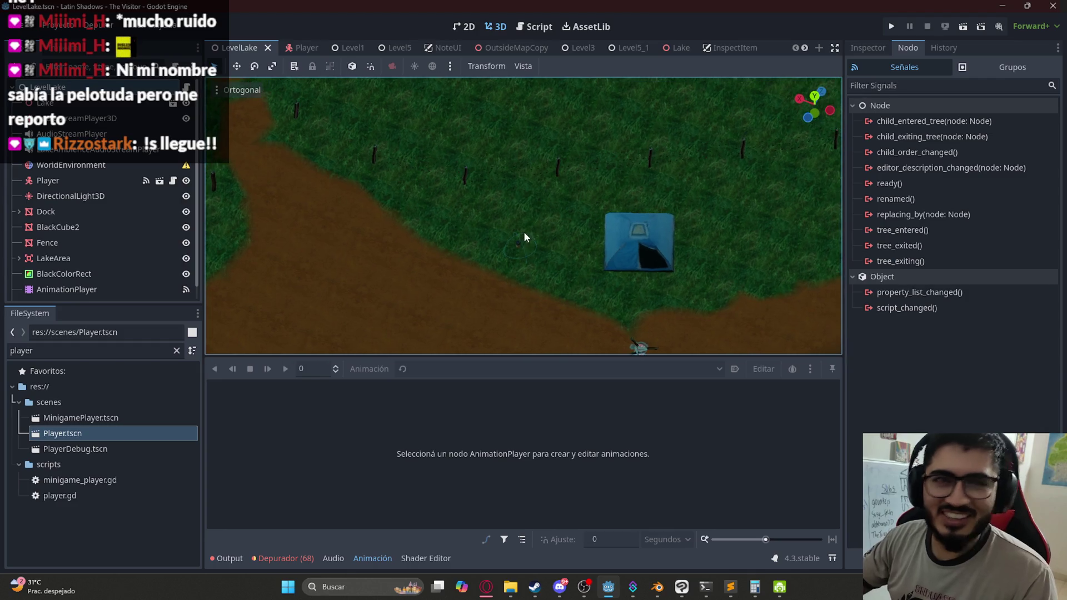
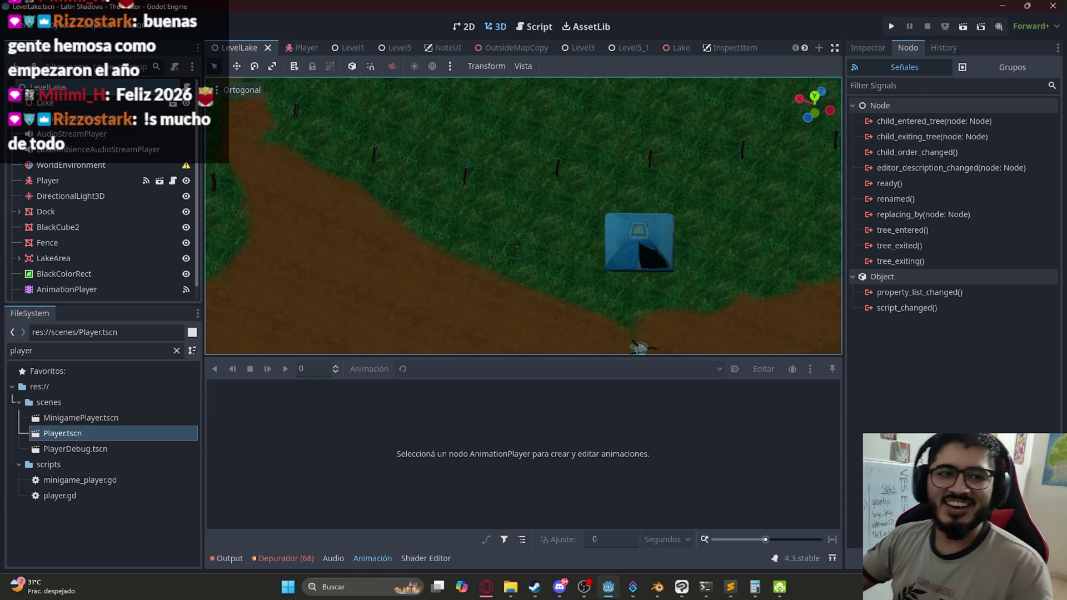
- Orbit and zoom the 3D scene view from the tent to a top-down view of the field
mouse_move(707, 177)
left_mouse_down()
mouse_move(518, 185)
mouse_move(378, 176)
left_mouse_up()
scroll(547, 188, "up", 3)
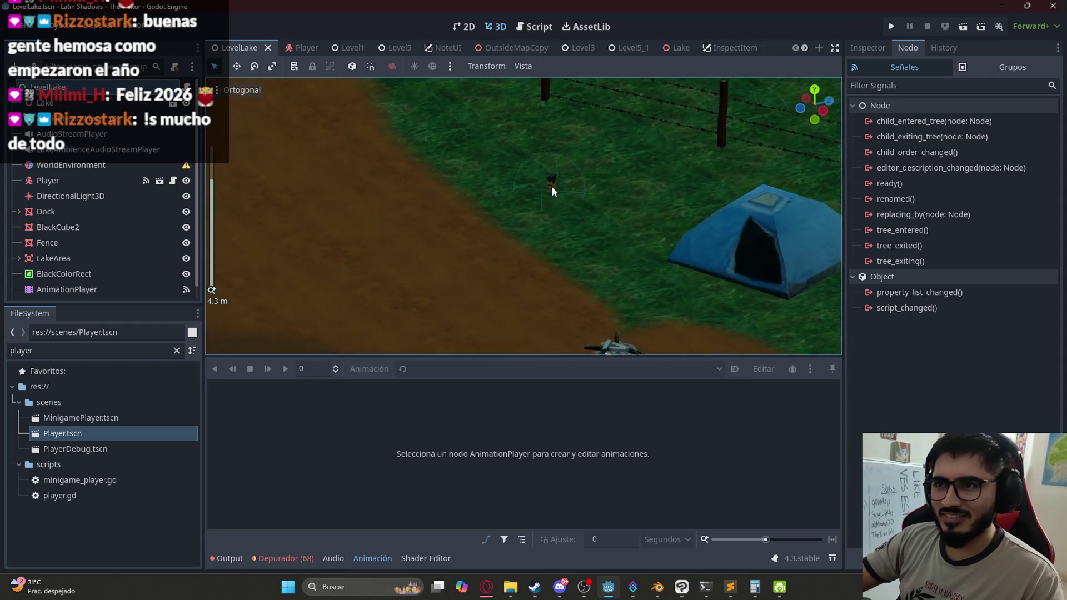
scroll(545, 182, "down", 10)
mouse_move(645, 252)
left_mouse_down()
mouse_move(664, 229)
mouse_move(627, 212)
mouse_move(642, 195)
mouse_move(545, 115)
left_mouse_up()
scroll(517, 138, "up", 5)
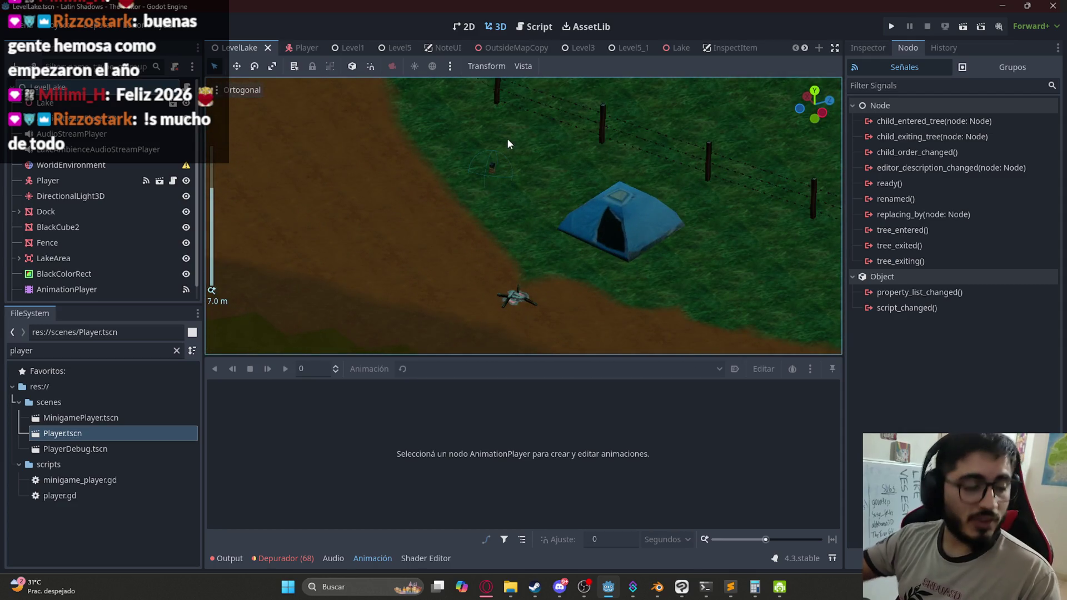
- Switch to player.gd and inspect the manage_pause_menu function definition
key("F5")
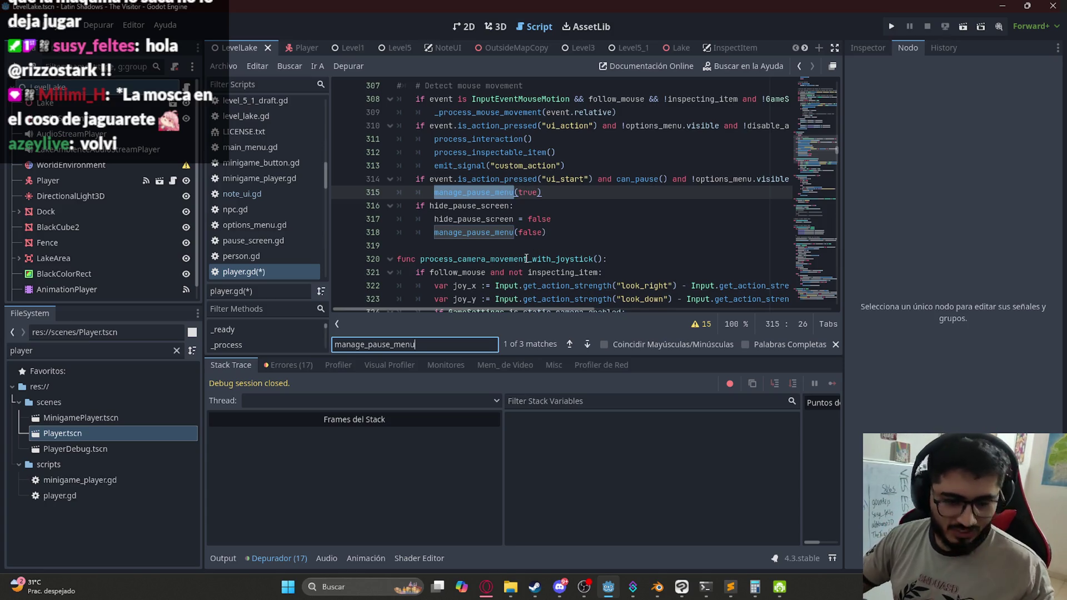
left_click(576, 206)
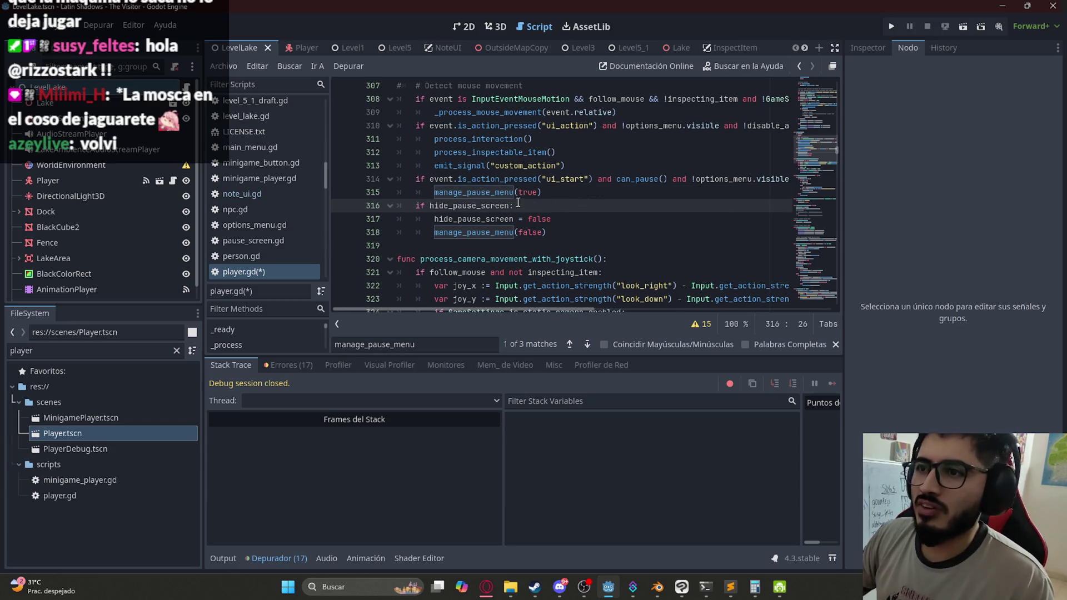
left_click(503, 193, "ctrl")
scroll(584, 183, "down", 1)
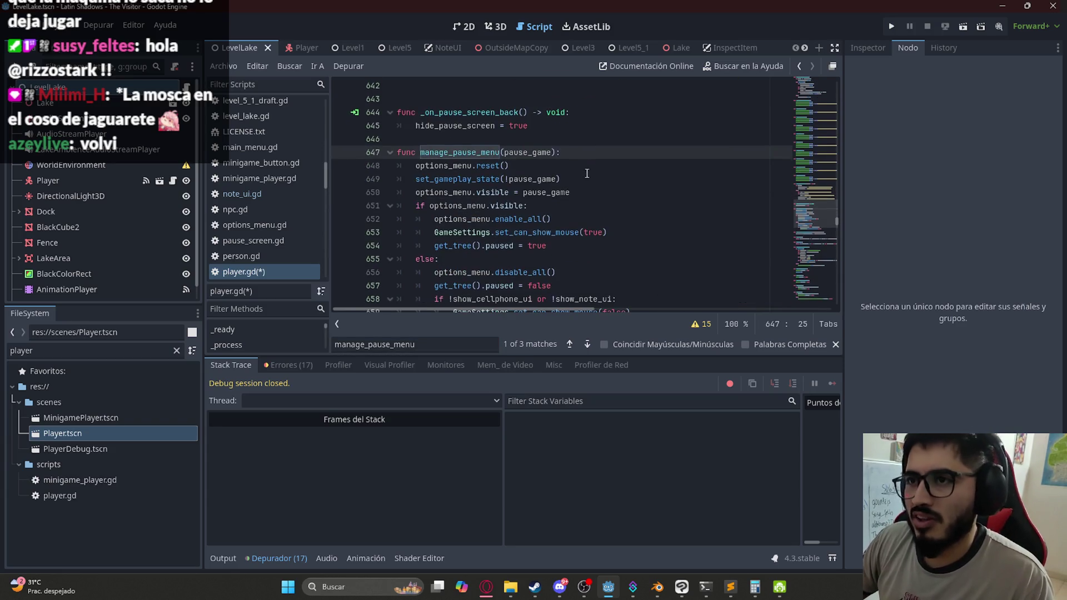
scroll(505, 173, "down", 1)
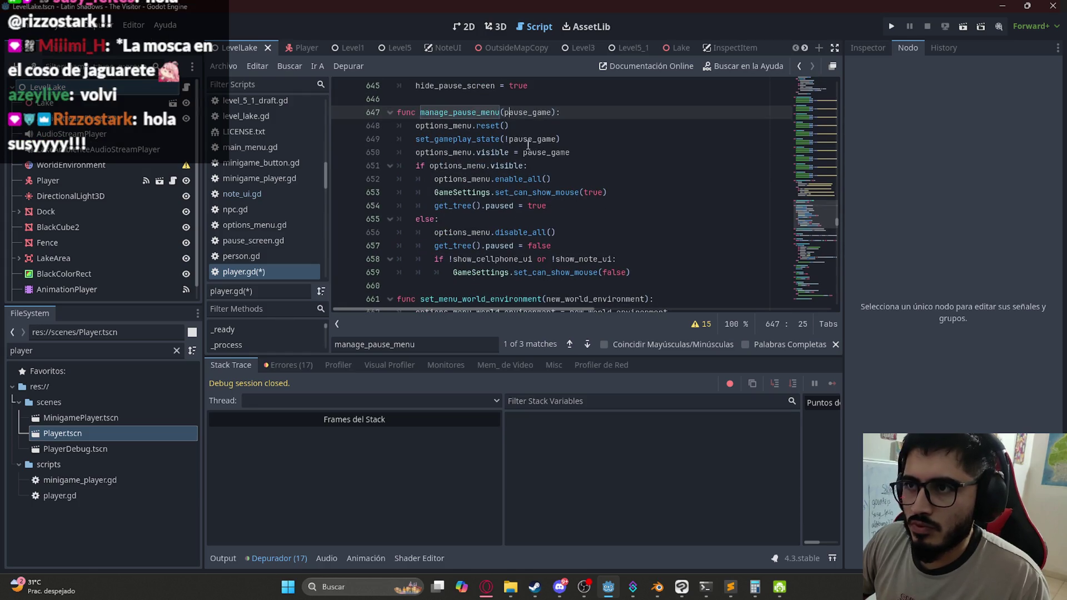
left_click_drag(660, 273, 453, 272)
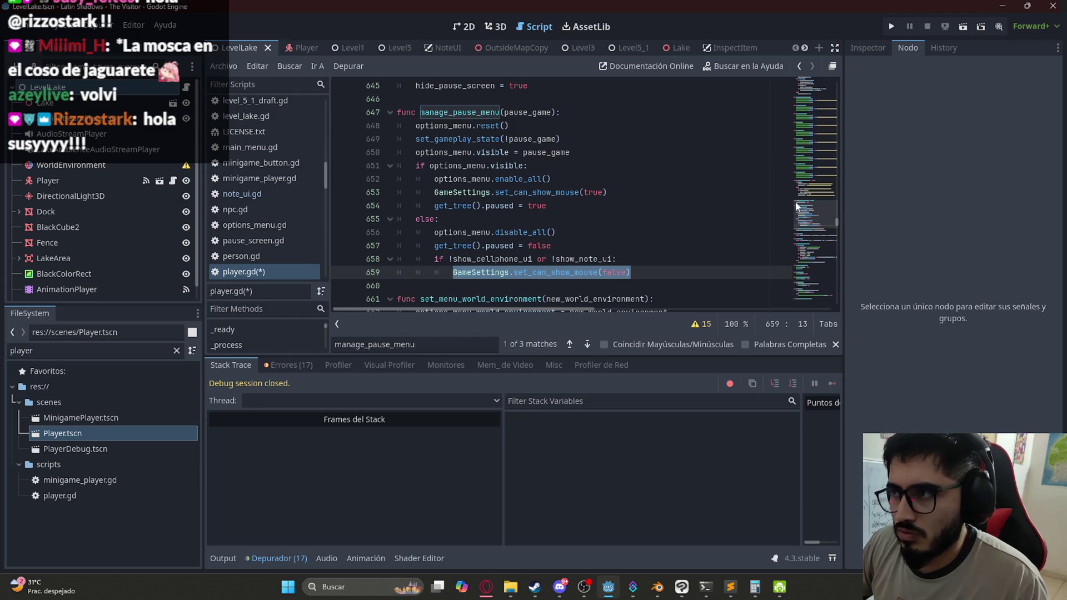
scroll(817, 302, "up", 3)
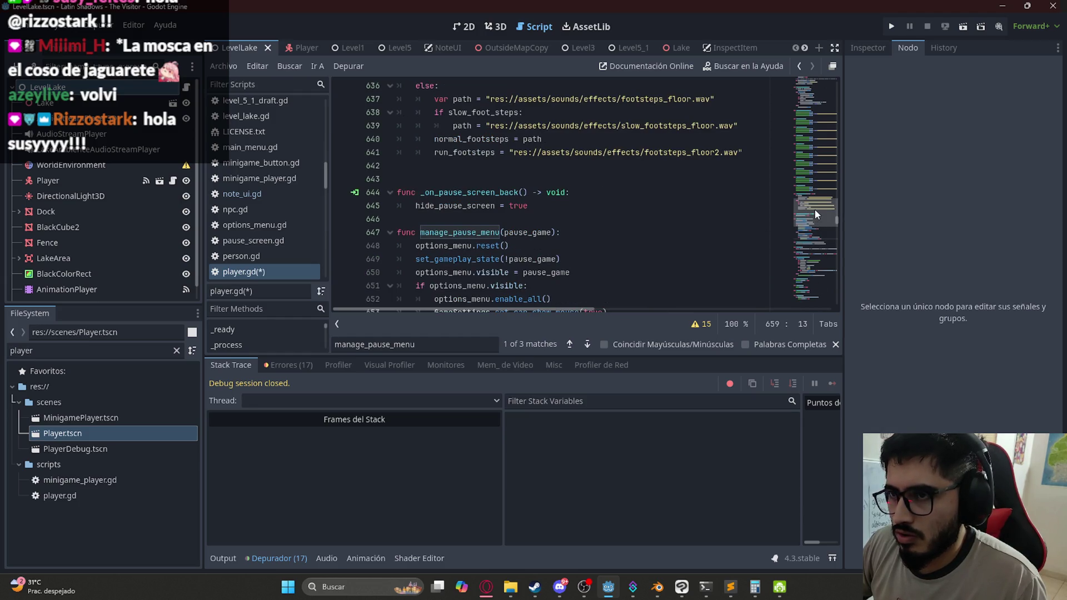
left_click(749, 196)
- Search player.gd for can_pause
key("ctrl+f")
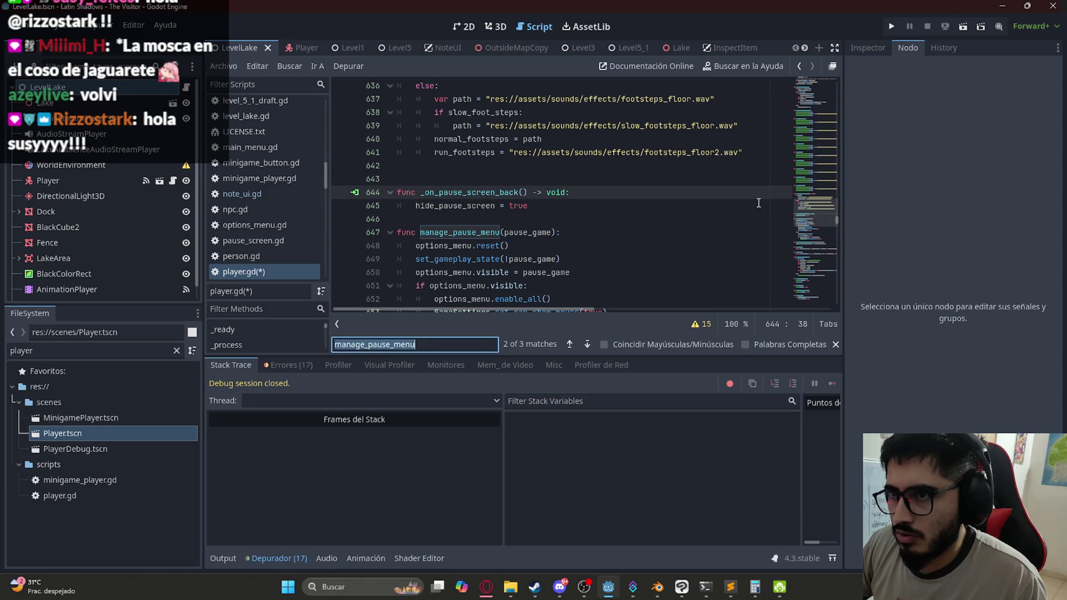
type("can_pause")
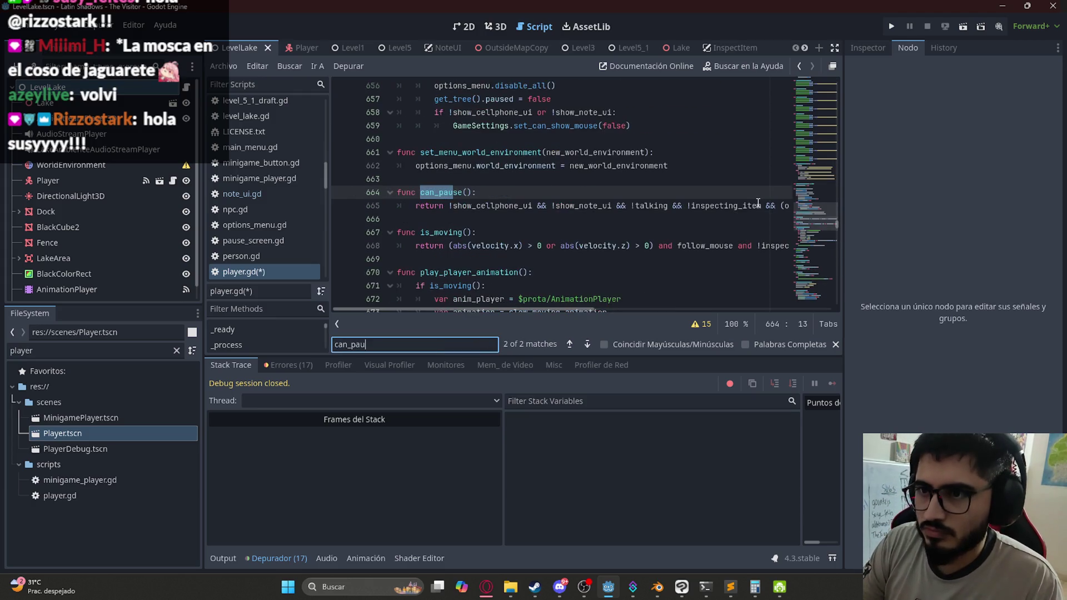
mouse_move(546, 310)
left_mouse_down()
mouse_move(573, 312)
mouse_move(490, 290)
left_mouse_up()
left_click(452, 195)
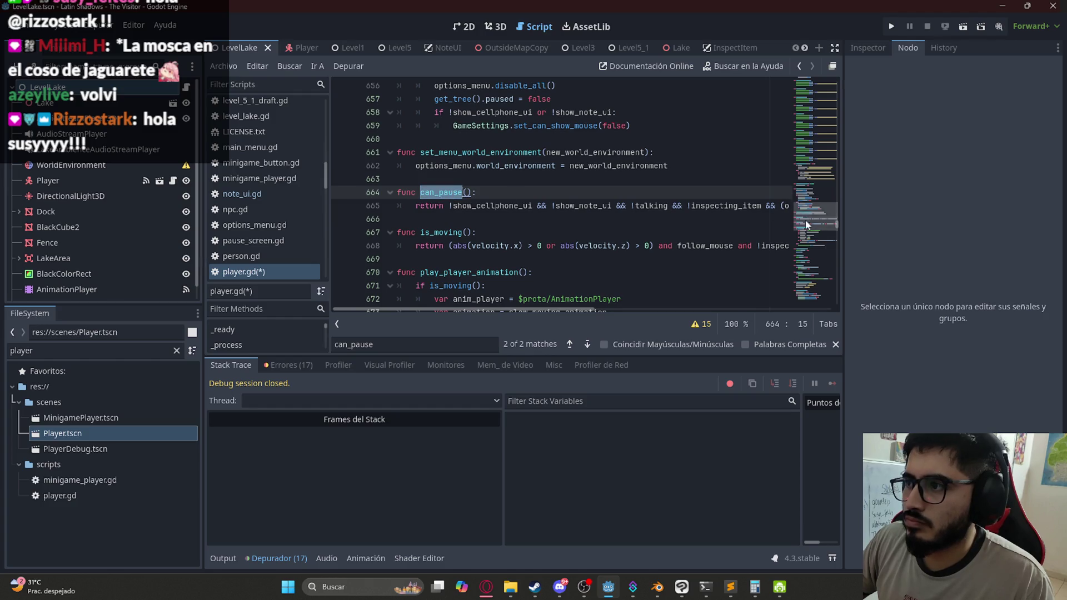
- Delete the trailing blank line, save player.gd and launch a test run
key("ctrl+End")
left_click(548, 280)
key("BackSpace")
key("BackSpace")
key("ctrl+s")
right_click(253, 47)
key("Escape")
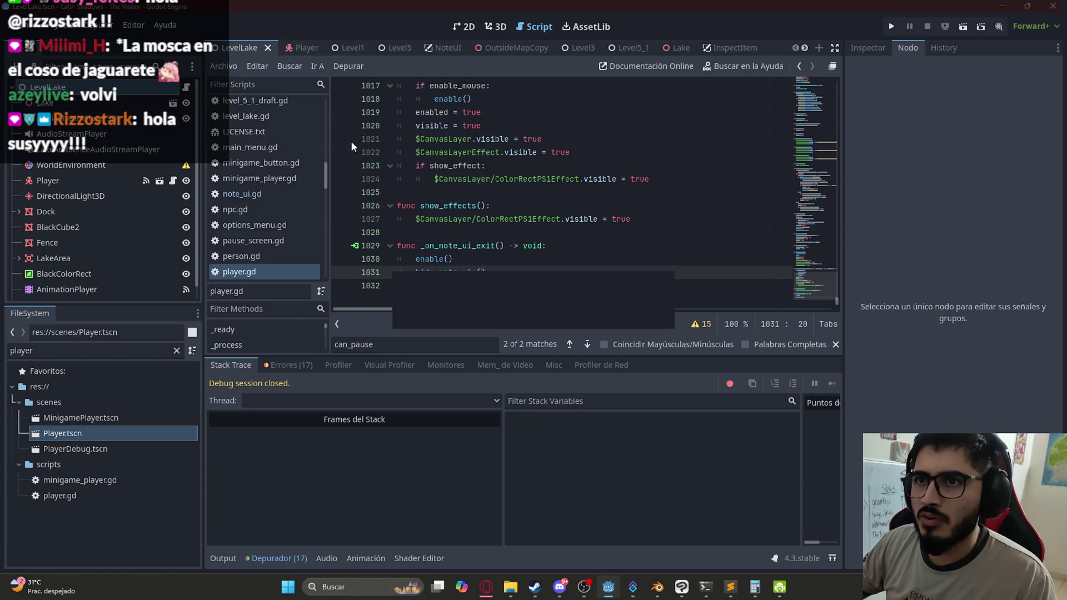
key("F5")
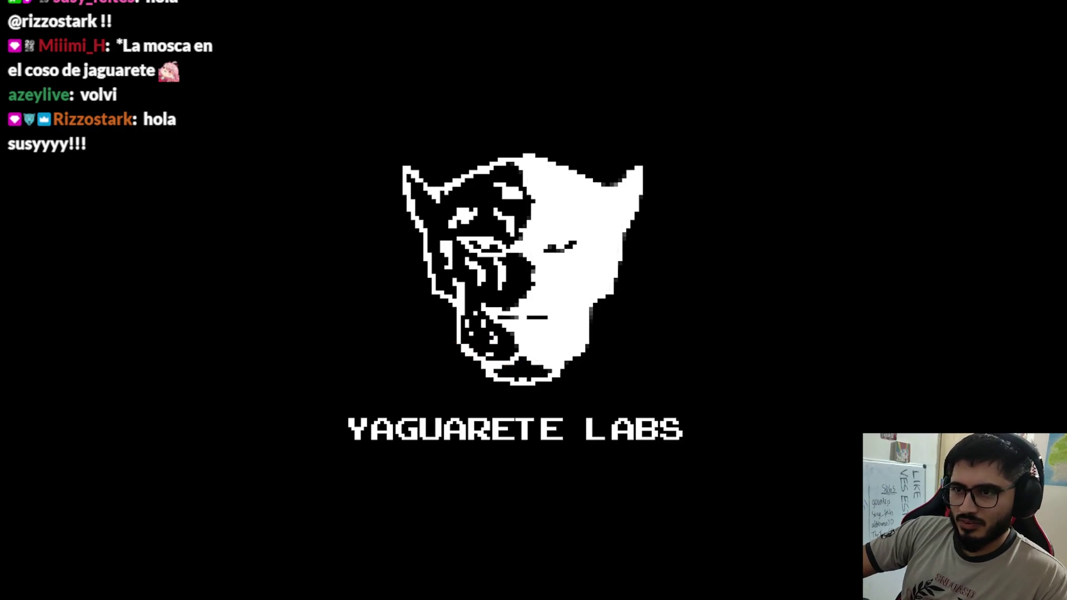
- Pause and resume via Volver al juego, take and close the note, then stop with F8
key("Escape")
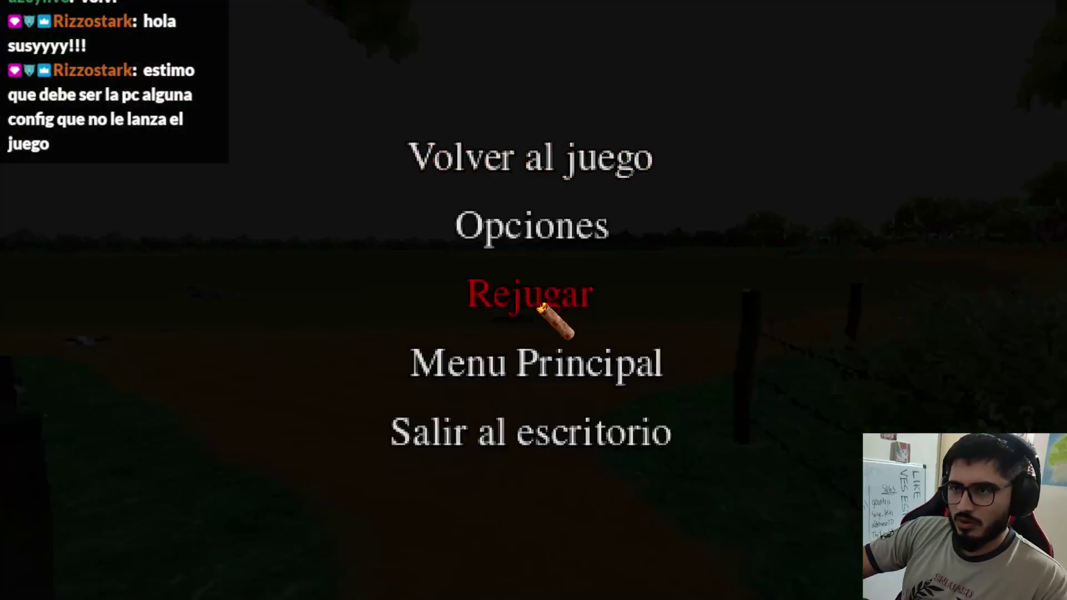
left_click(550, 161)
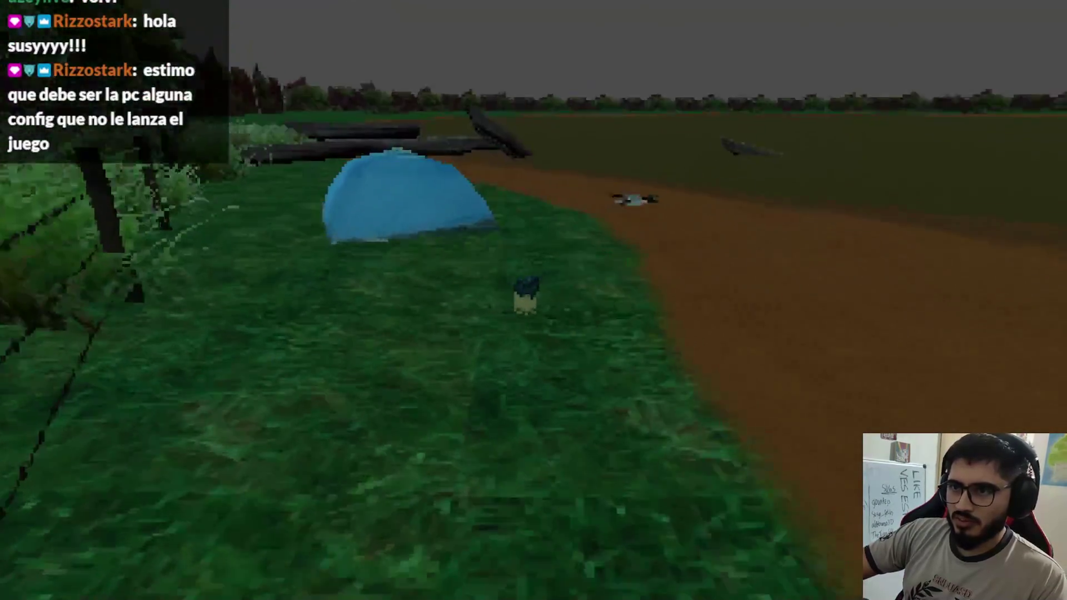
key("e")
left_click(333, 528)
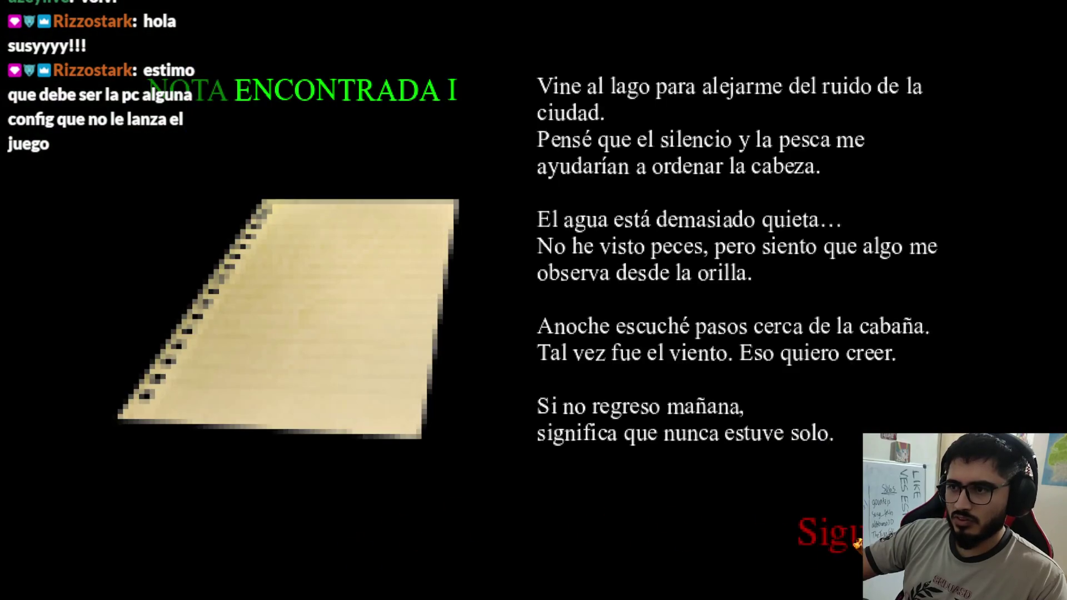
key("Escape")
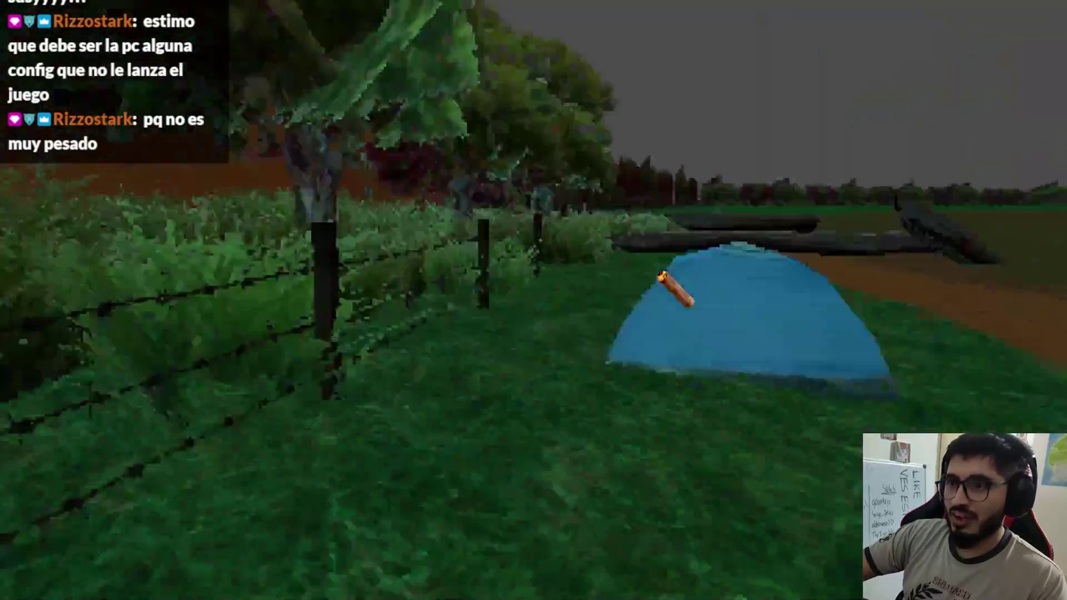
key("F8")
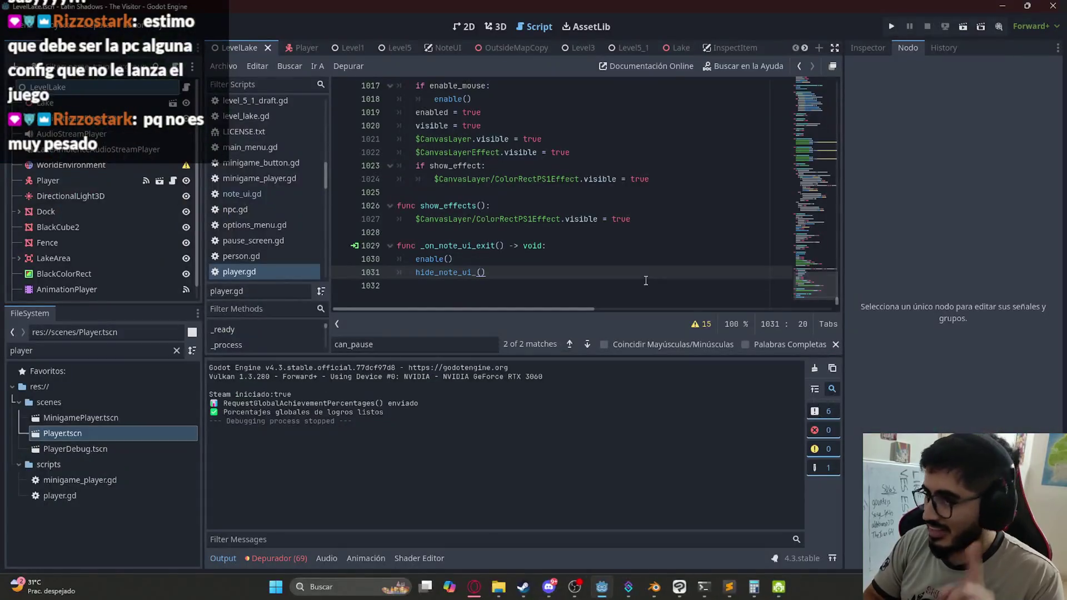
- Undo the two recent edits and search player.gd for process
left_click(484, 289)
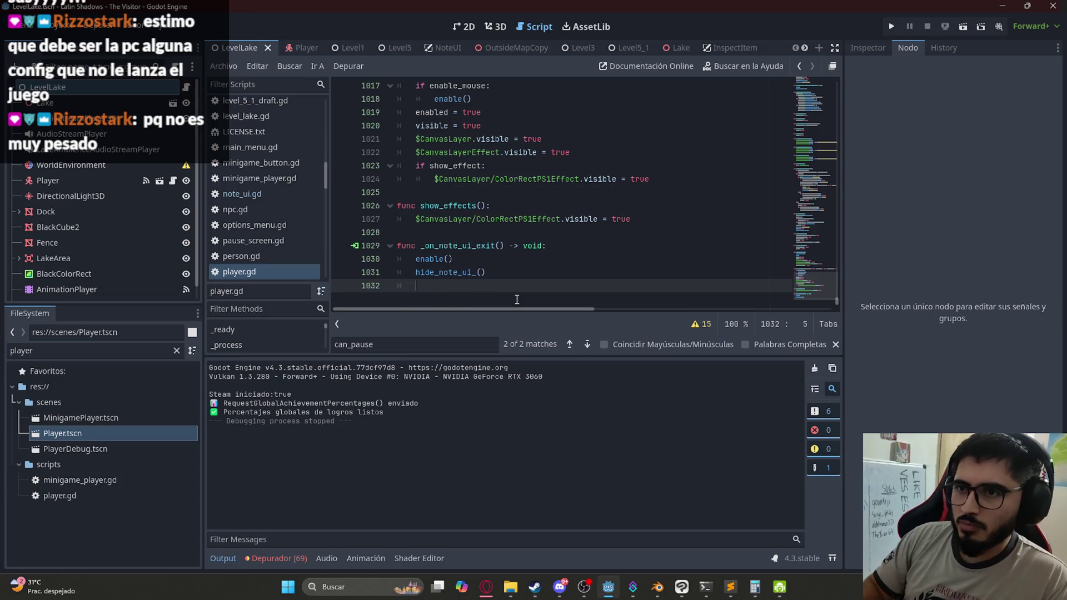
key("ctrl+z")
key("ctrl+z")
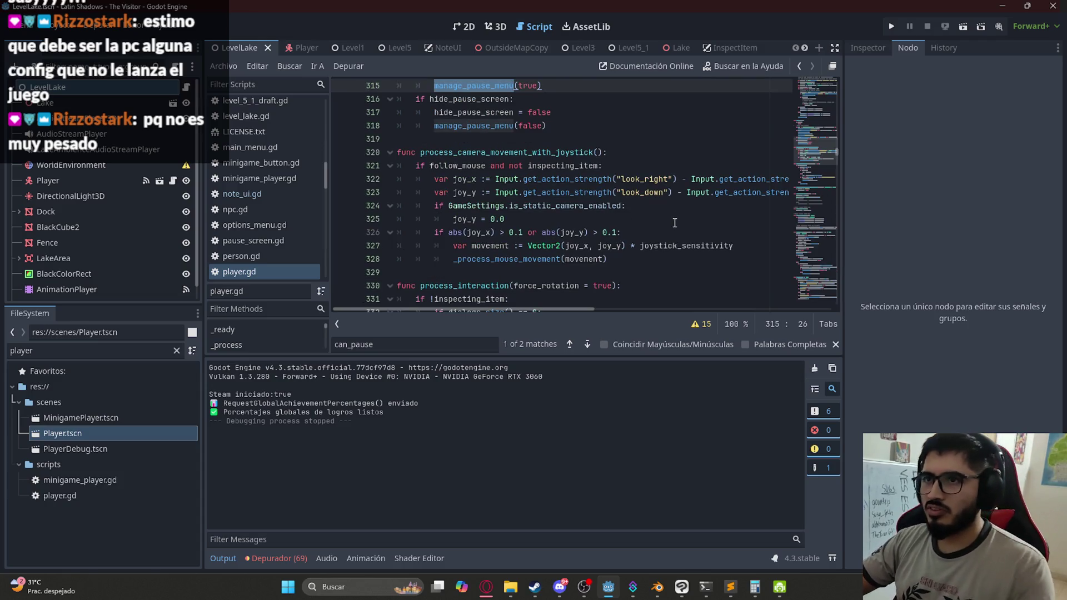
key("ctrl+z")
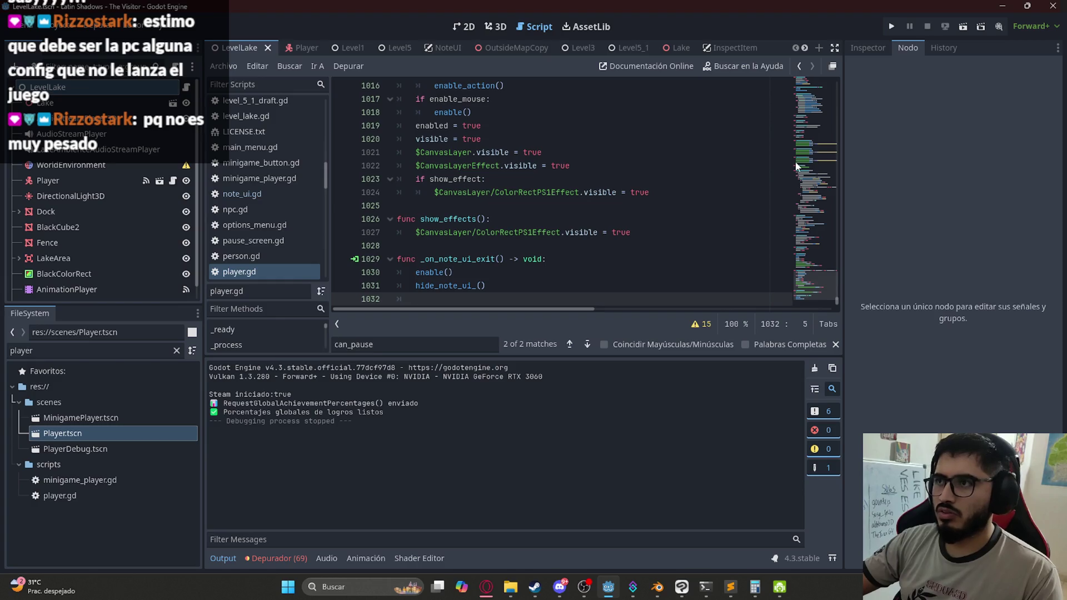
key("ctrl+f")
type("process")
- Add a print(inspecting_item) line at the start of _process and save
left_click(646, 187)
key("Return")
type("int(")
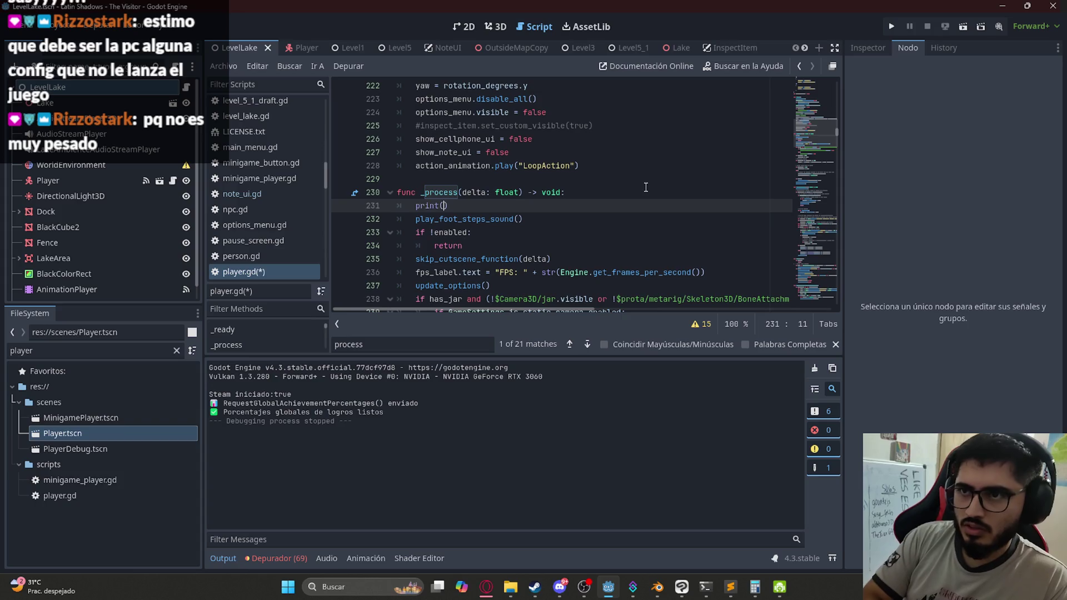
type("inspecting_ite")
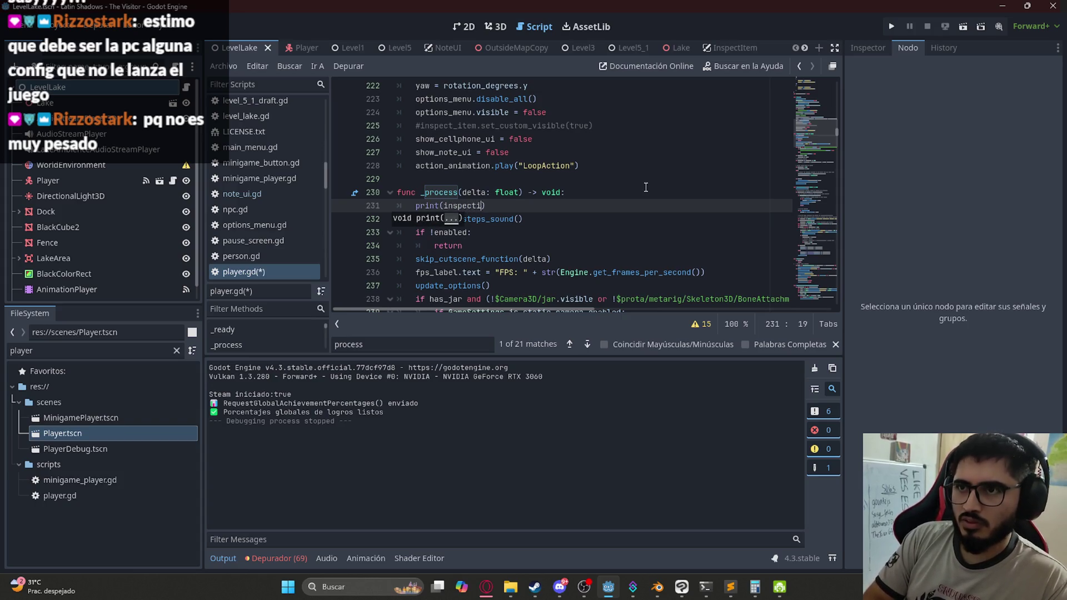
type("m")
key("ctrl+s")
- Locate the LevelLake scene in the project files and run the game again
right_click(243, 48)
left_click(276, 128)
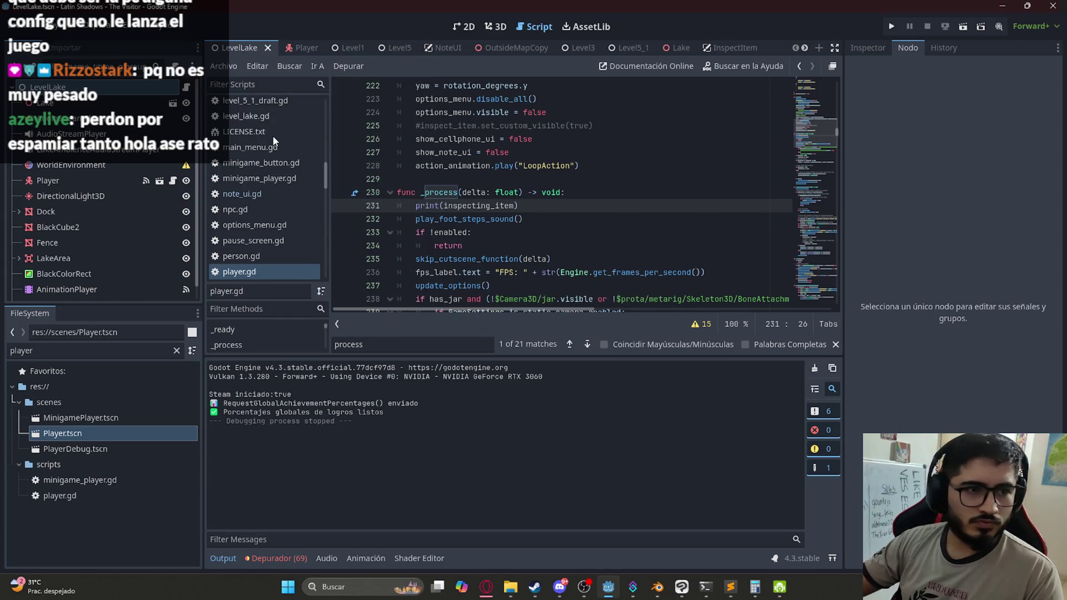
key("F5")
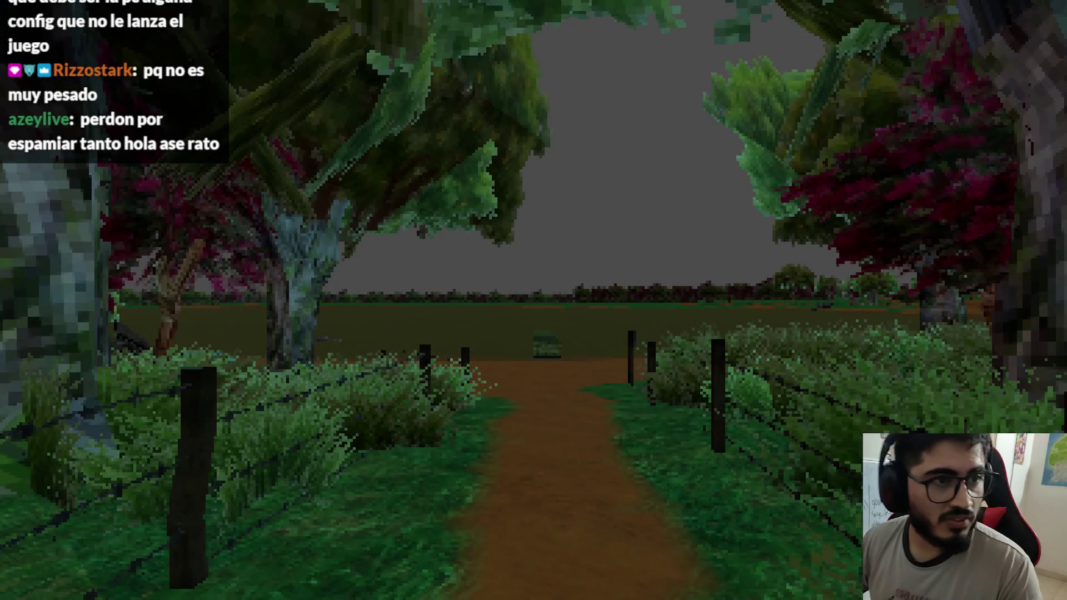
- Set the game to windowed mode at 1366x768 resolution from the options screen
key("Escape")
left_click(578, 245)
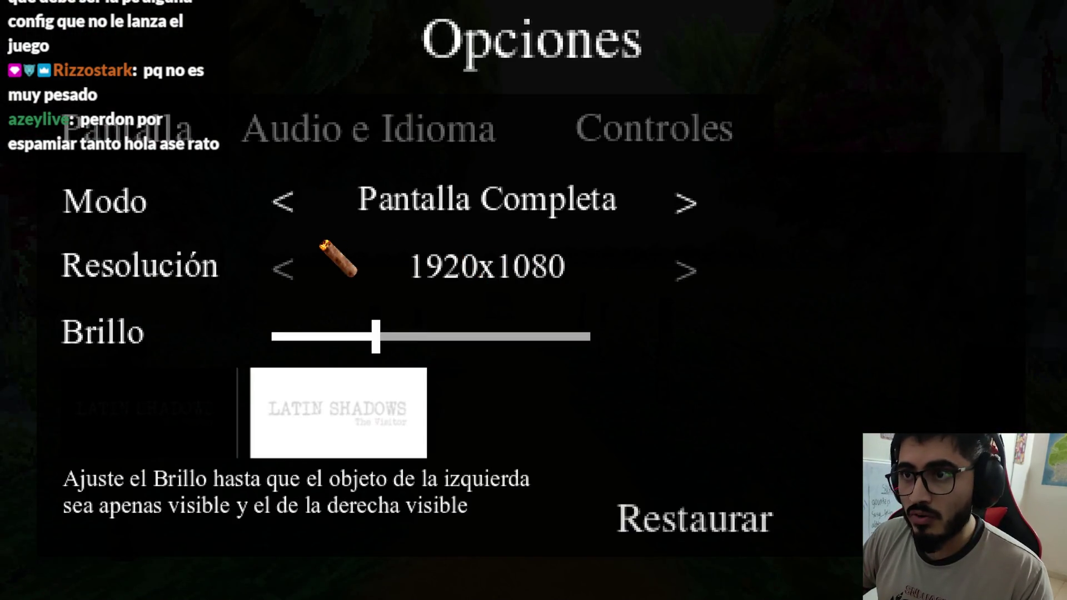
left_click(296, 205)
left_click(297, 266)
left_click(326, 273)
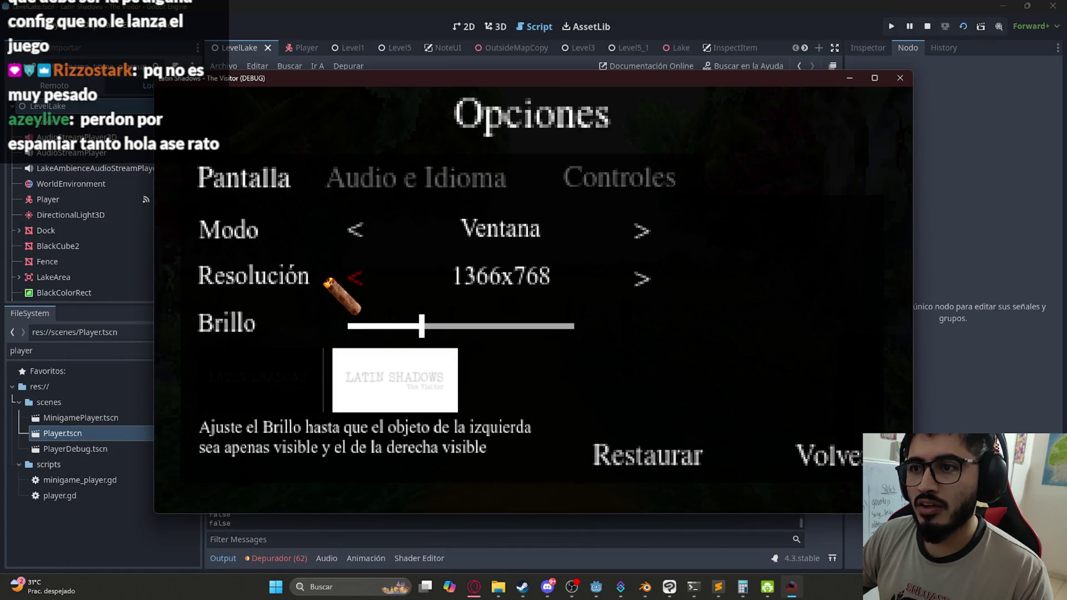
mouse_move(490, 81)
left_mouse_down()
mouse_move(536, 25)
mouse_move(527, 14)
left_mouse_up()
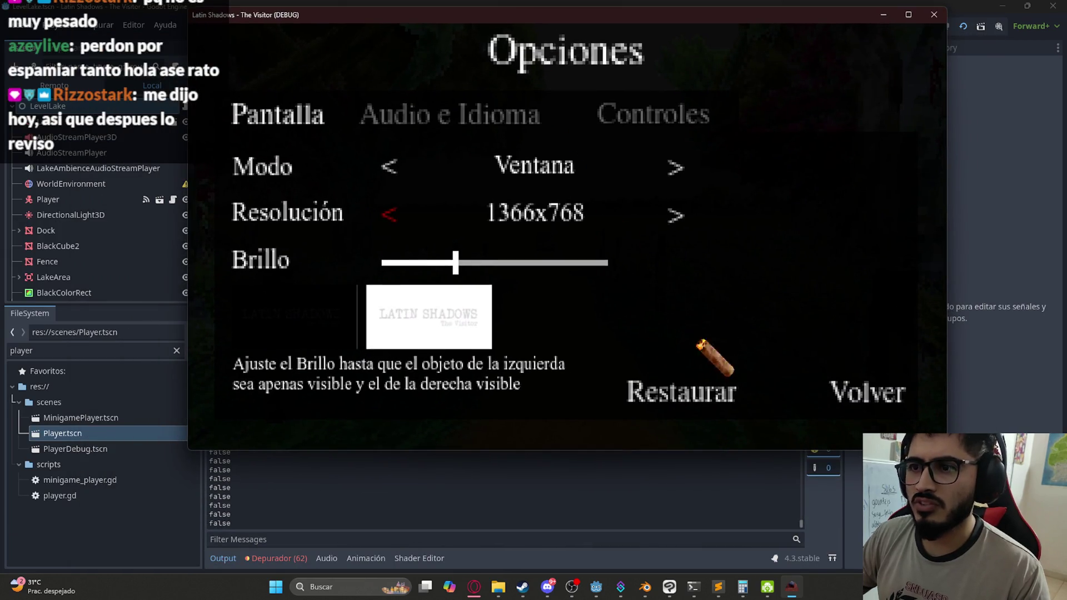
left_click(867, 392)
- Pause and resume the game, then restart the level with Rejugar
key("Escape")
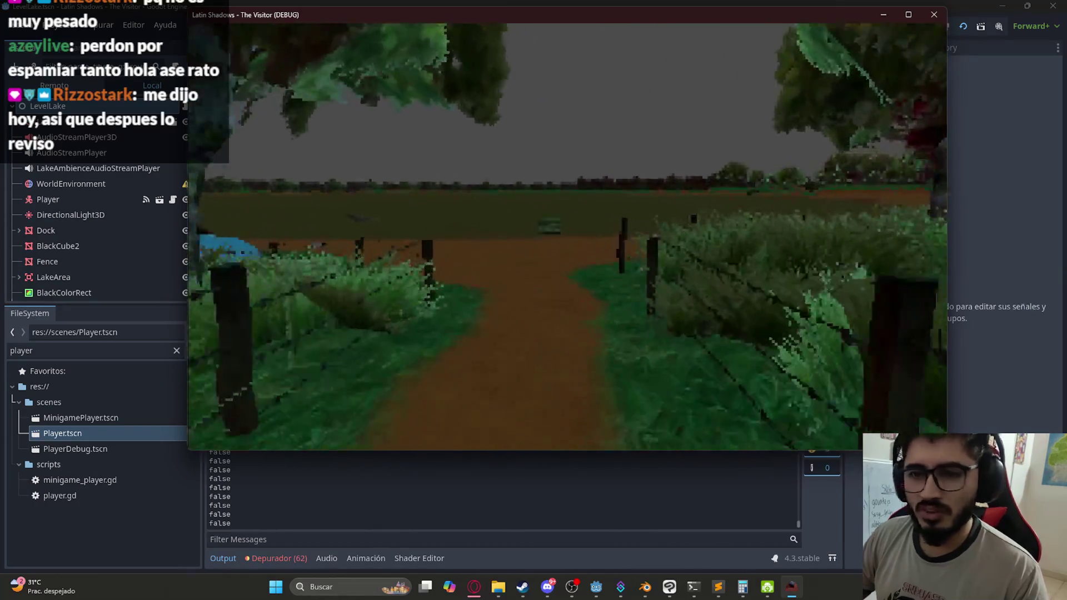
key("Escape")
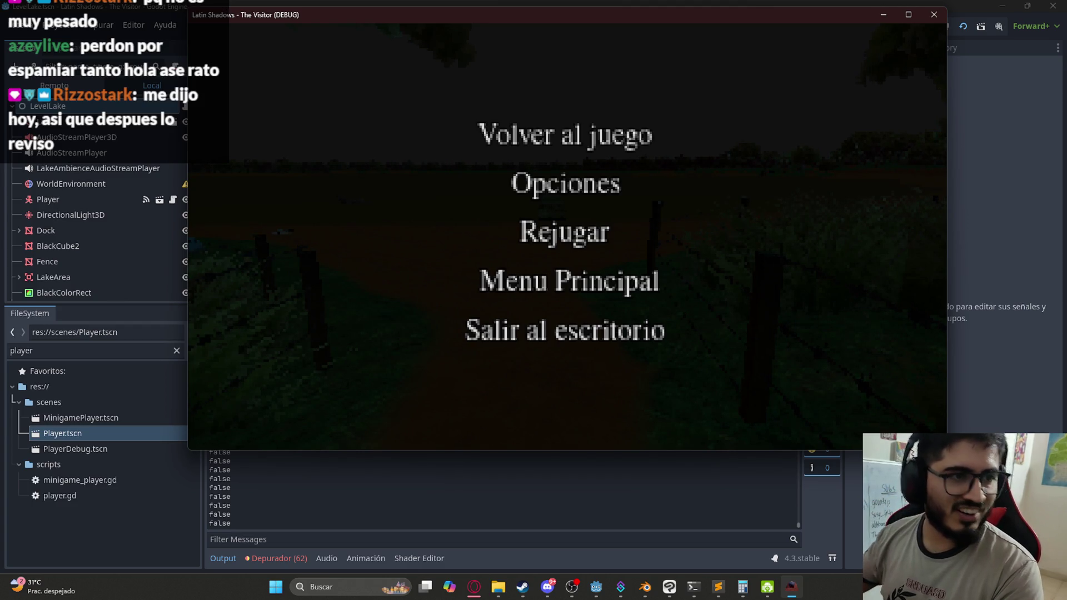
left_click(553, 130)
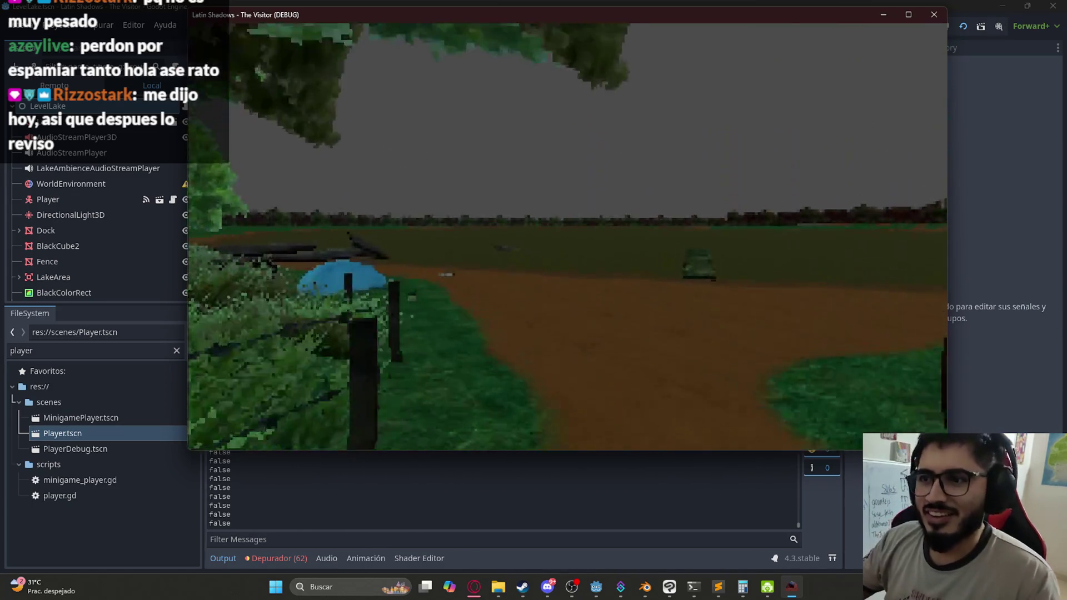
key("Escape")
left_click(570, 233)
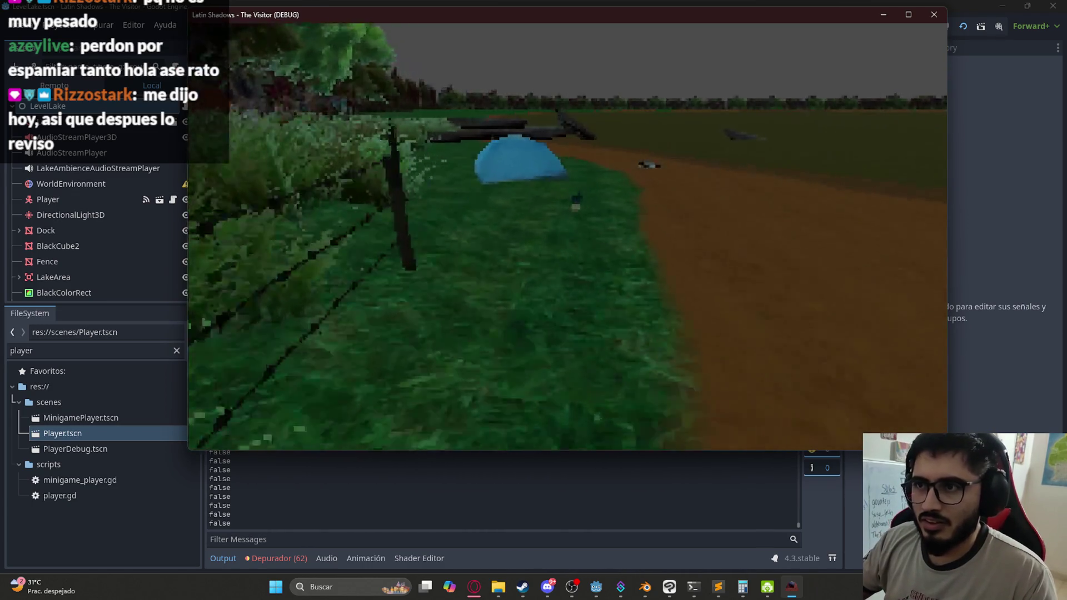
- Walk to the note, pick it up and read it, then close the game window
key("w")
key("e")
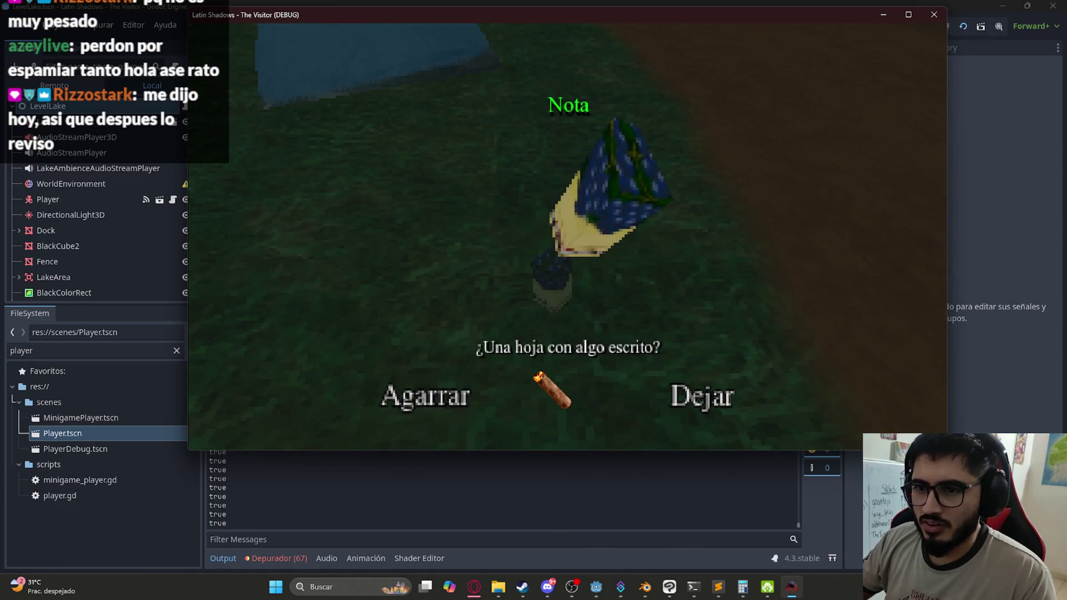
left_click(512, 401)
left_click(767, 403)
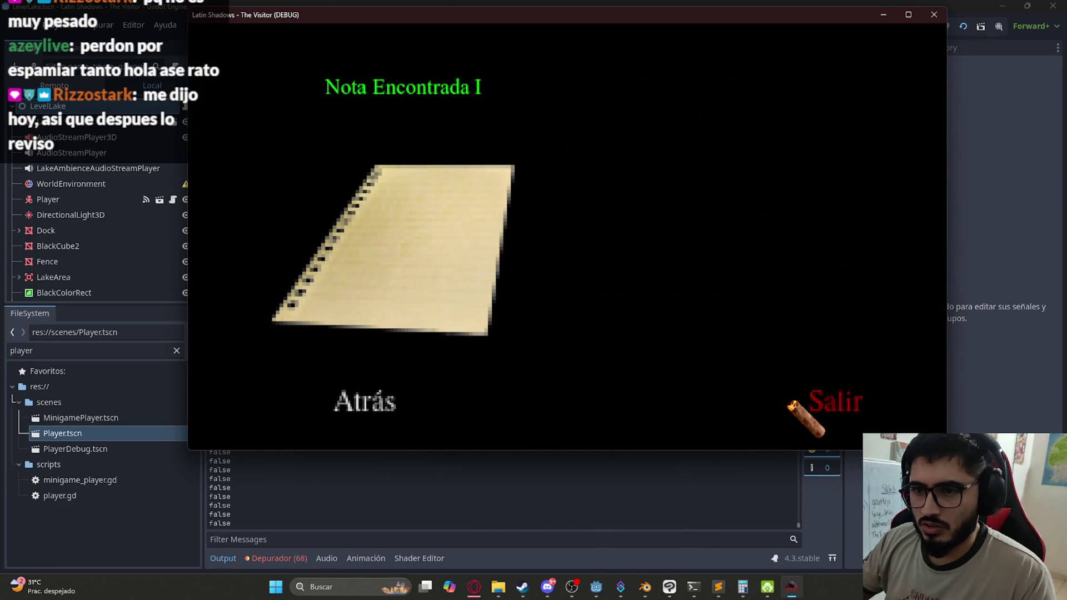
left_click(790, 404)
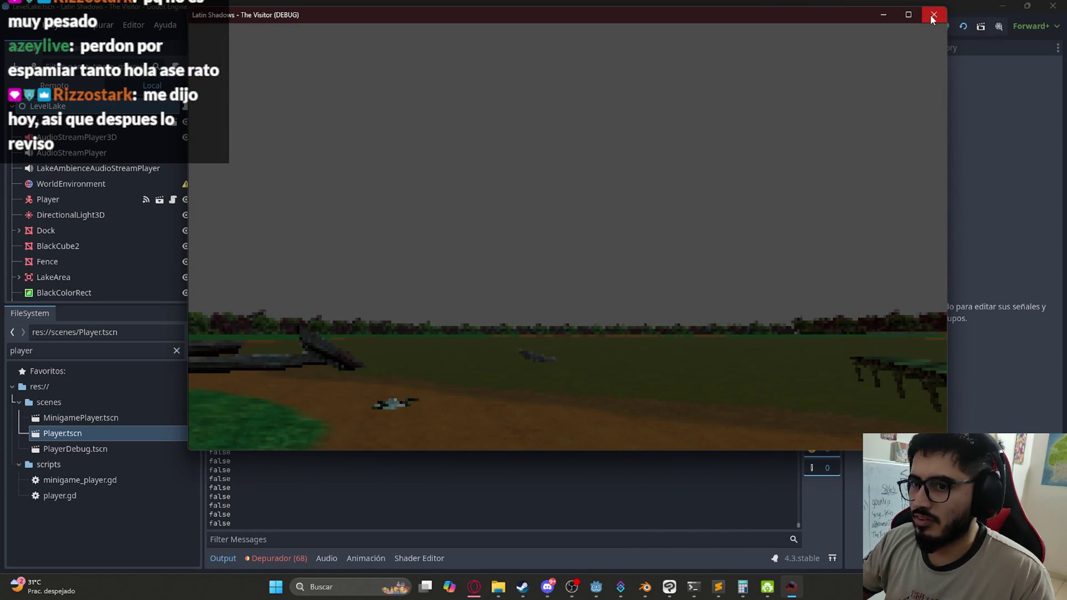
left_click(933, 17)
left_click(487, 206)
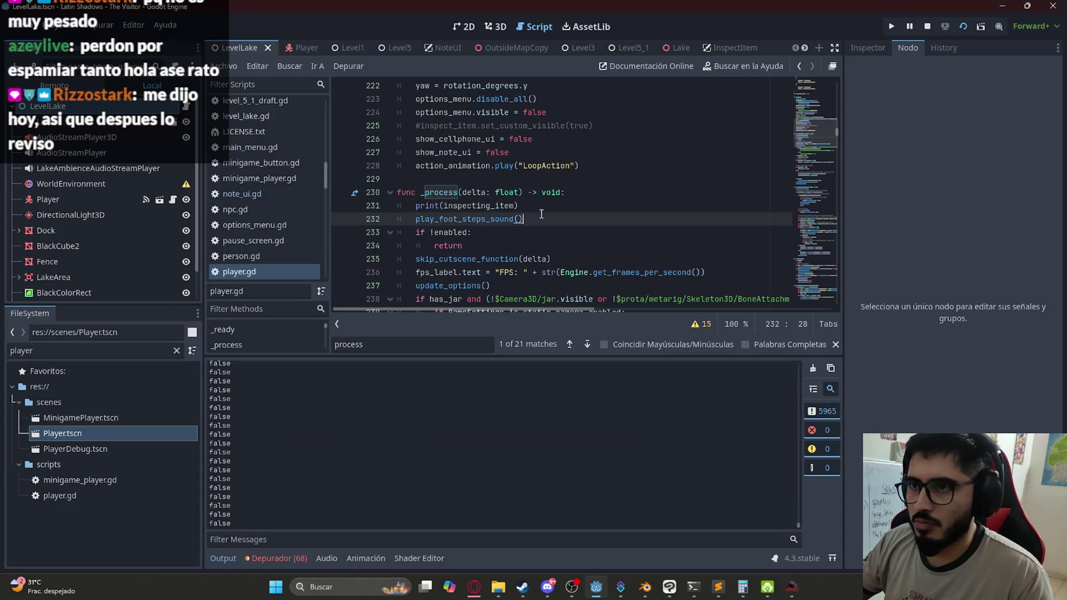
- Select inspecting_item on line 231 and step through its matches in player.gd
double_click(487, 207)
key("ctrl+f")
key("Return")
key("Return")
key("Return")
key("Return")
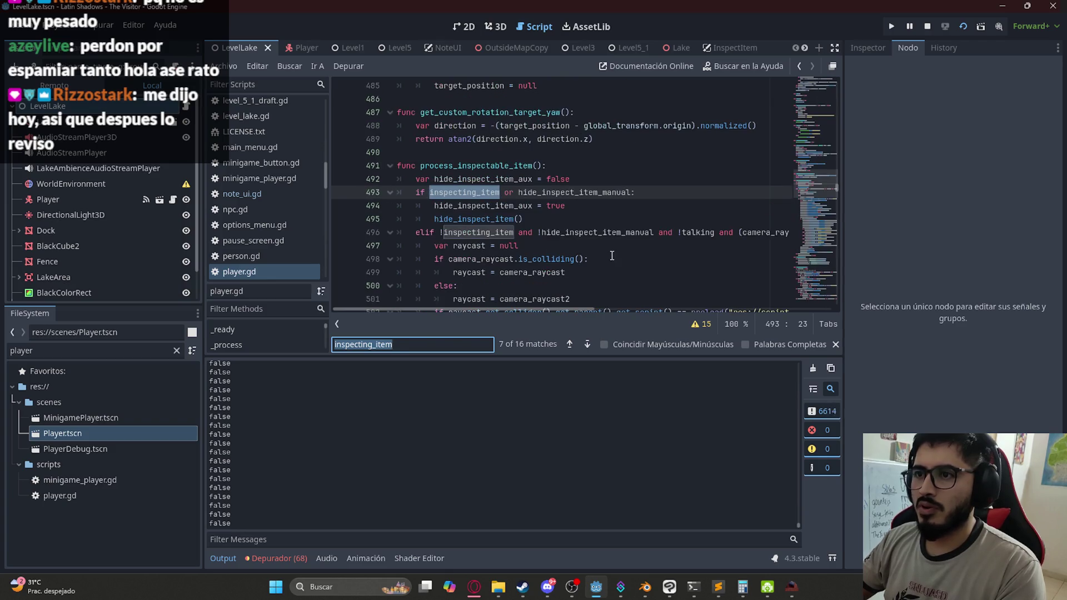
key("Return")
key("Return")
key("Return")
key("Return")
key("Return")
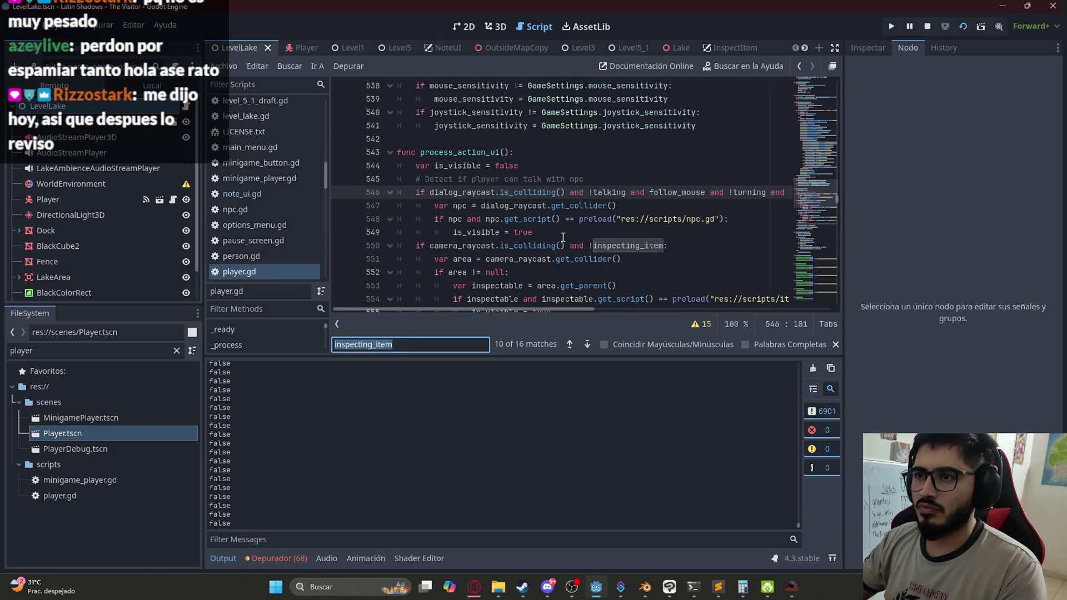
key("Return")
key("Return")
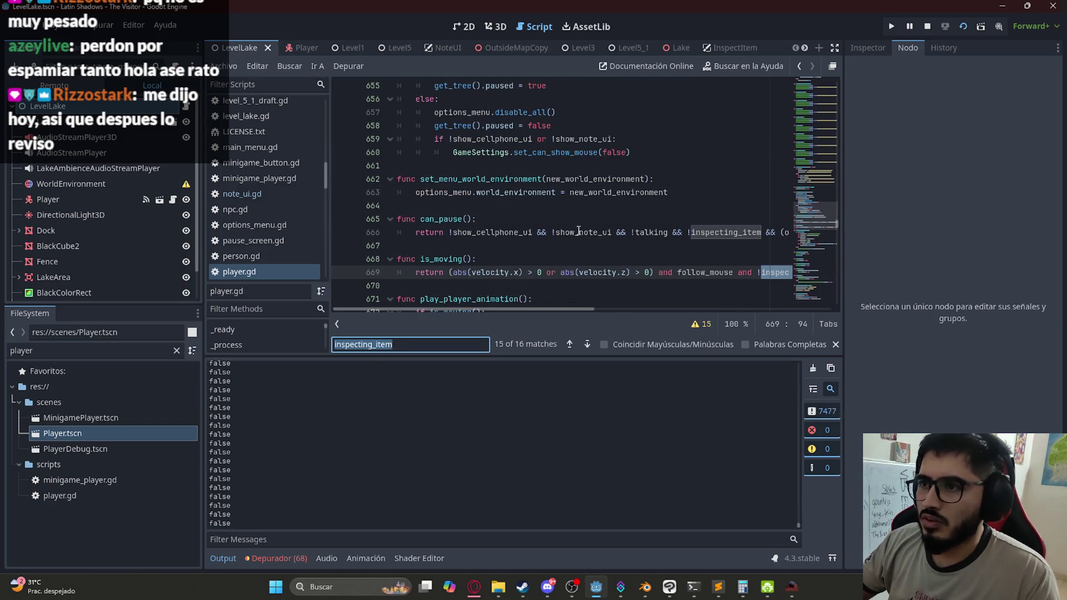
left_click(578, 231)
- Change the line 231 print to show_note_ui, save and check the running game
left_click(578, 206)
mouse_move(576, 313)
left_mouse_down()
mouse_move(786, 309)
mouse_move(561, 309)
left_mouse_up()
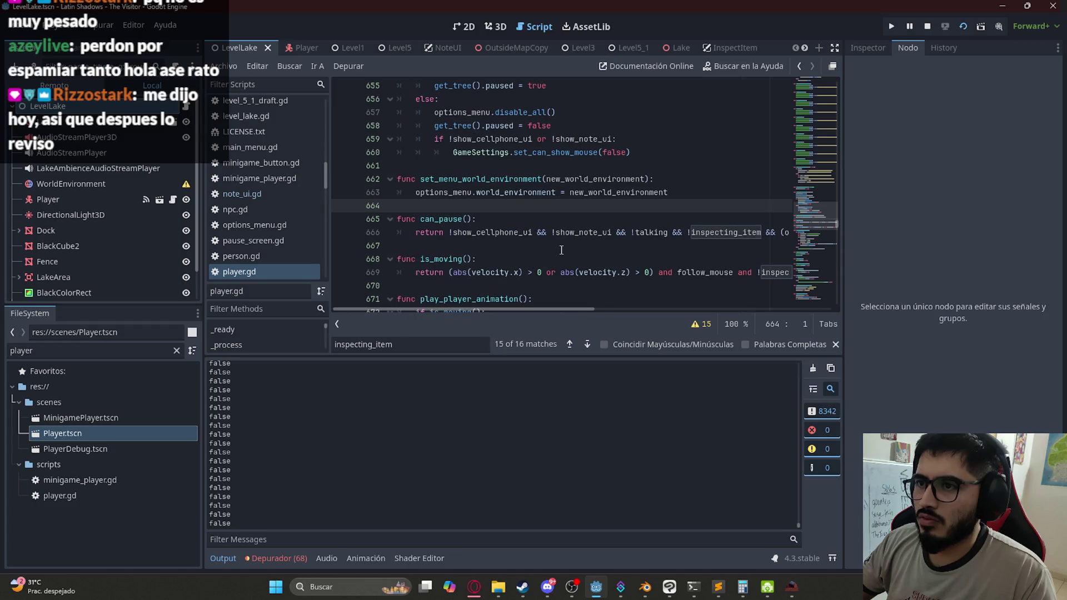
left_click(561, 251)
key("F3")
type("show_note_ui")
key("ctrl+s")
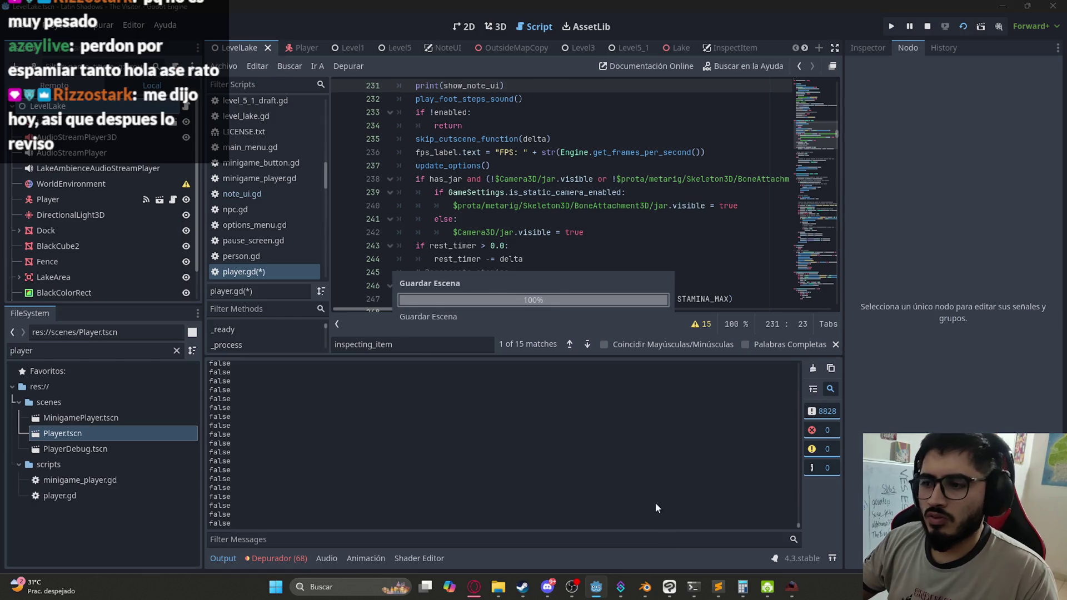
left_click(790, 589)
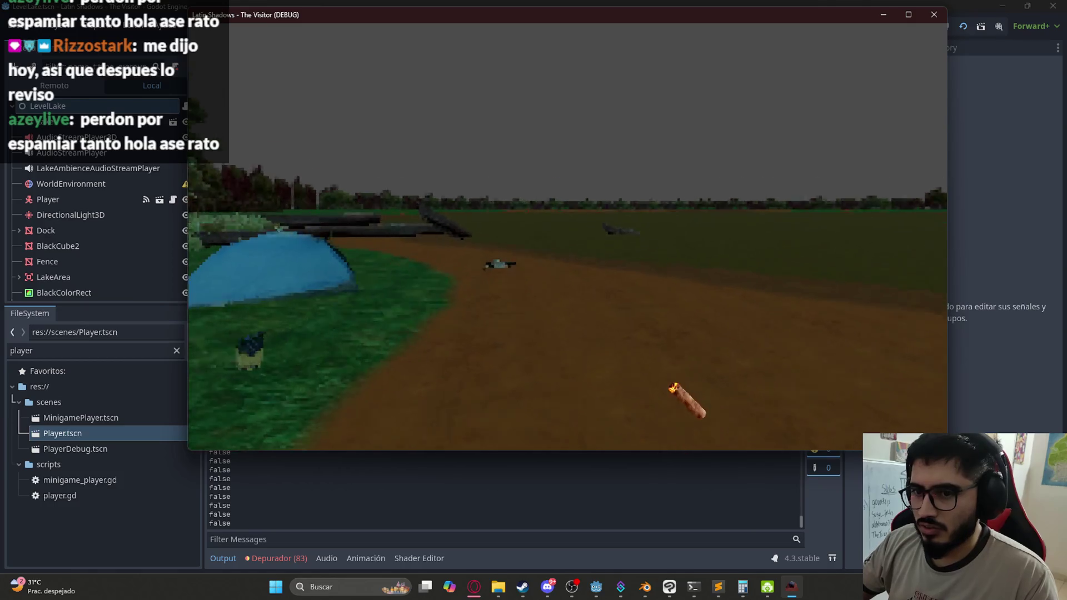
left_click(989, 175)
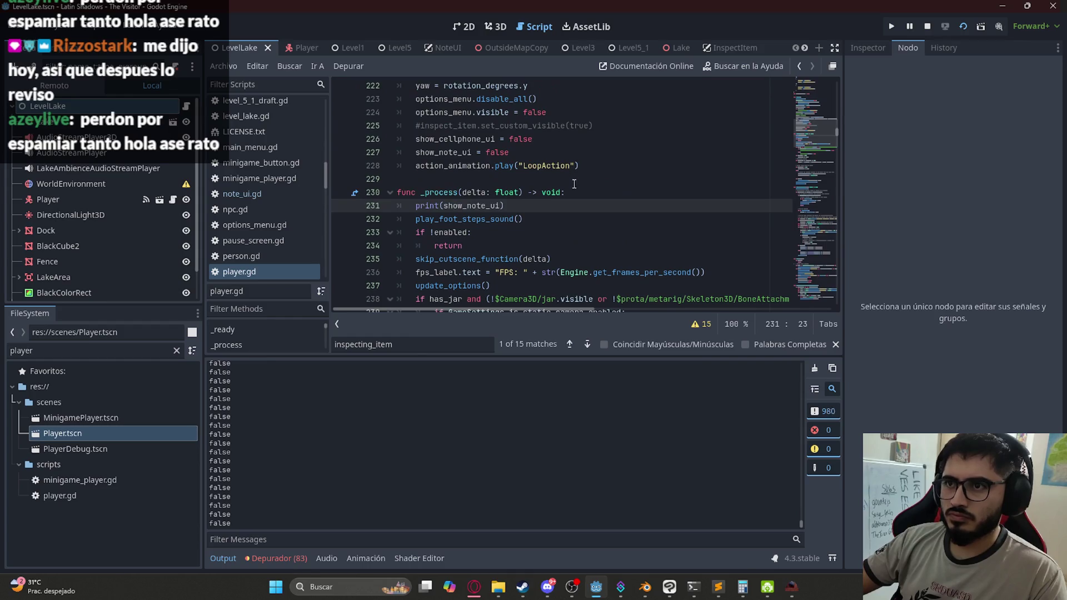
- Restore inspecting_item in the print and trace its matches on lines 496 and 550
double_click(463, 205)
type("inspecting_item")
key("ctrl+f")
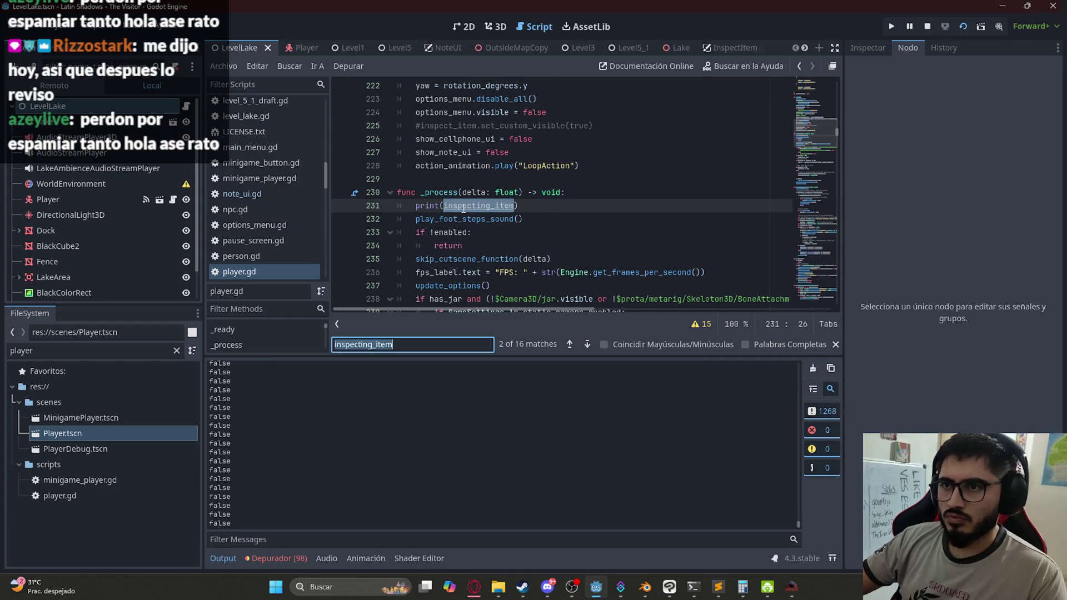
key("Return")
key("Return")
key("Return")
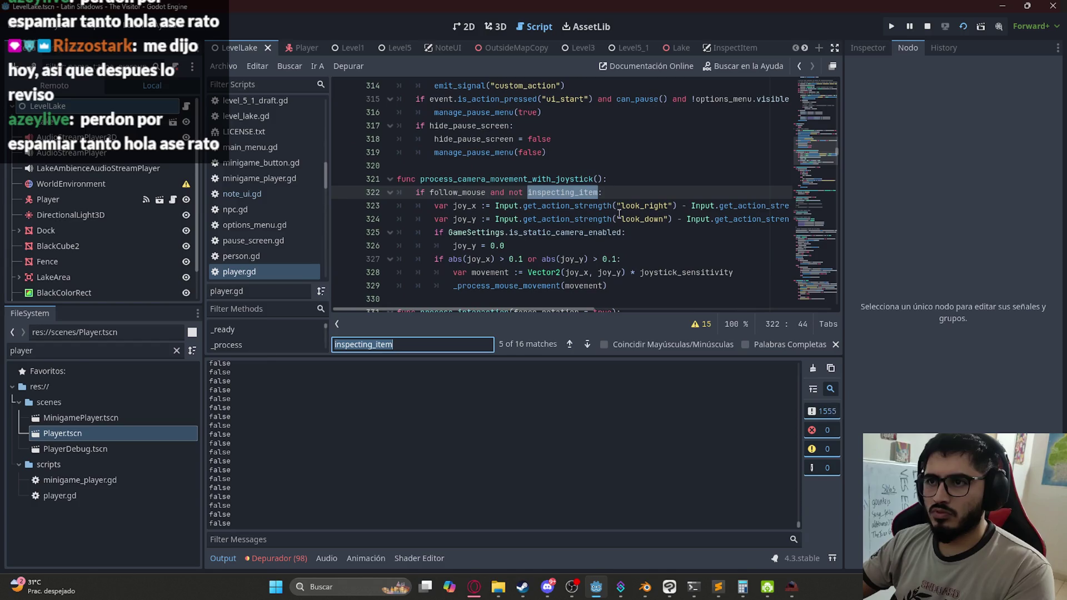
key("Return")
key("Return")
key("Return")
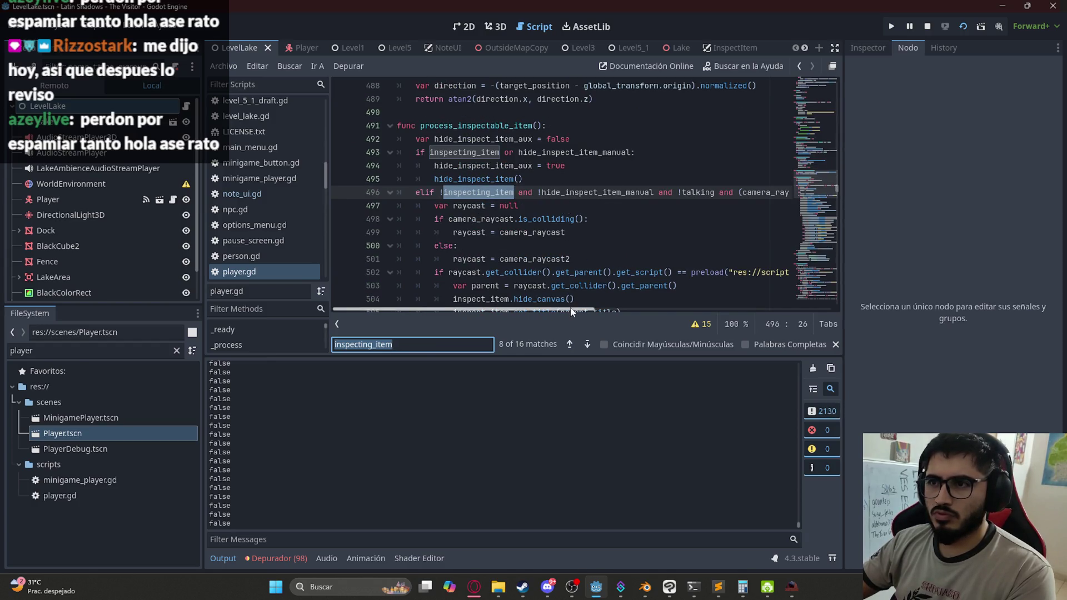
key("Return")
key("Return")
key("Return")
key("Return")
key("Return")
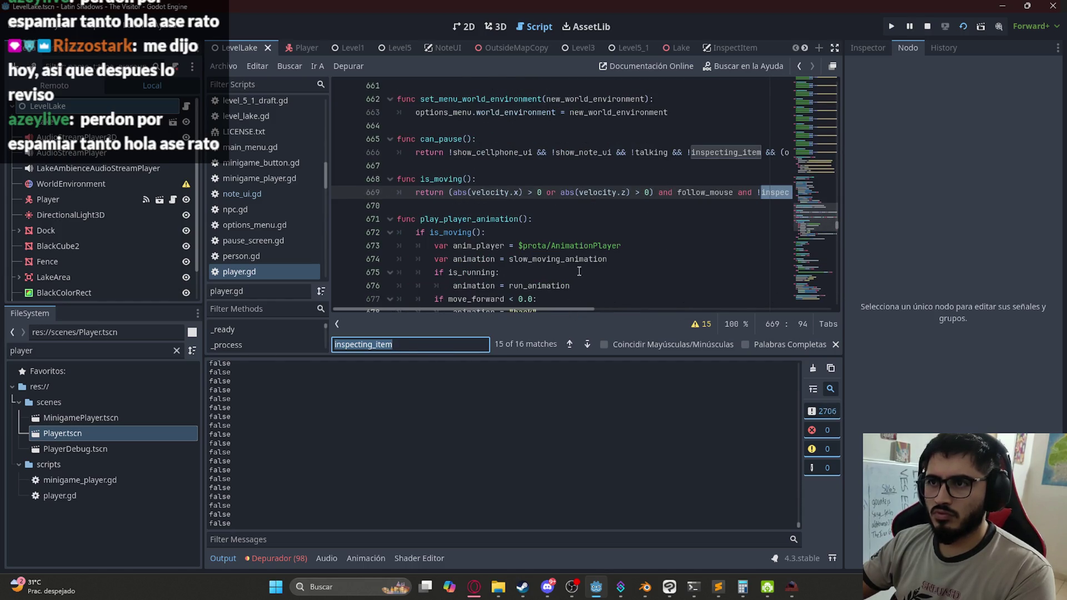
- Select can_pause() at its line 665 definition and search the script for it
scroll(627, 203, "up", 1)
left_click(430, 181)
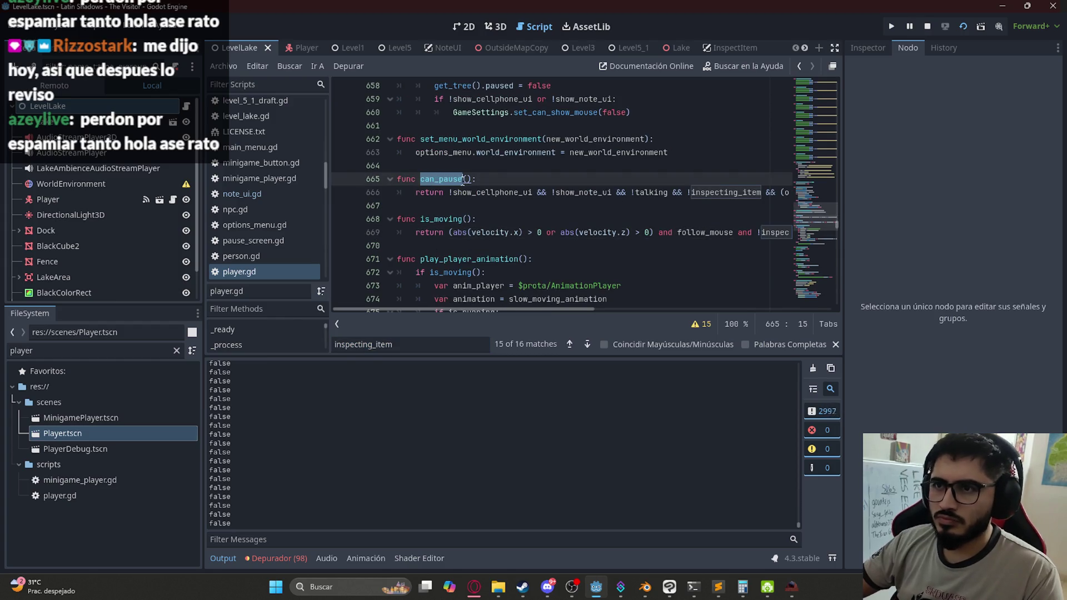
left_click_drag(473, 179, 420, 179)
key("ctrl+f")
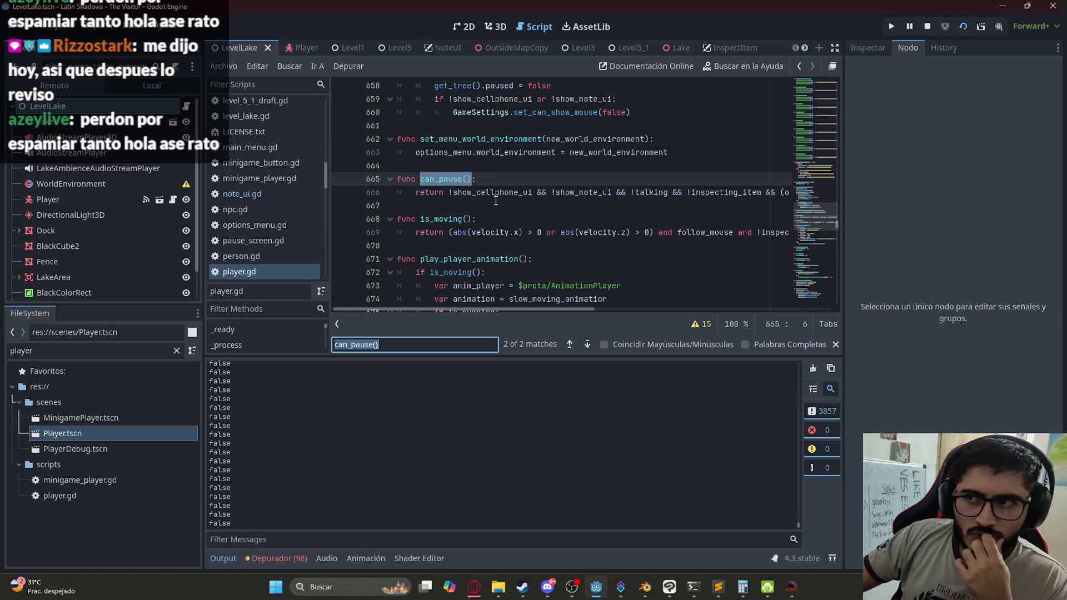
- Negate the debug print to !inspecting_item, save, run the game and close it
left_click(556, 206)
double_click(471, 192)
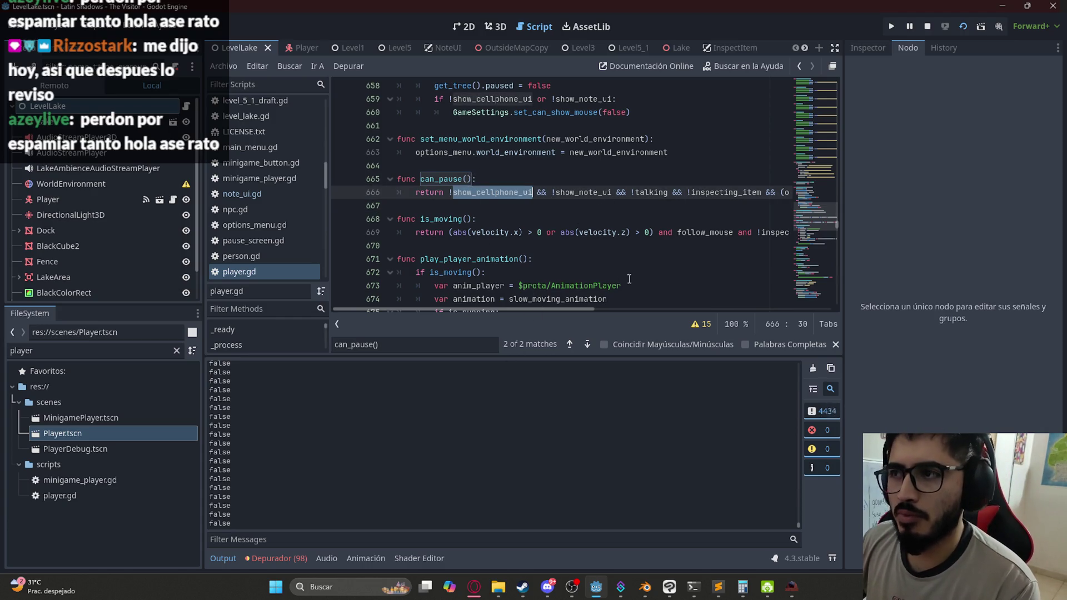
double_click(737, 193)
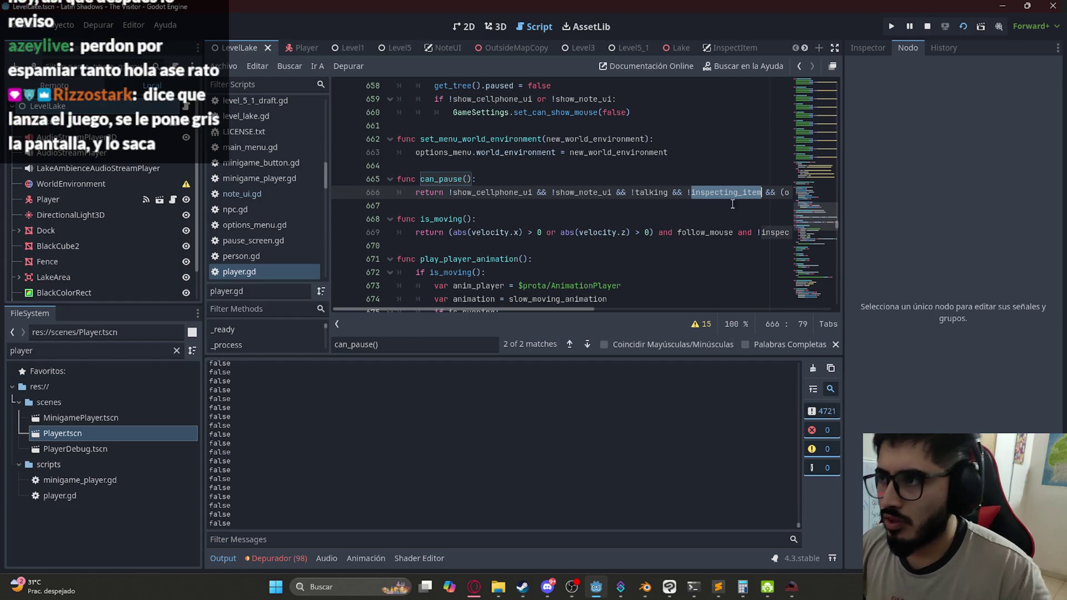
key("shift+F3")
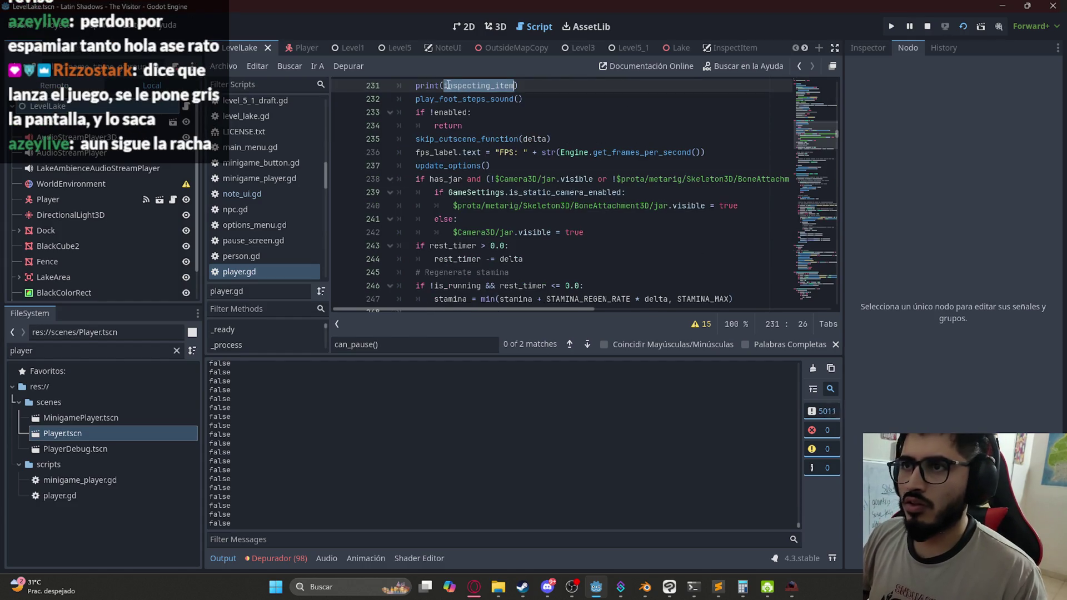
key("Left")
type("!")
key("ctrl+s")
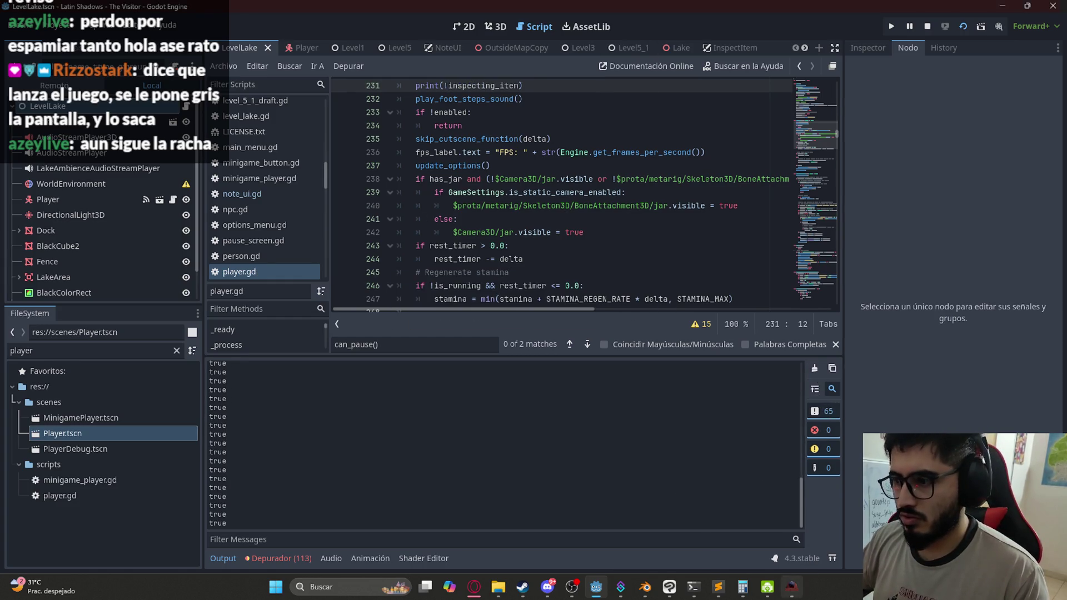
key("alt+Tab")
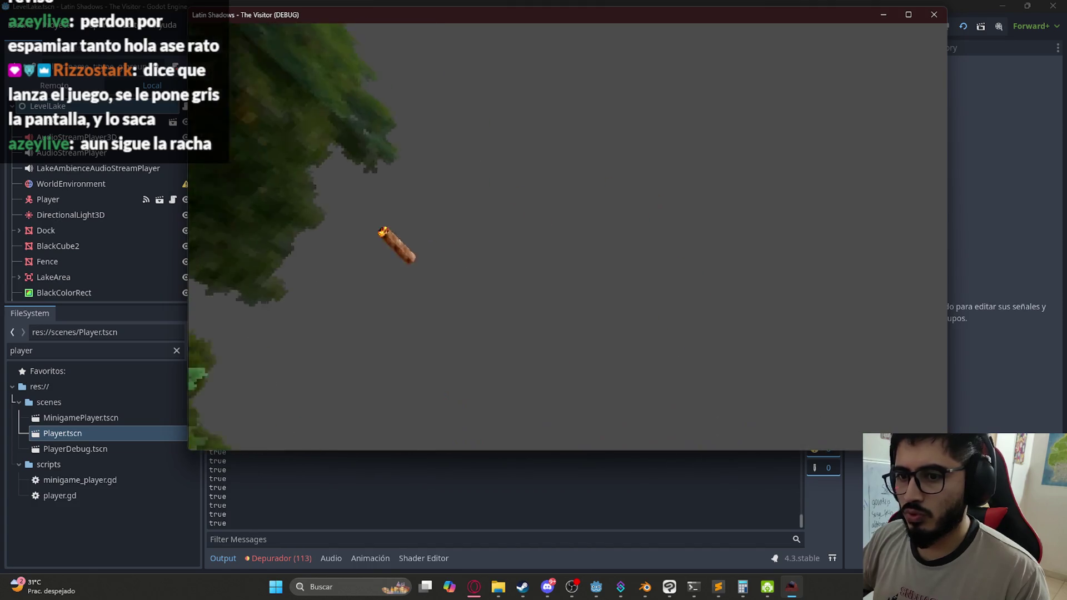
left_click(934, 14)
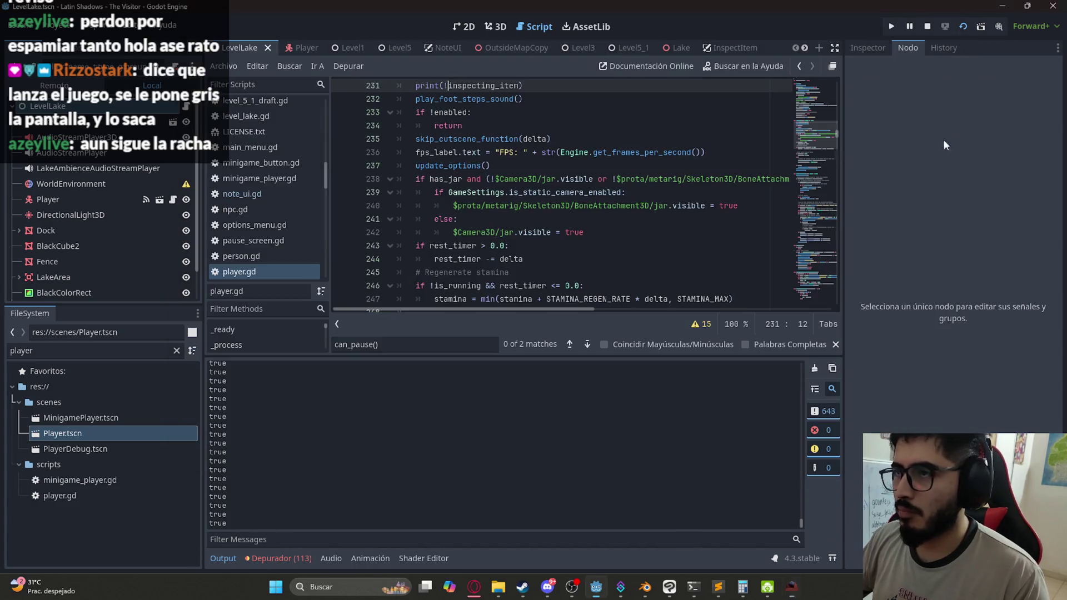
- Search player.gd for can_pause() to reach its definition
scroll(492, 104, "up", 3)
key("ctrl+f")
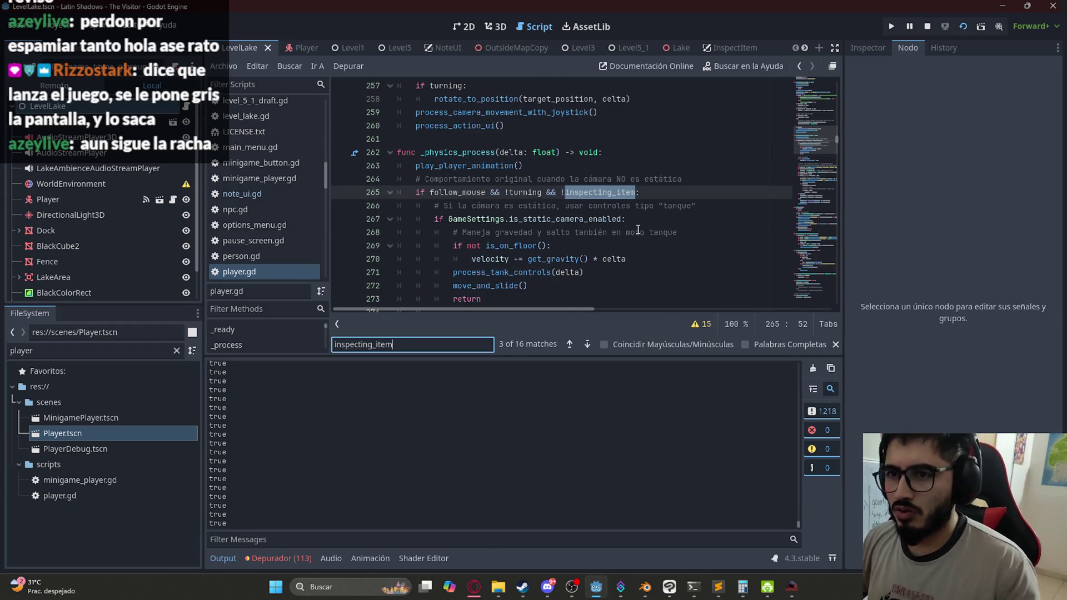
key("ctrl+a")
type("can_pause()")
key("Return")
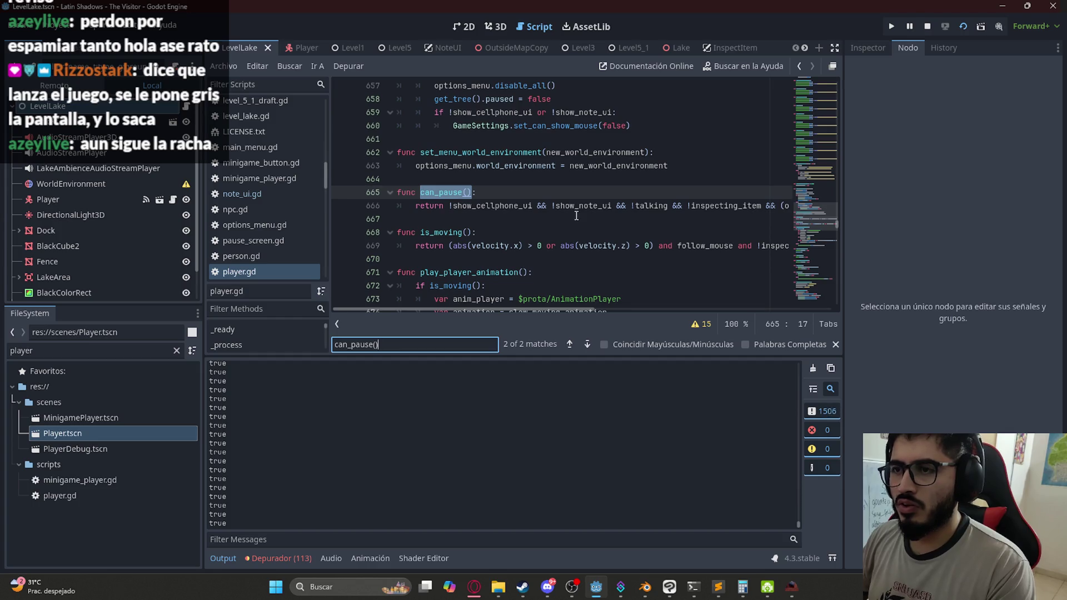
- Make the debug print show show_note_ui from the can_pause condition
double_click(578, 204)
key("ctrl+c")
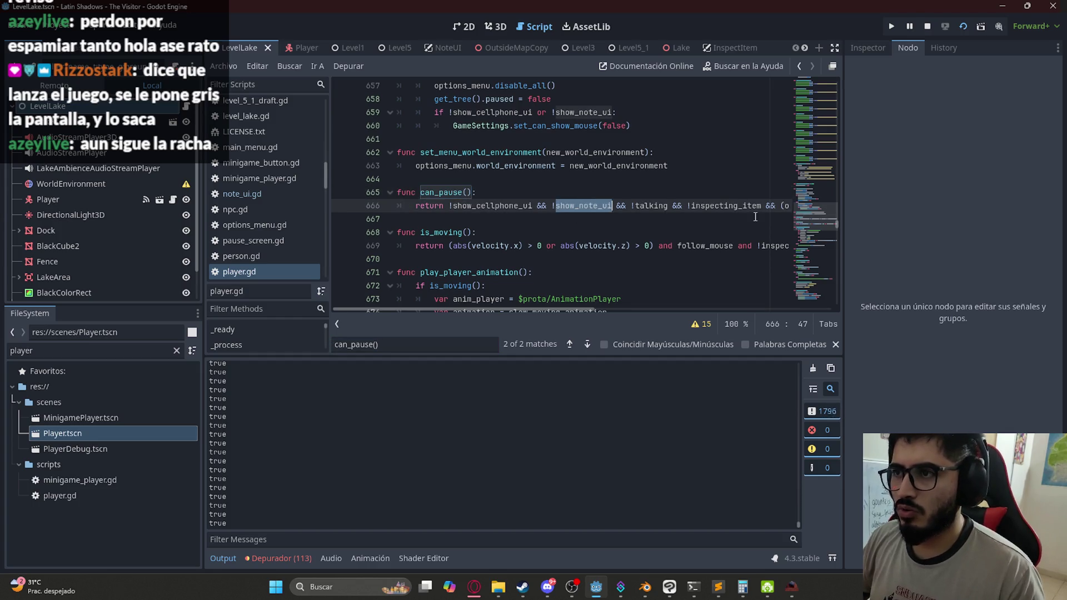
key("alt+Left")
double_click(472, 86)
key("ctrl+v")
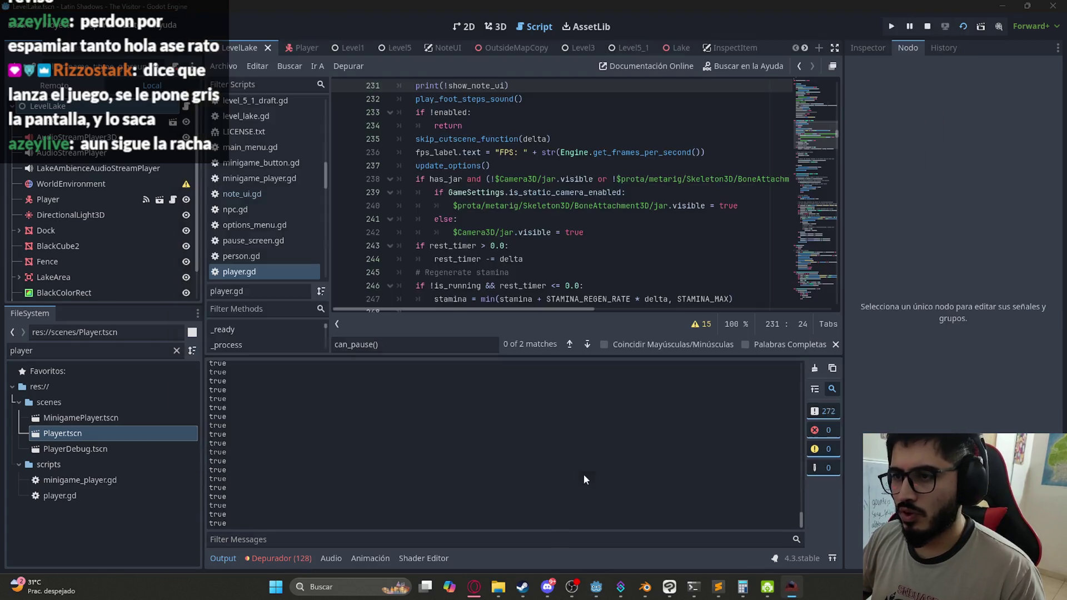
left_click(567, 166)
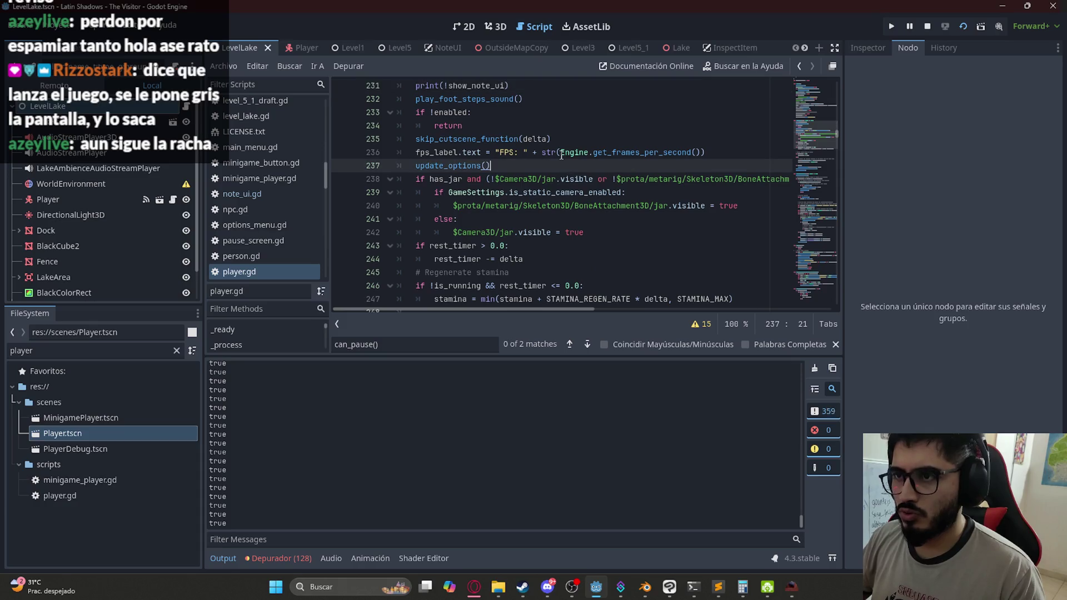
- Search for show_note_ui occurrences down to the one inside can_pause
double_click(477, 85)
key("ctrl+f")
key("Return")
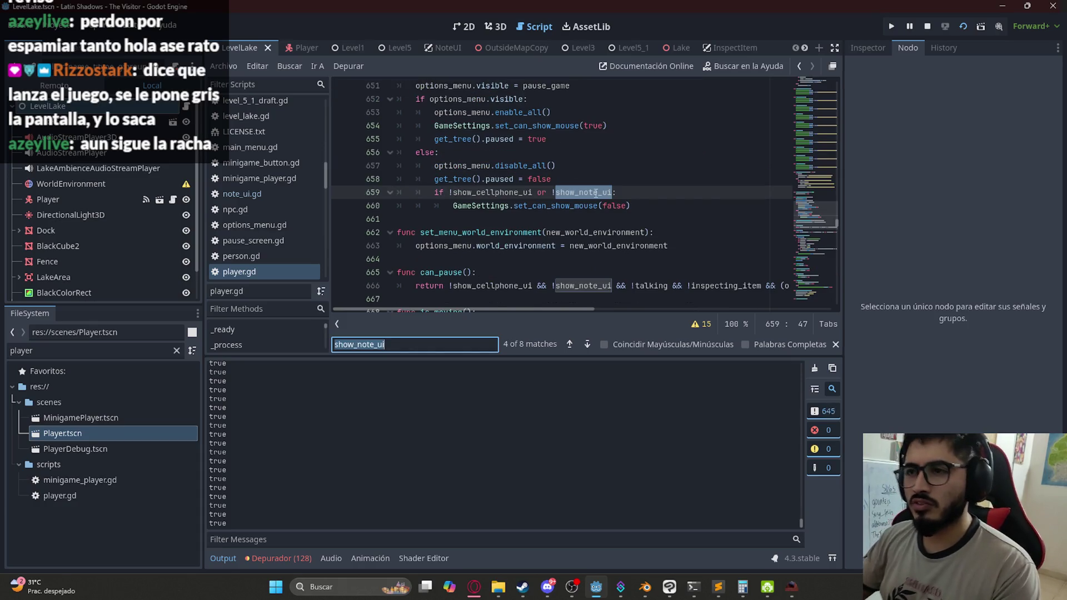
key("Return")
mouse_move(556, 310)
left_mouse_down()
mouse_move(810, 310)
mouse_move(749, 309)
left_mouse_up()
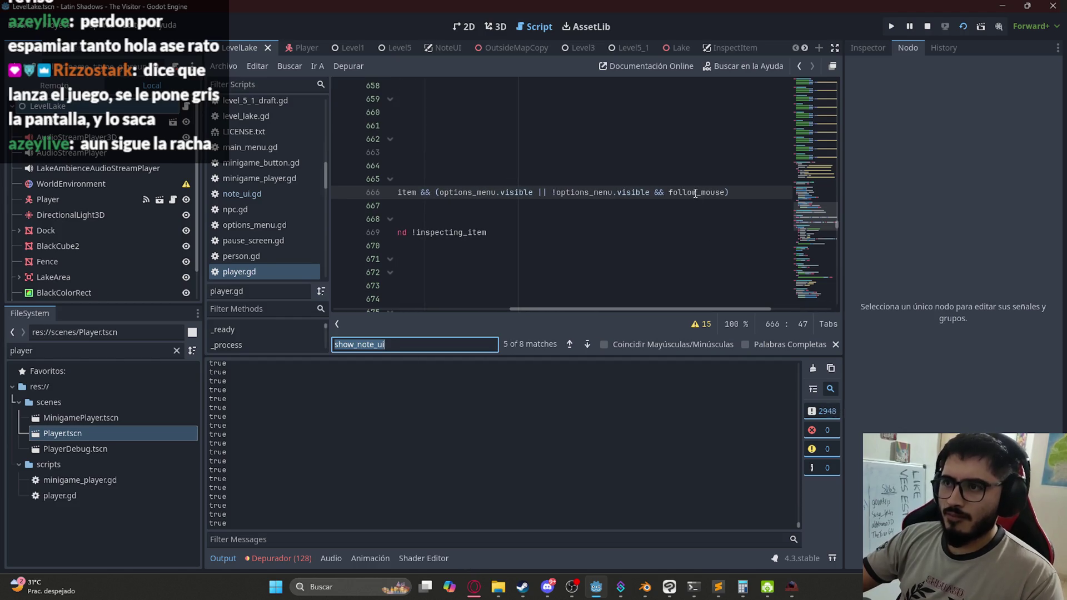
- Make line 231 print(follow_mouse) without negation and run the game
double_click(697, 192)
key("ctrl+c")
key("ctrl+z")
key("ctrl+z")
key("ctrl+z")
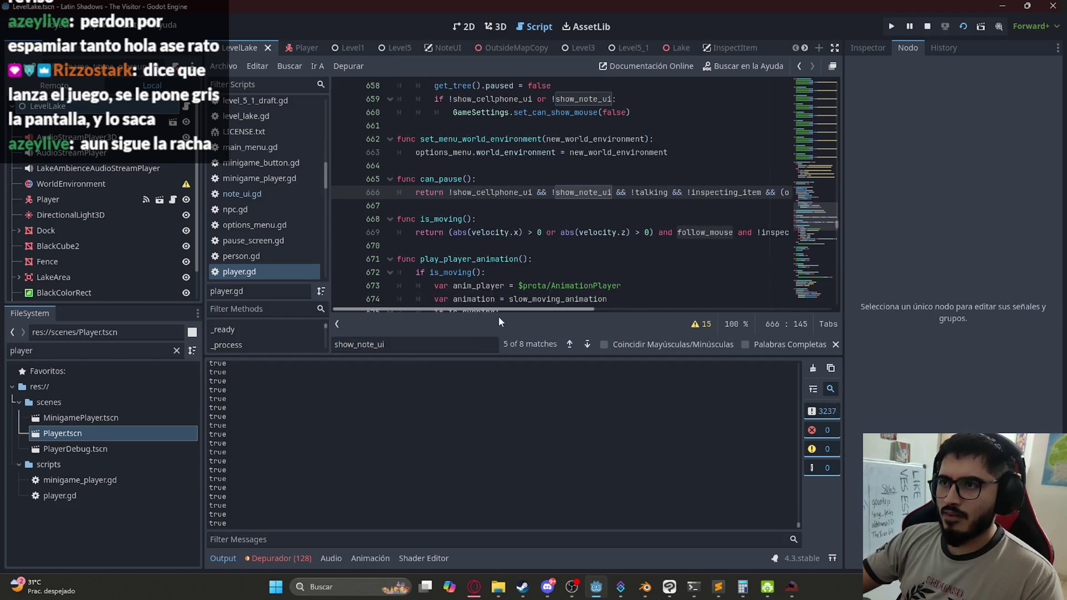
key("ctrl+z")
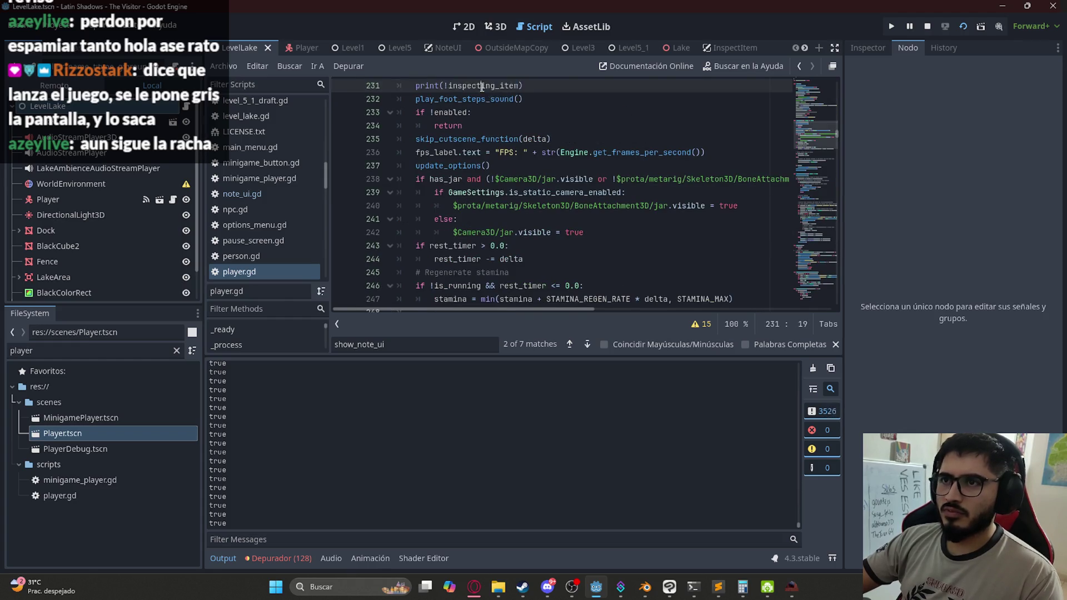
key("ctrl+v")
left_click(450, 90)
key("BackSpace")
key("F5")
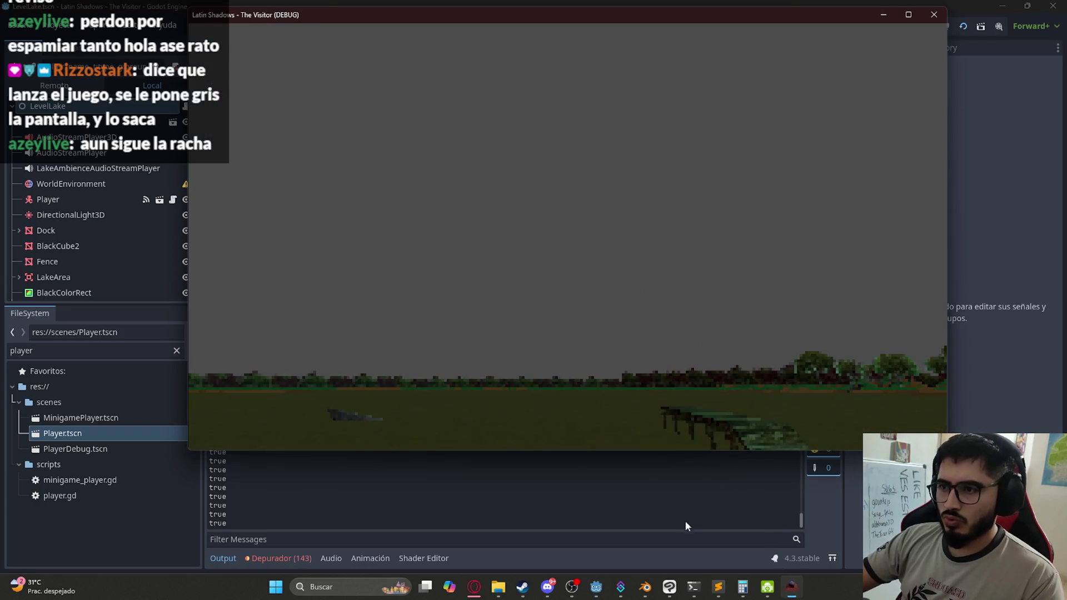
- Search player.gd for can_pause
left_click(651, 188)
left_click(525, 111)
key("ctrl+f")
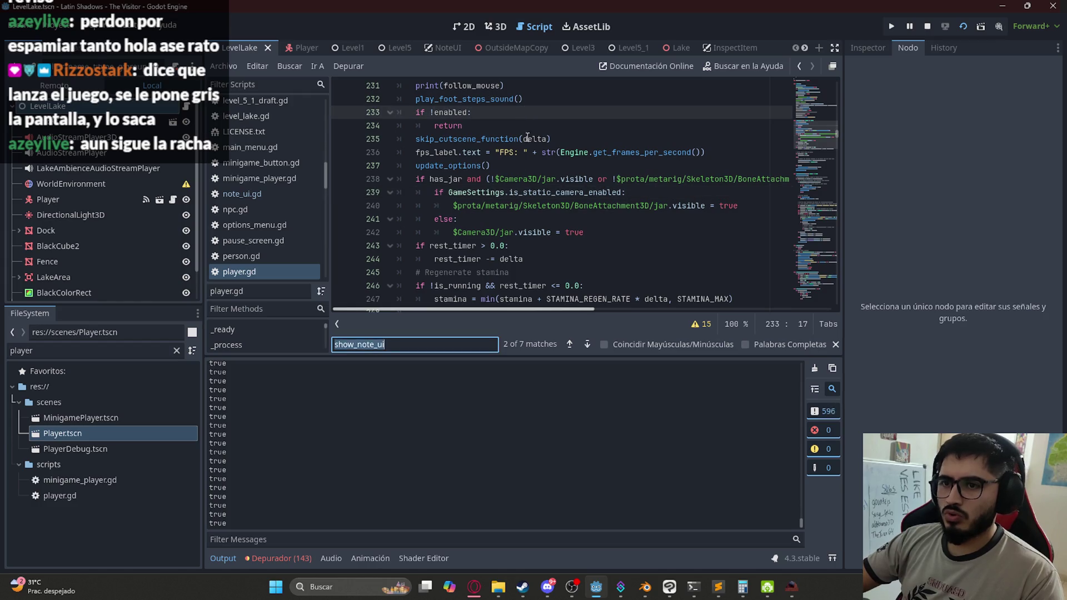
type("can_paus")
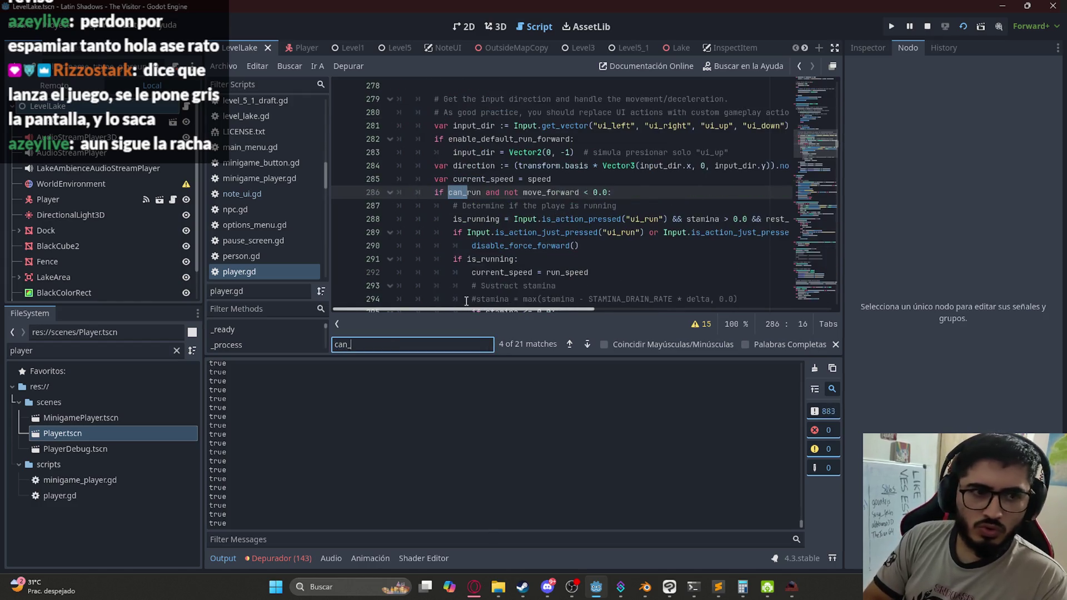
type("e")
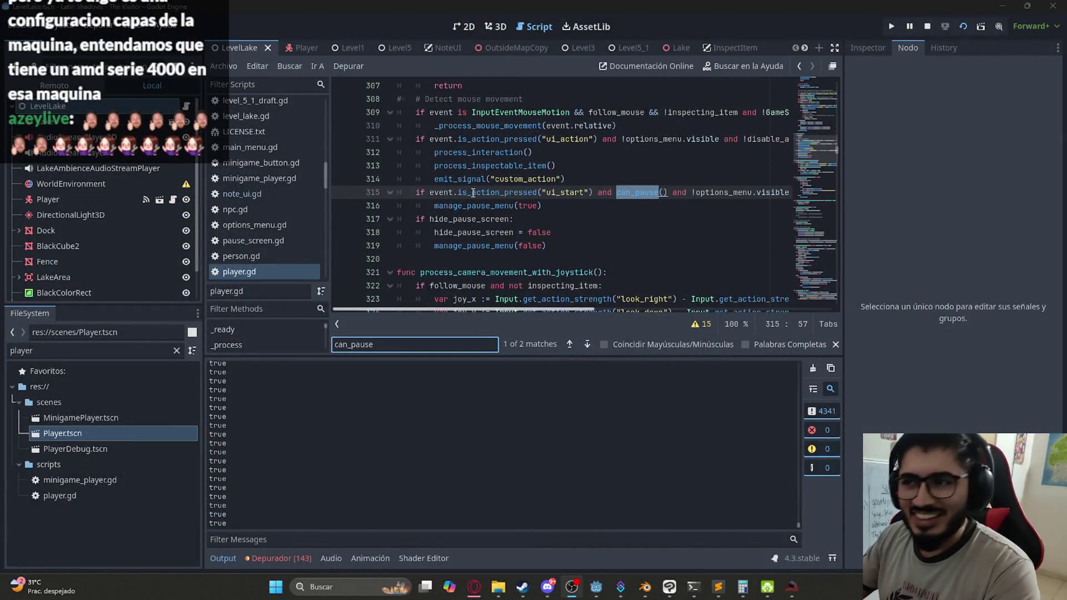
- Inspect the pause-screen block and the ui_start check's is_action_pressed and can_pause calls
left_click(533, 245)
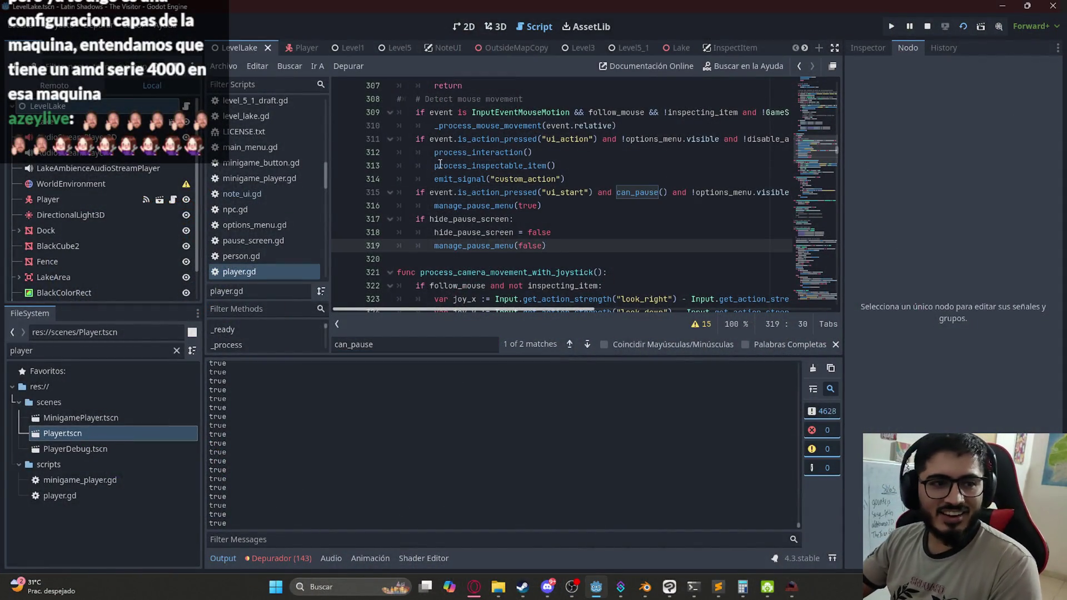
left_click(608, 235)
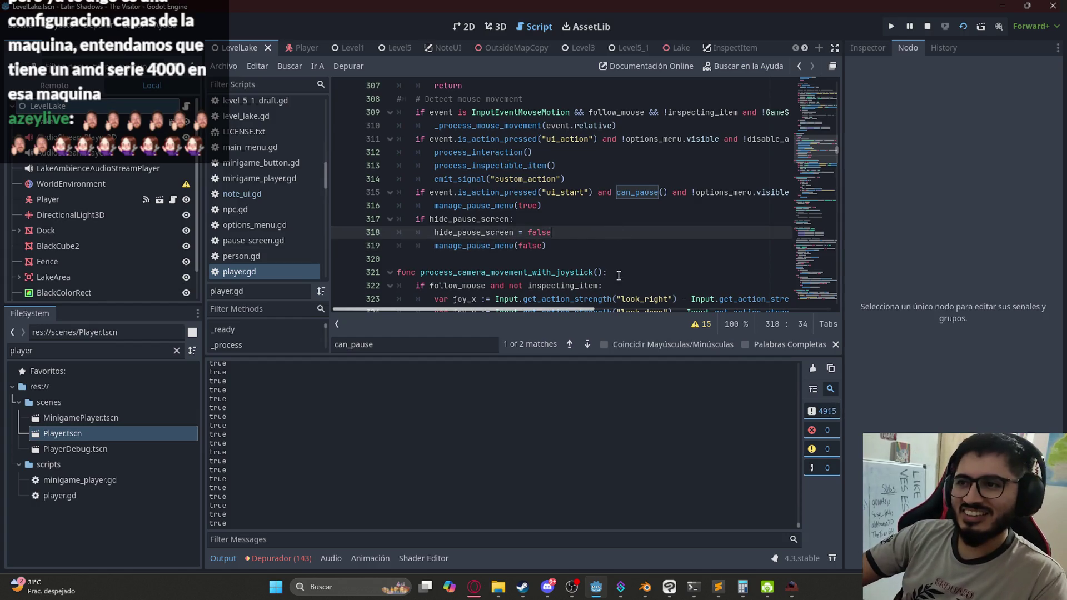
scroll(620, 250, "up", 1)
scroll(611, 223, "down", 1)
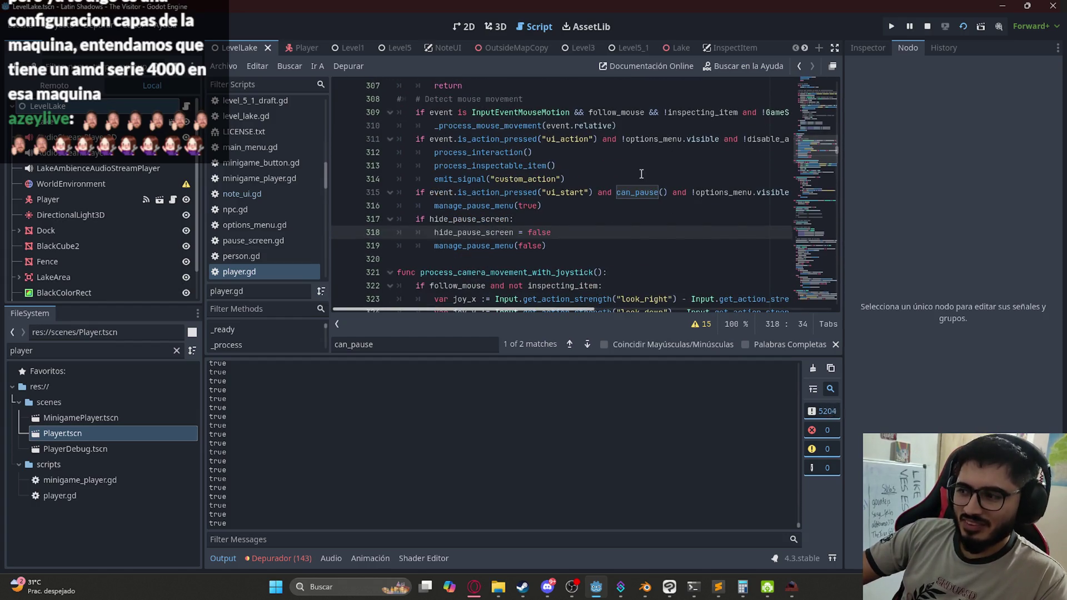
left_click(641, 177)
double_click(495, 192)
left_click(607, 232)
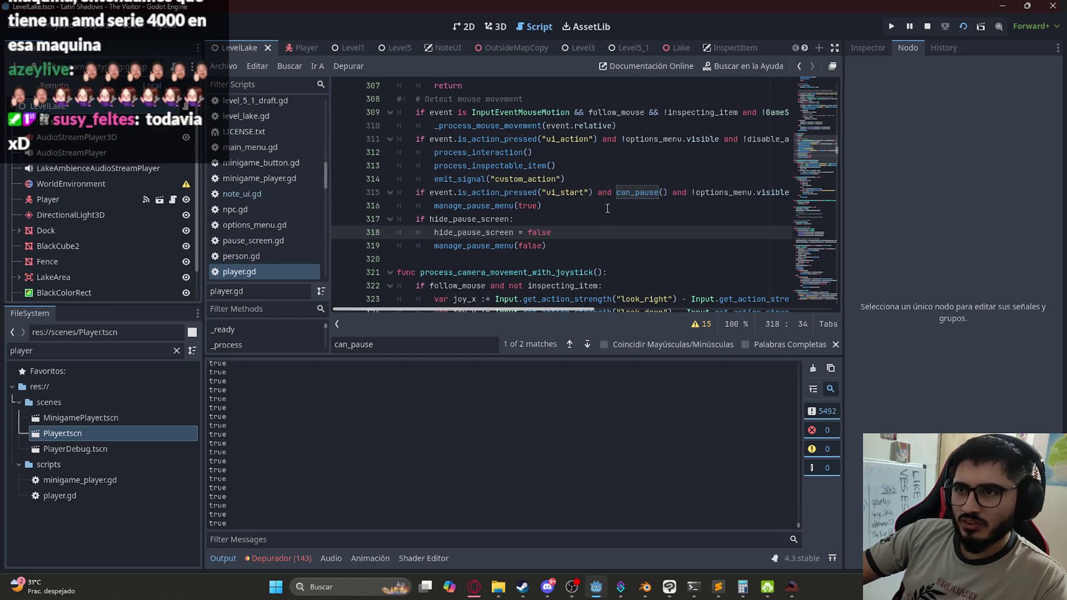
double_click(638, 192)
- Read the full ui_start line and search the script for manage_pause_menu
scroll(550, 304, "right", 5)
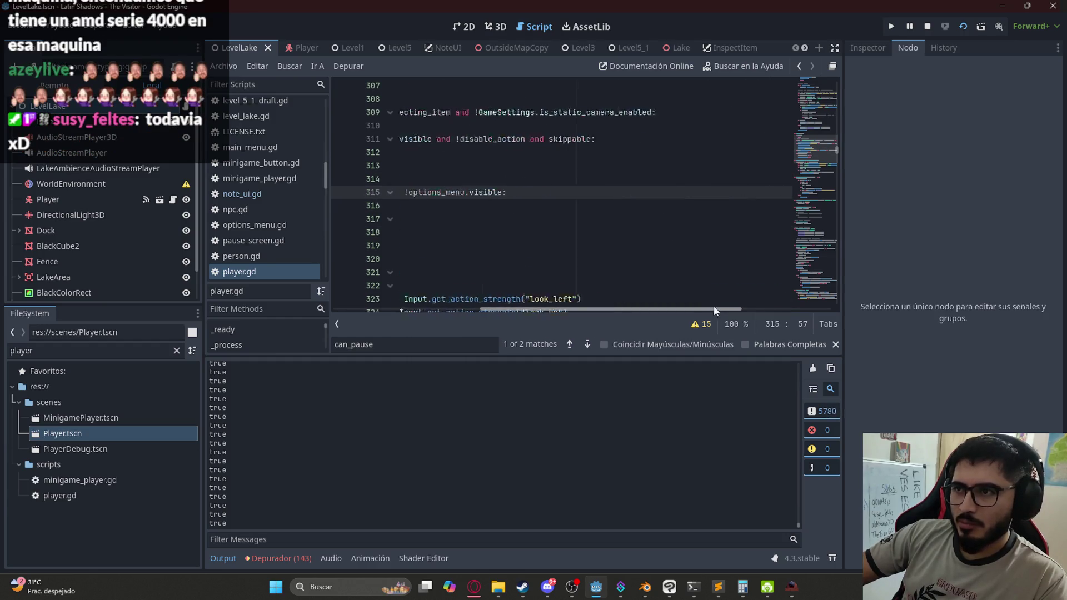
scroll(550, 304, "left", 5)
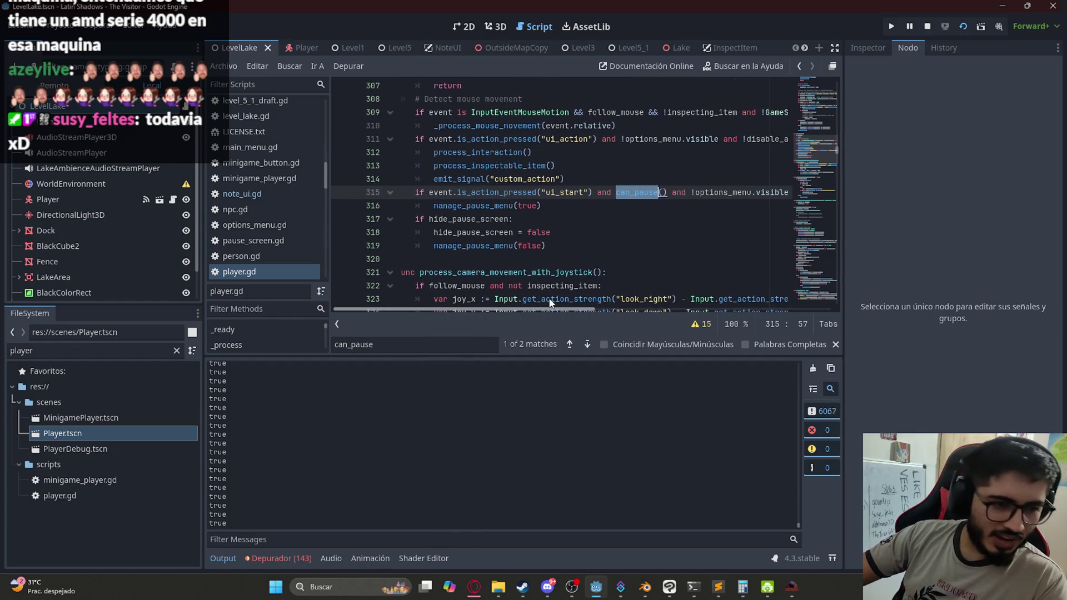
scroll(550, 303, "right", 3)
scroll(550, 303, "left", 3)
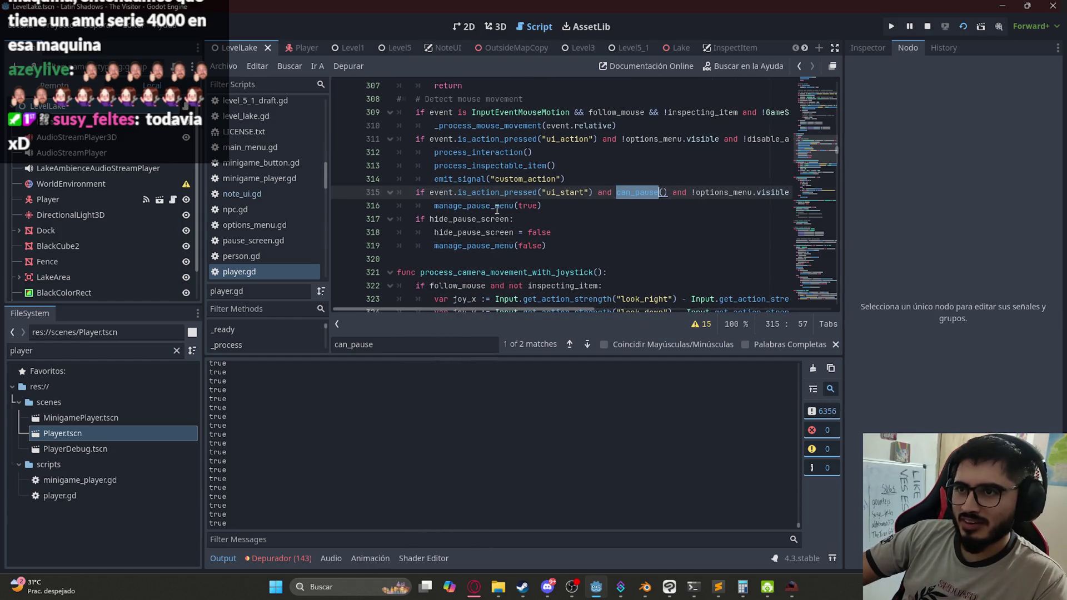
double_click(497, 206)
key("ctrl+f")
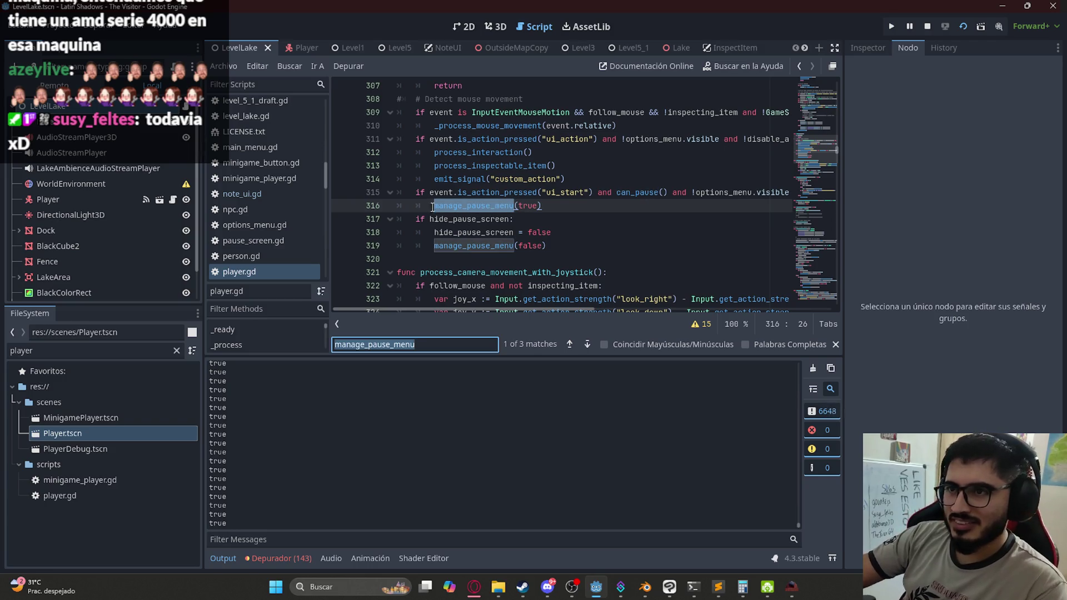
- Examine hide_pause_screen on line 317 and the manage_pause_menu(true) line above it
mouse_move(525, 213)
left_mouse_down()
mouse_move(545, 244)
mouse_move(551, 192)
left_mouse_up()
left_click(552, 224)
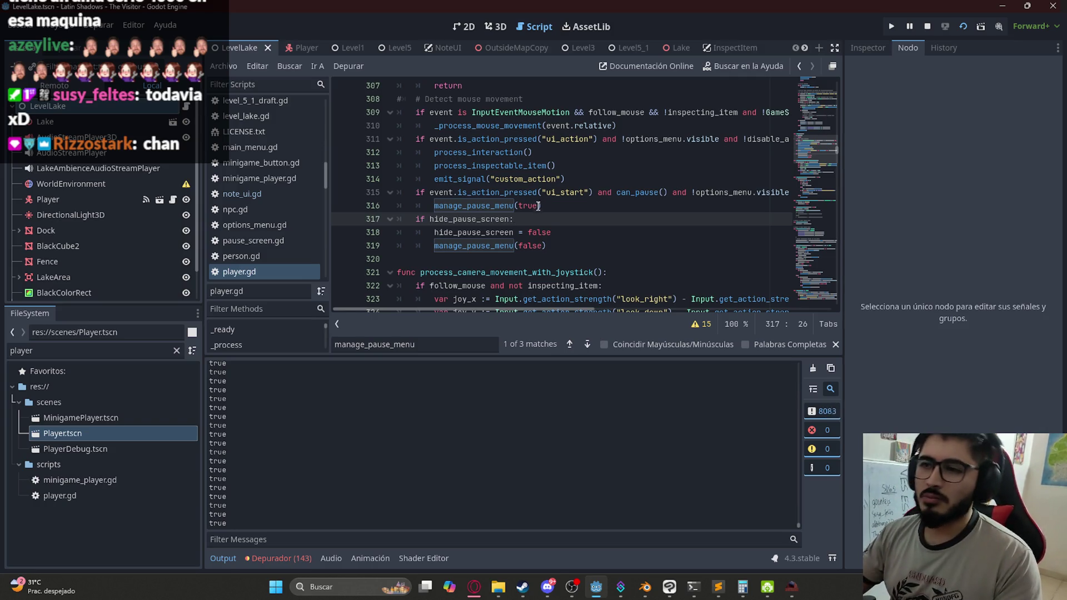
double_click(502, 216)
key("Up")
key("End")
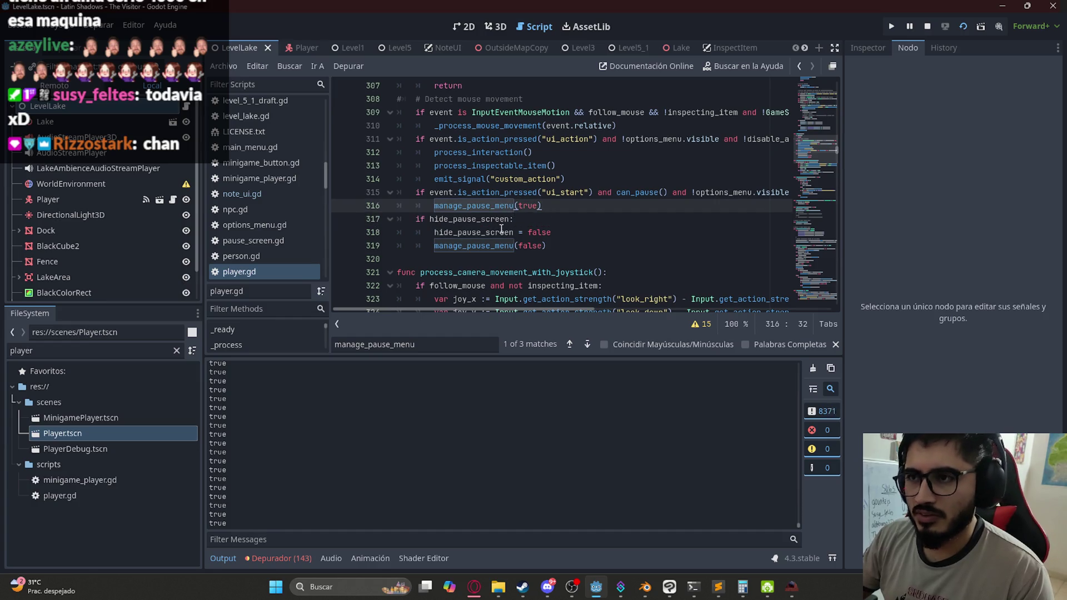
- Stop the running game and delete the print(follow_mouse) debug line from _process
left_click(927, 26)
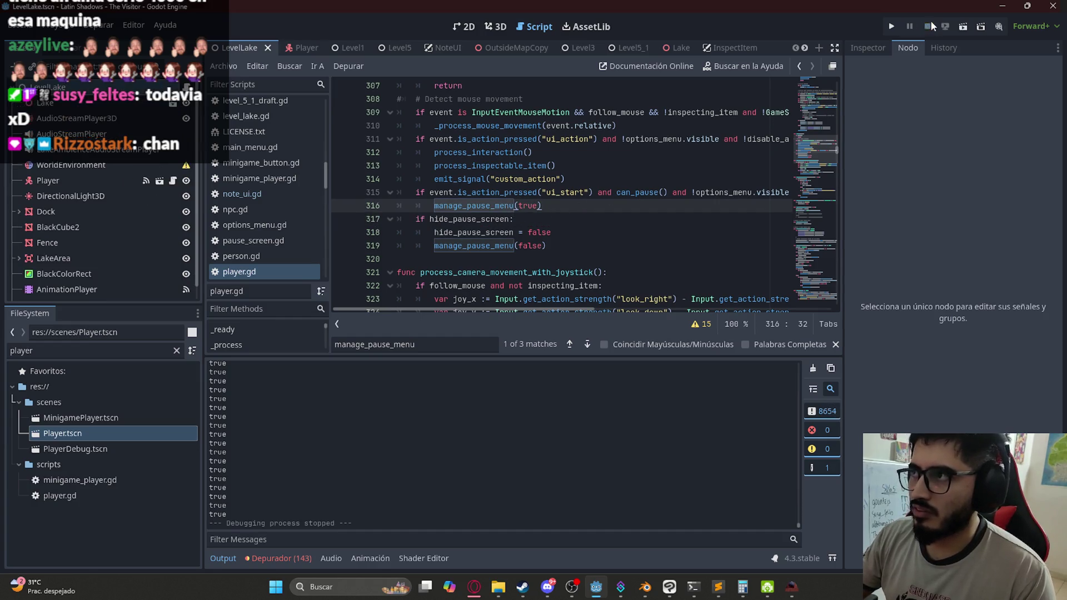
key("alt+Left")
key("alt+Left")
triple_click(539, 166)
key("BackSpace")
key("BackSpace")
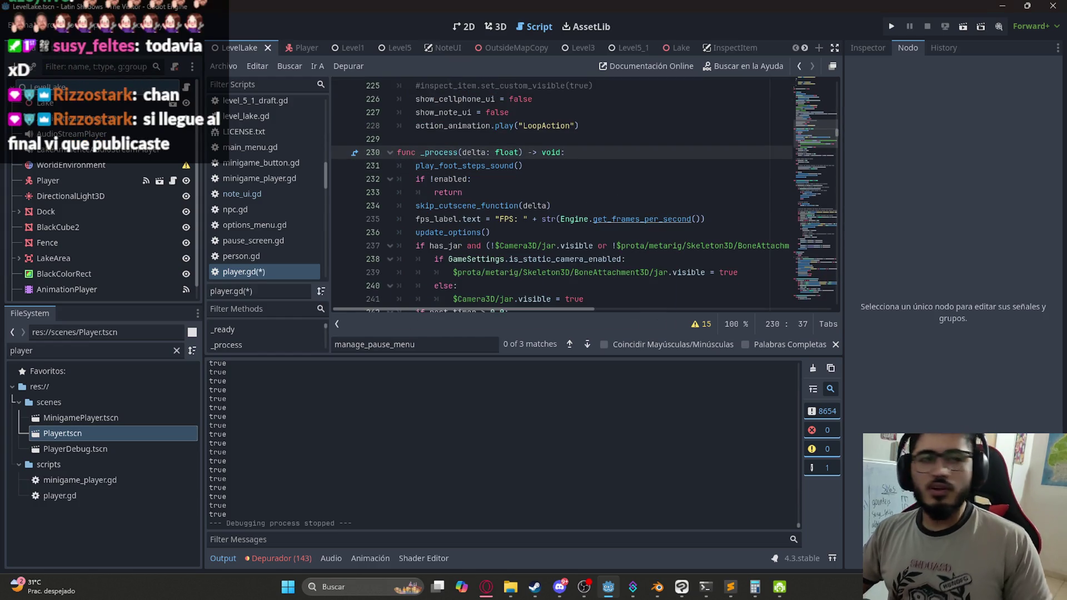